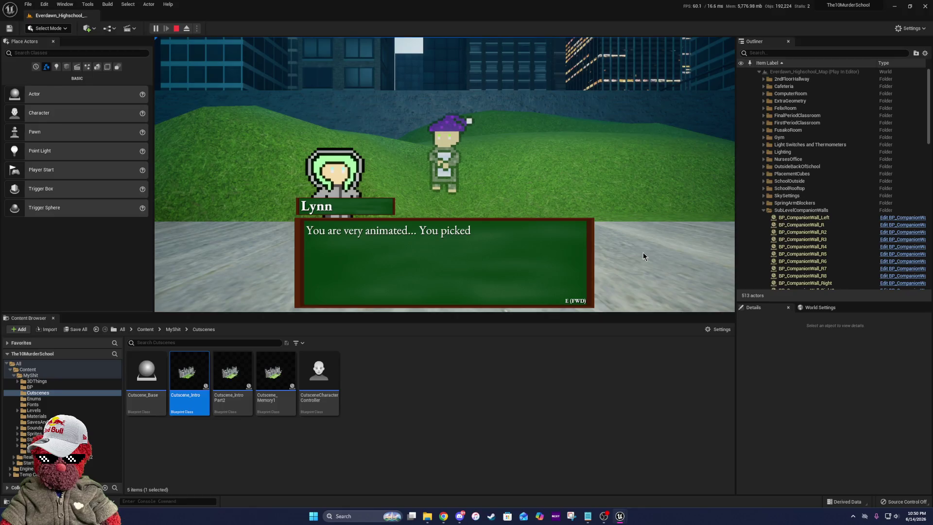
key(e)
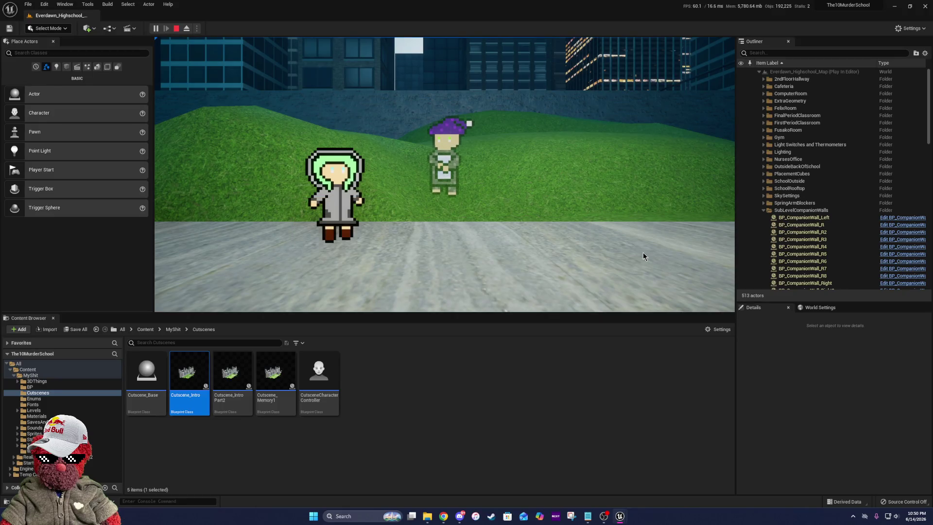
- Skip the dialogue, stop the play session, and maximize the Cutscene_Memory1 blueprint editor
key(Escape)
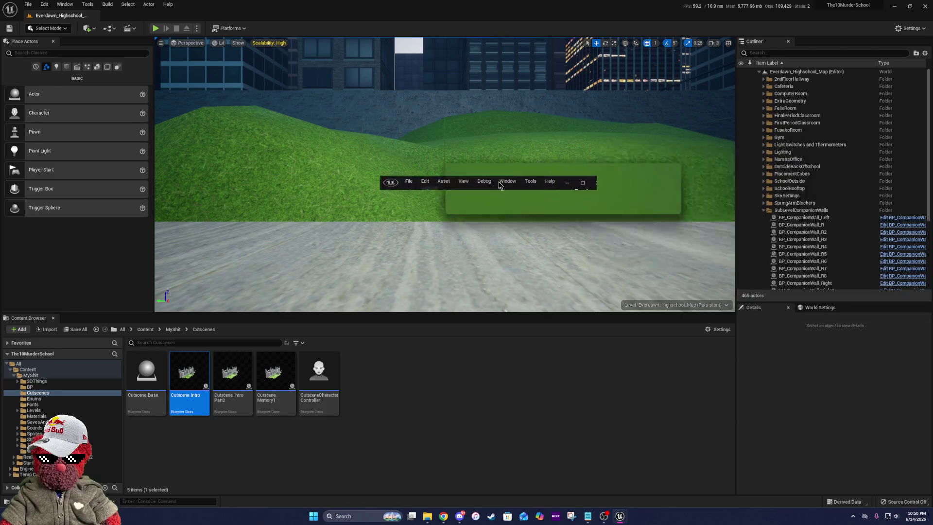
click(581, 183)
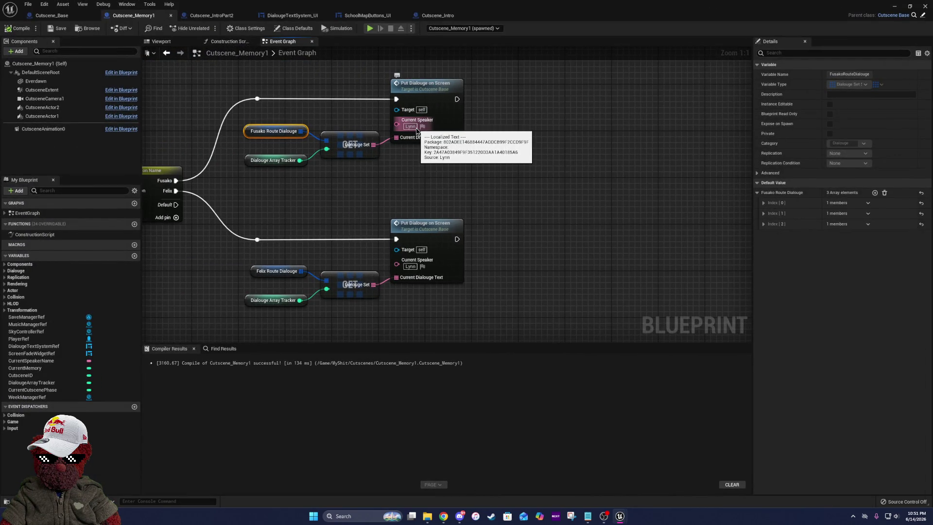
- Change the upper node's Current Speaker to 'Fel' and the lower node's to Destiny
click(411, 127)
text(Fel)
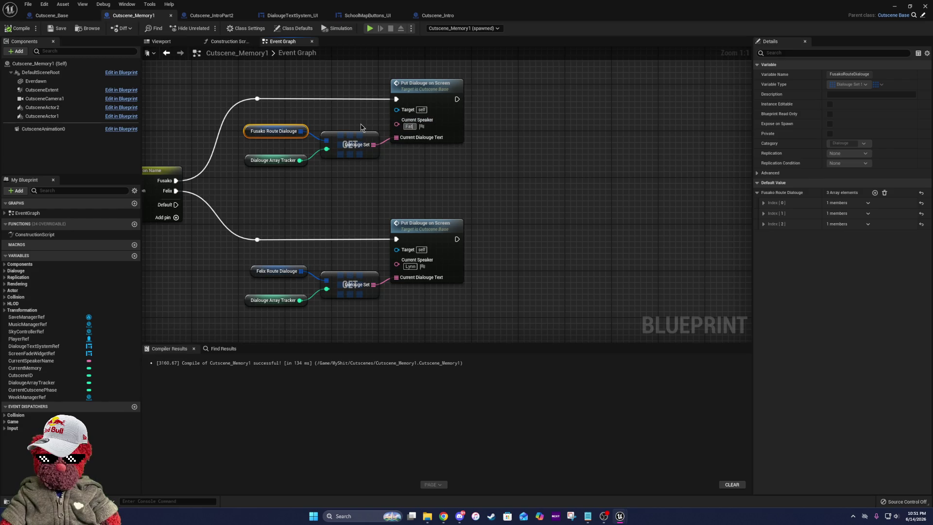
click(410, 266)
text(Destiny)
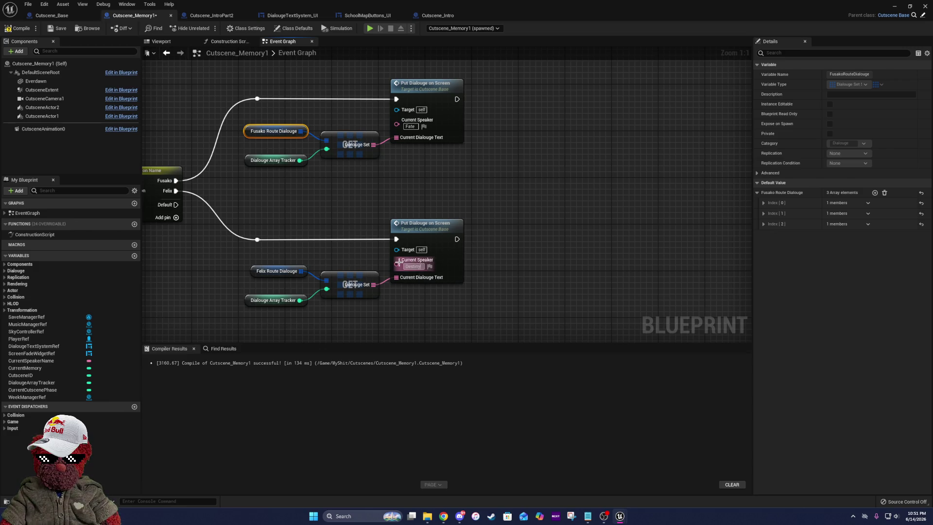
drag(387, 205, 543, 204)
click(543, 204)
- Select the lower branch nodes and shift them slightly to the right
scroll(543, 203, down, 6)
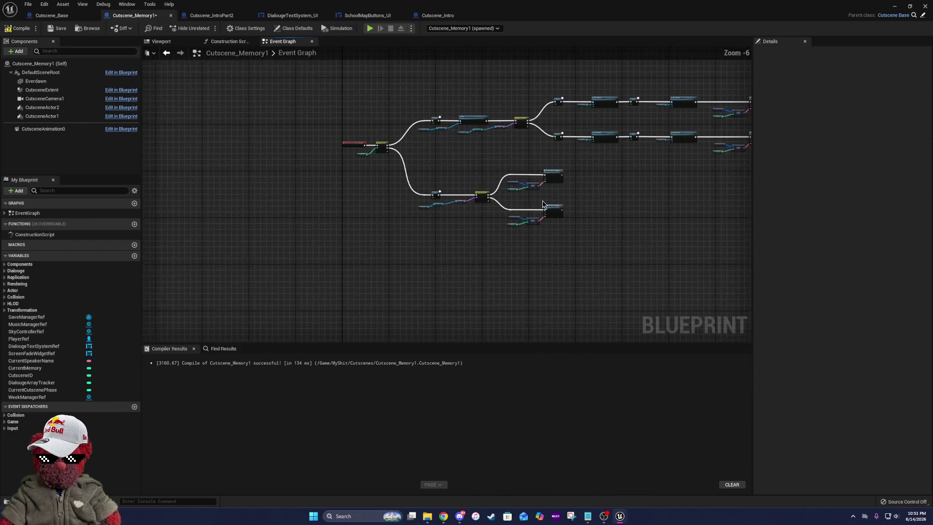
mouse_move(607, 194)
mouse_down()
mouse_move(444, 188)
mouse_move(498, 190)
mouse_up()
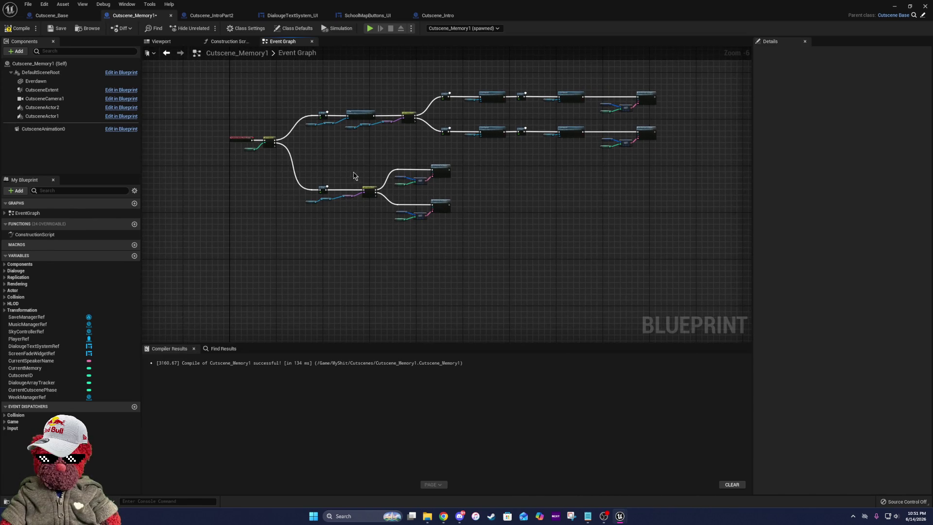
drag(444, 222, 510, 250)
drag(443, 175, 496, 170)
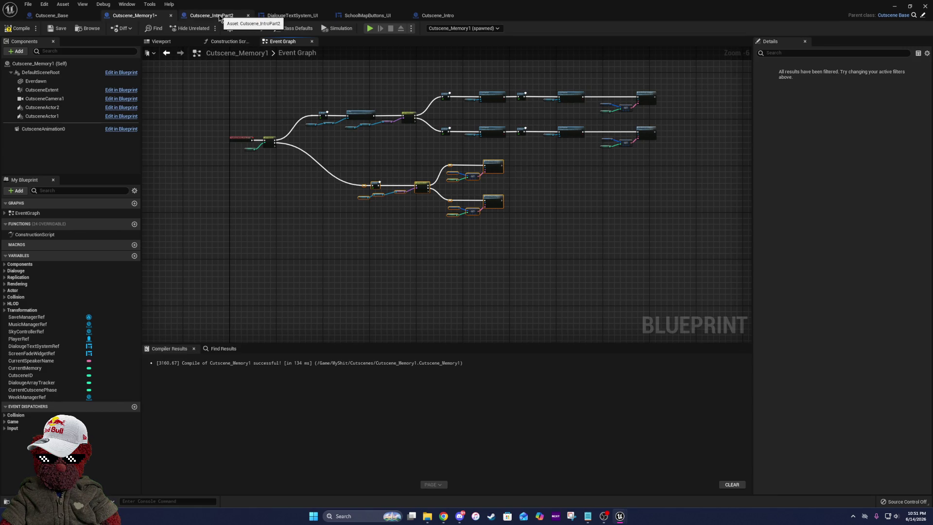
click(212, 15)
- Review Cutscene_IntroPart2's switch node and Put Dialogue On Screen chain for reference
scroll(251, 155, up, 5)
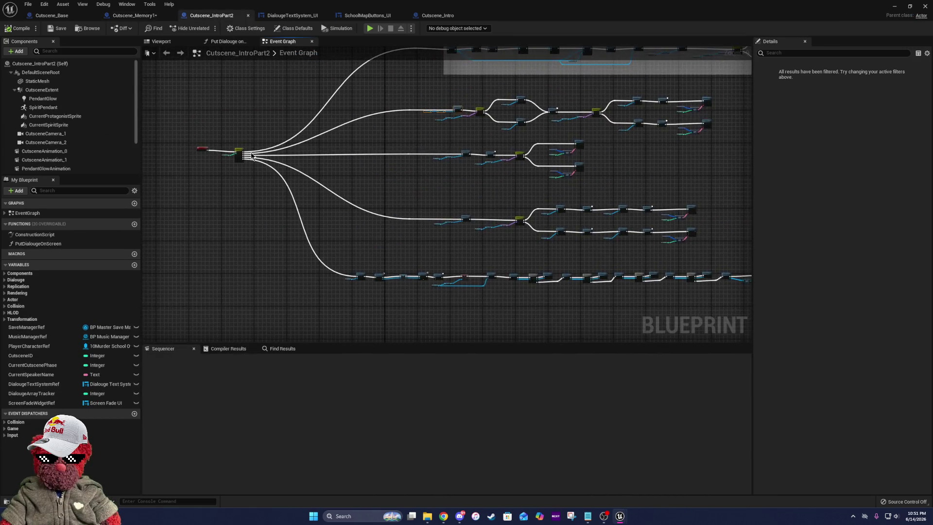
mouse_move(400, 238)
mouse_down()
mouse_move(398, 191)
mouse_move(436, 151)
mouse_move(476, 181)
mouse_up()
drag(616, 167, 185, 200)
drag(687, 171, 463, 169)
drag(640, 206, 359, 219)
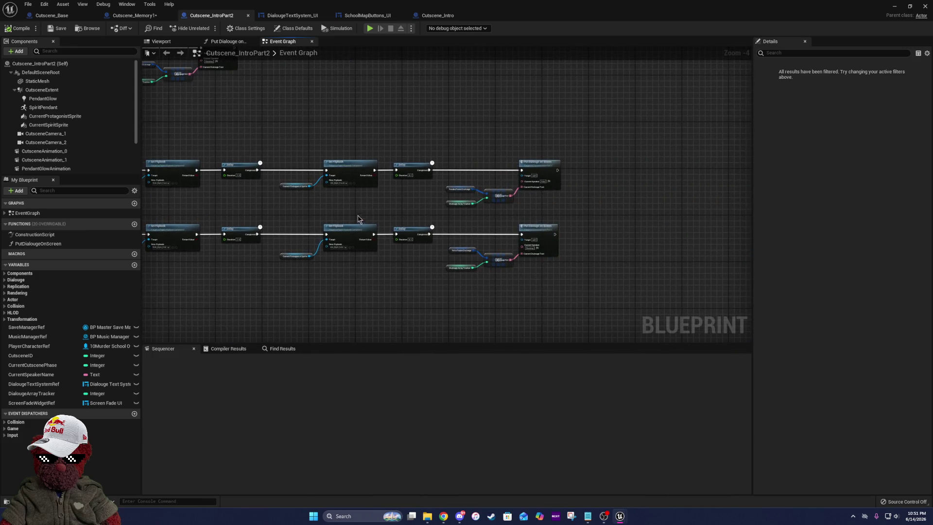
mouse_move(273, 240)
mouse_down()
mouse_move(381, 241)
mouse_move(713, 208)
mouse_move(717, 227)
mouse_move(346, 87)
mouse_up()
- Add a new output case pin to Cutscene_Memory1's Switch on Int node
click(132, 15)
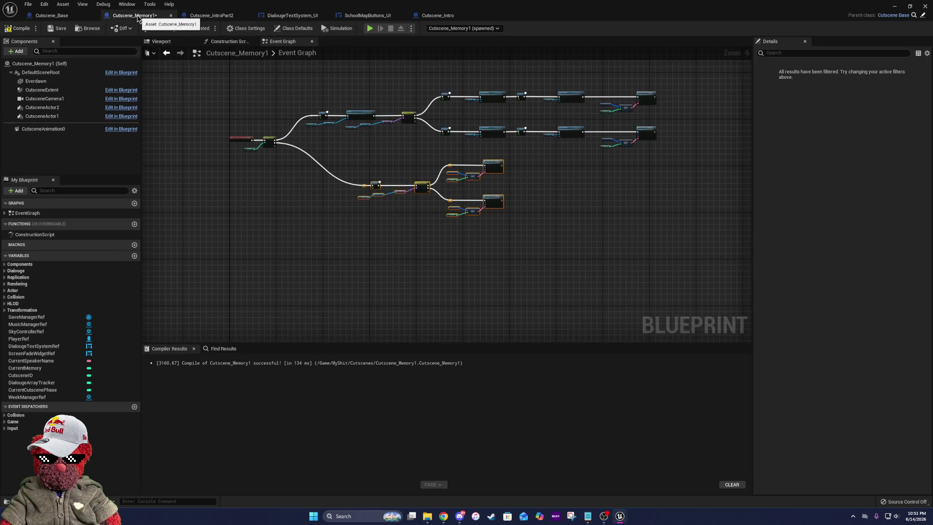
scroll(267, 139, up, 5)
click(267, 142)
scroll(325, 150, down, 5)
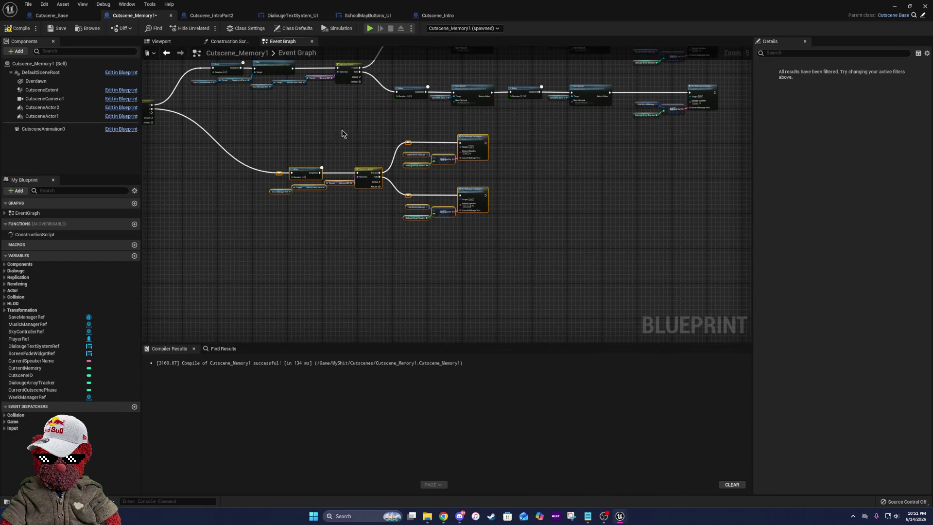
drag(282, 120, 457, 144)
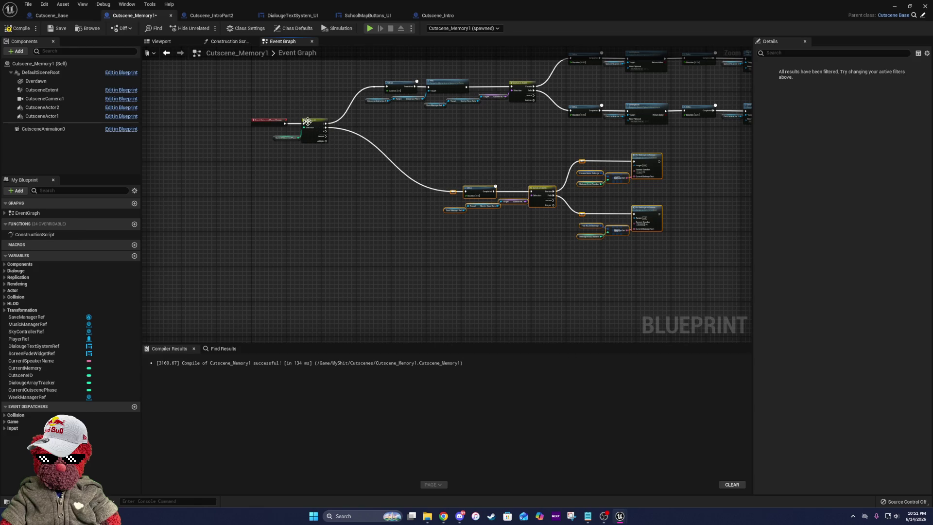
- Check the EndCutscene event chain in Cutscene_Base
click(52, 15)
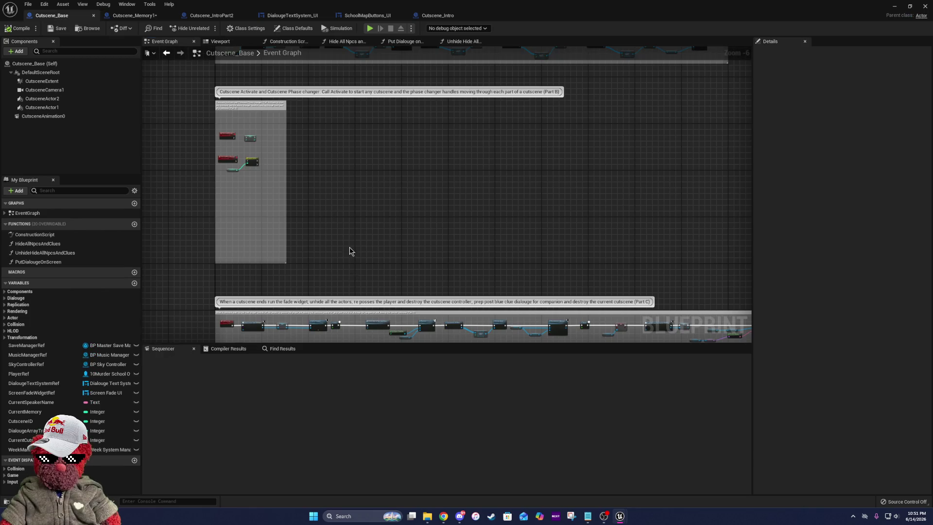
drag(347, 266, 396, 156)
scroll(290, 202, up, 6)
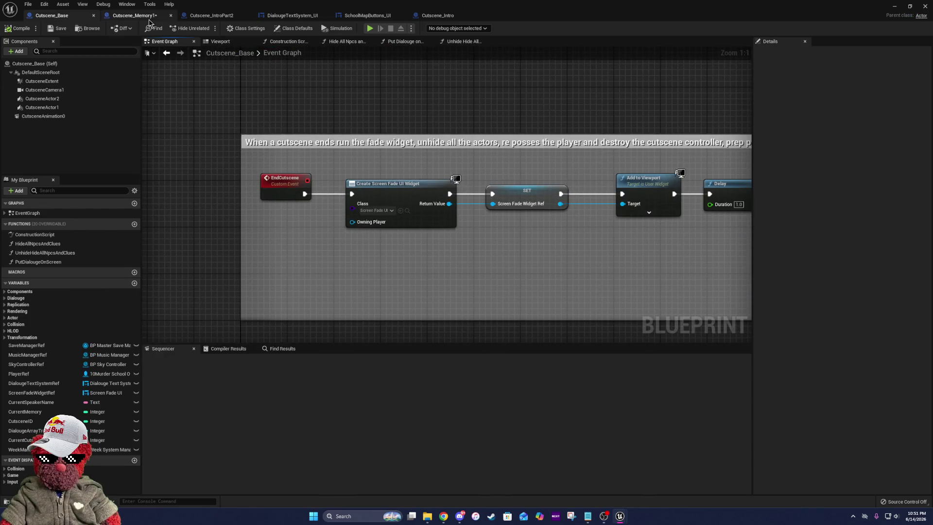
click(145, 15)
- Wire the new switch output to an End Cutscene call found via 'end cut'
drag(327, 132, 429, 258)
text(end)
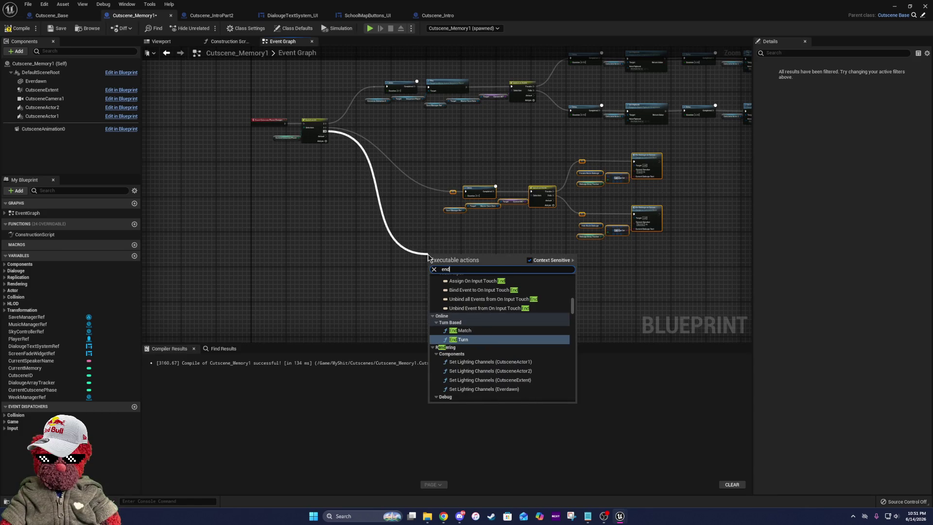
text( cut)
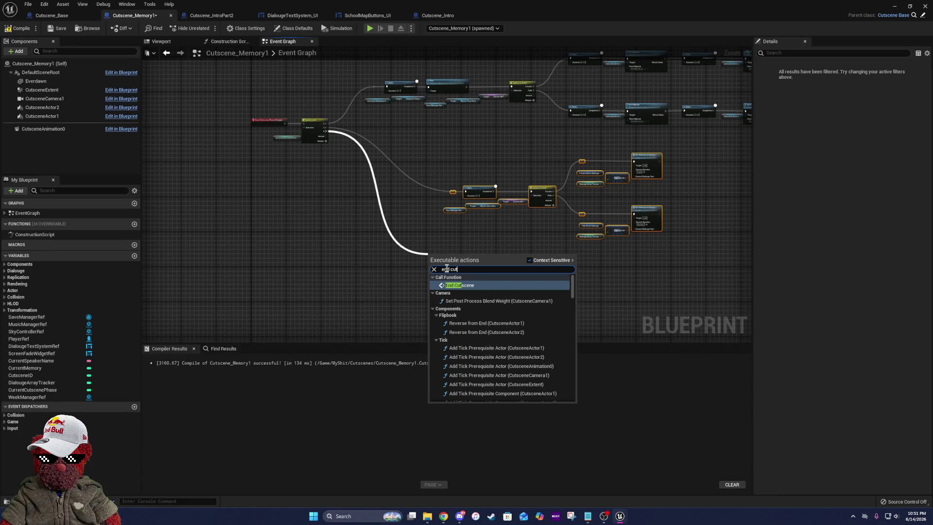
click(457, 285)
drag(539, 248, 434, 213)
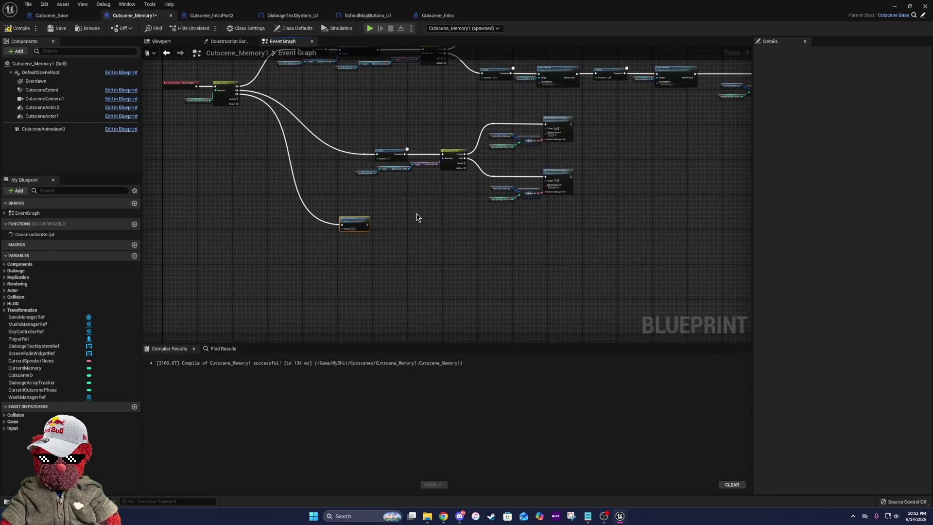
drag(364, 223, 404, 228)
- Add a reroute knot and straighten the wire into End Cutscene
double_click(342, 221)
key(q)
click(387, 226)
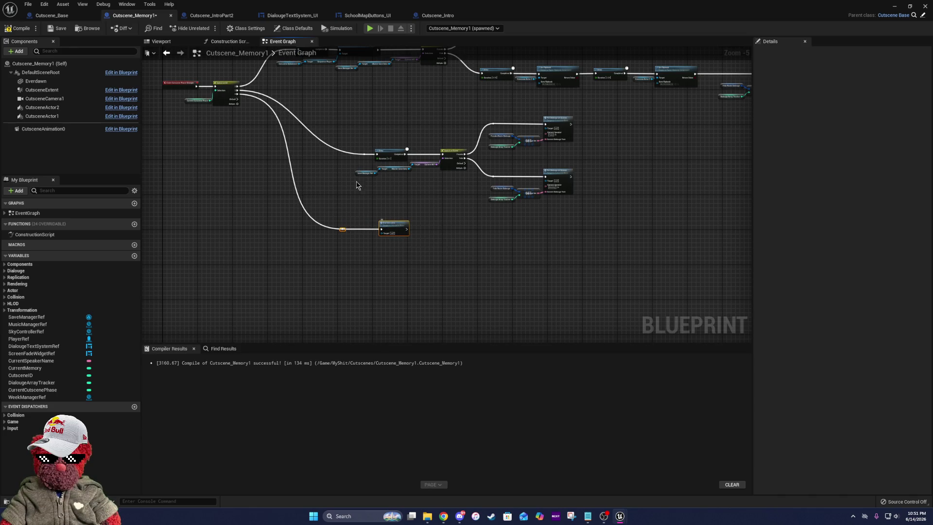
click(52, 16)
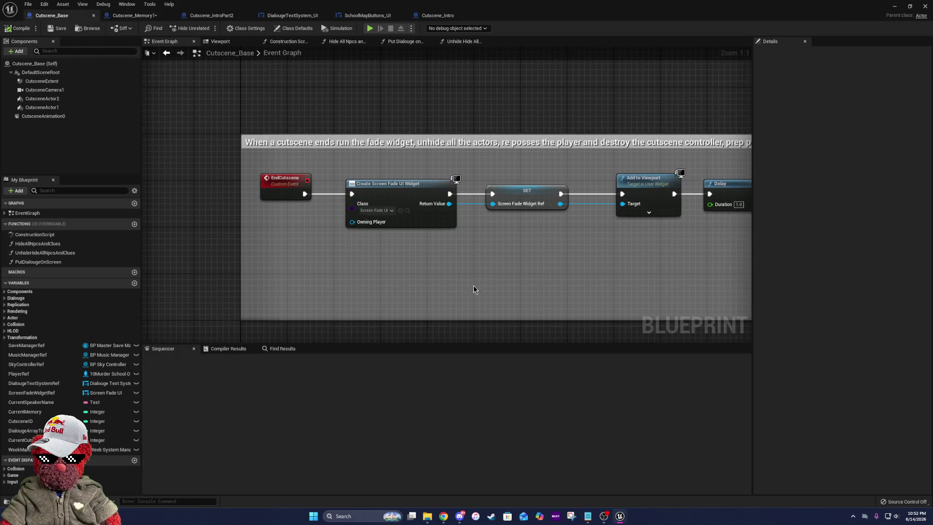
scroll(372, 119, down, 4)
scroll(383, 121, up, 4)
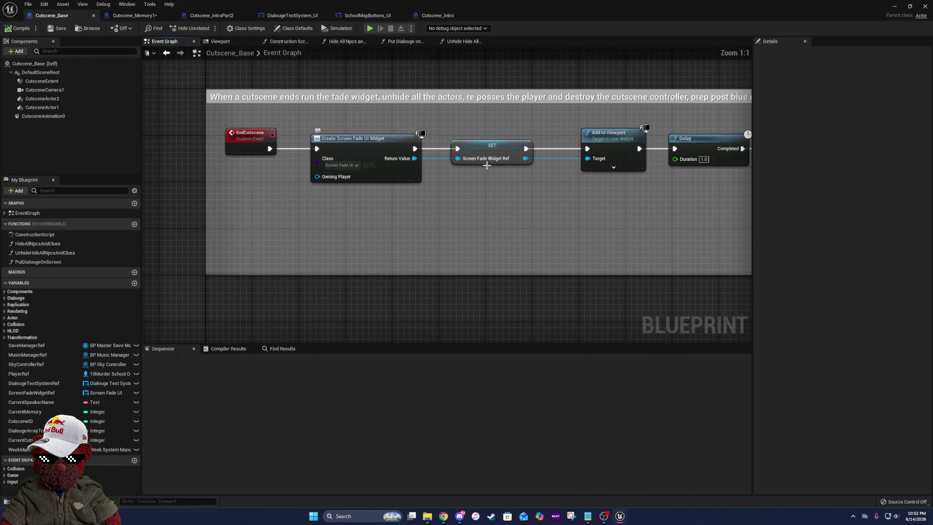
scroll(458, 160, down, 3)
scroll(613, 164, up, 3)
drag(613, 163, 451, 165)
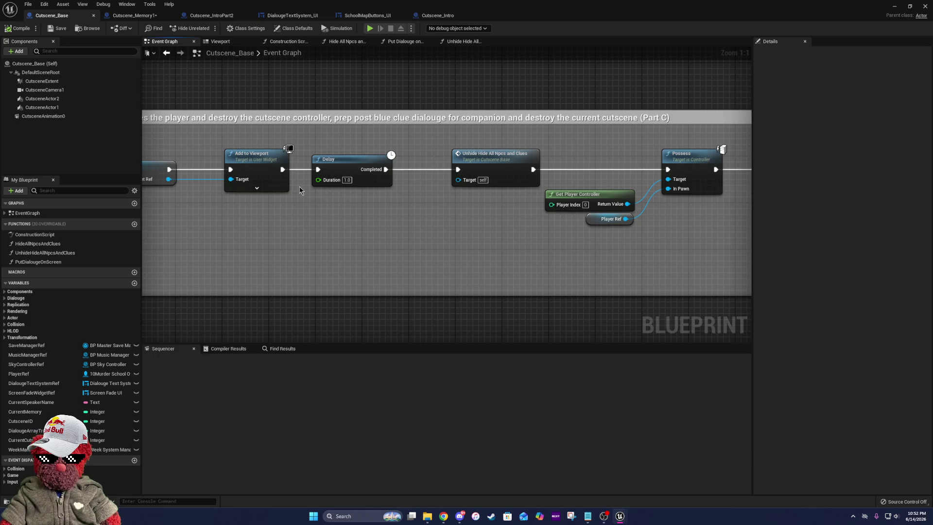
drag(545, 195, 384, 192)
scroll(721, 185, down, 2)
drag(721, 185, 463, 174)
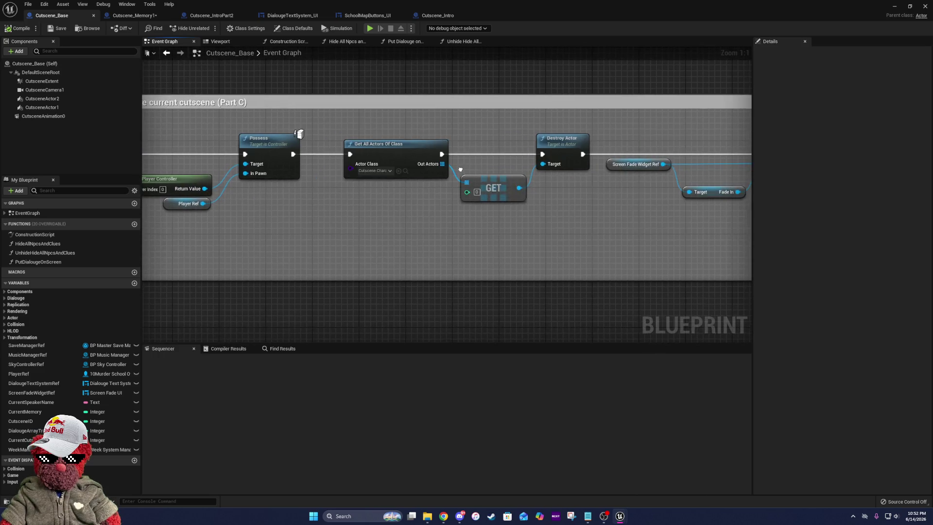
scroll(463, 173, down, 2)
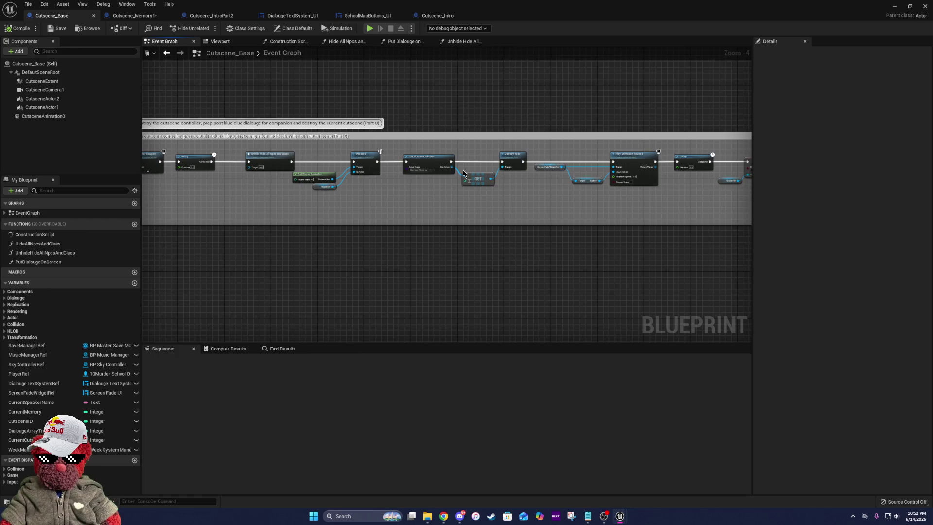
mouse_move(348, 169)
mouse_down()
mouse_move(323, 159)
mouse_move(264, 189)
mouse_move(242, 189)
mouse_up()
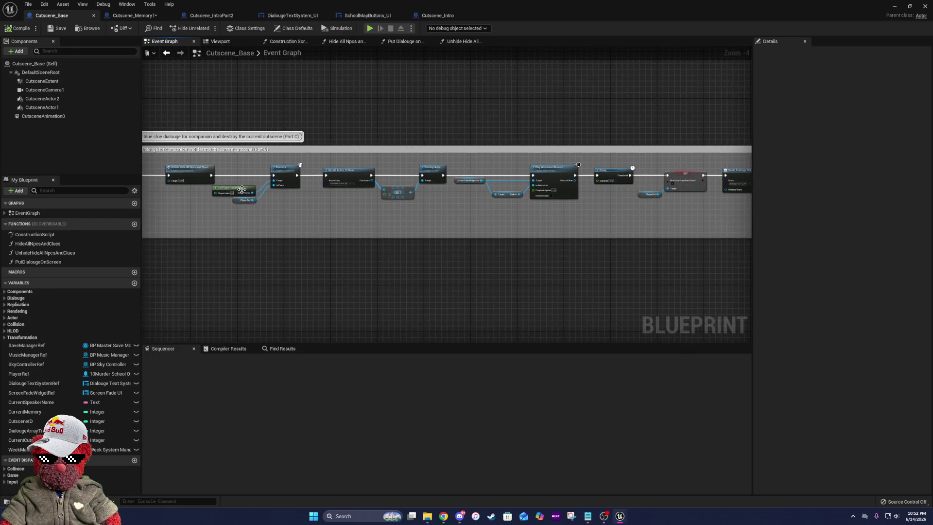
scroll(276, 178, up, 2)
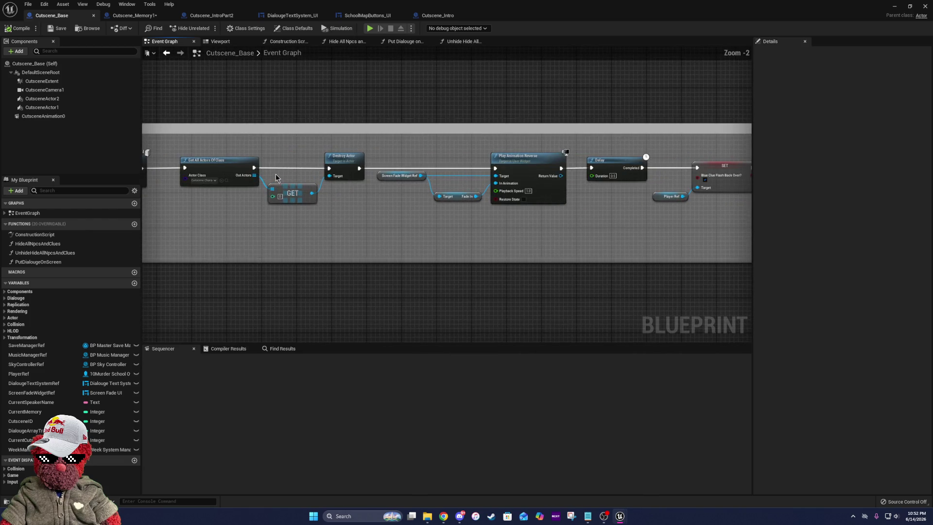
drag(448, 162, 286, 159)
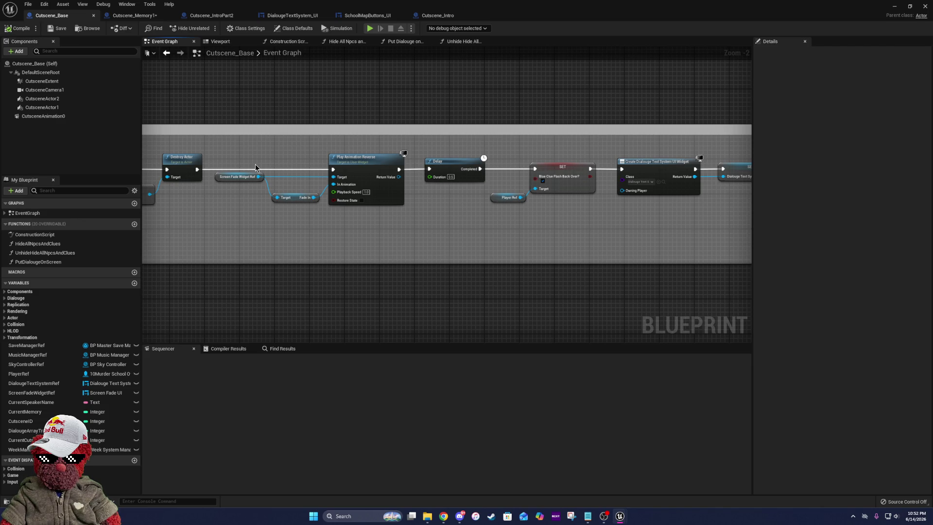
drag(361, 182, 295, 176)
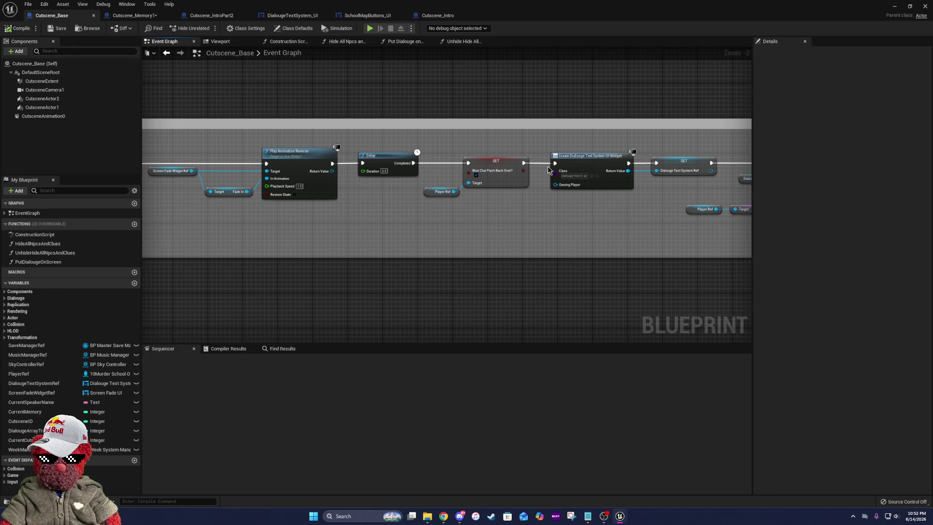
drag(548, 169, 358, 153)
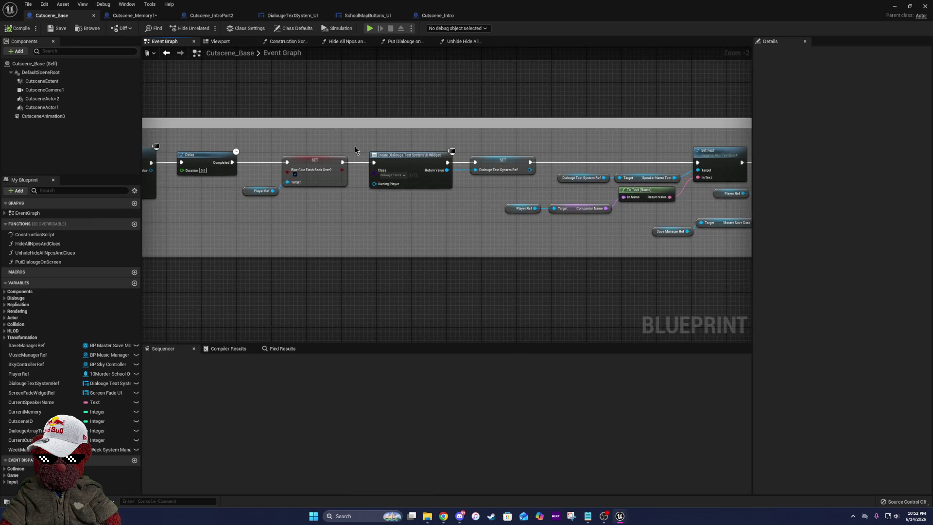
drag(616, 185, 491, 182)
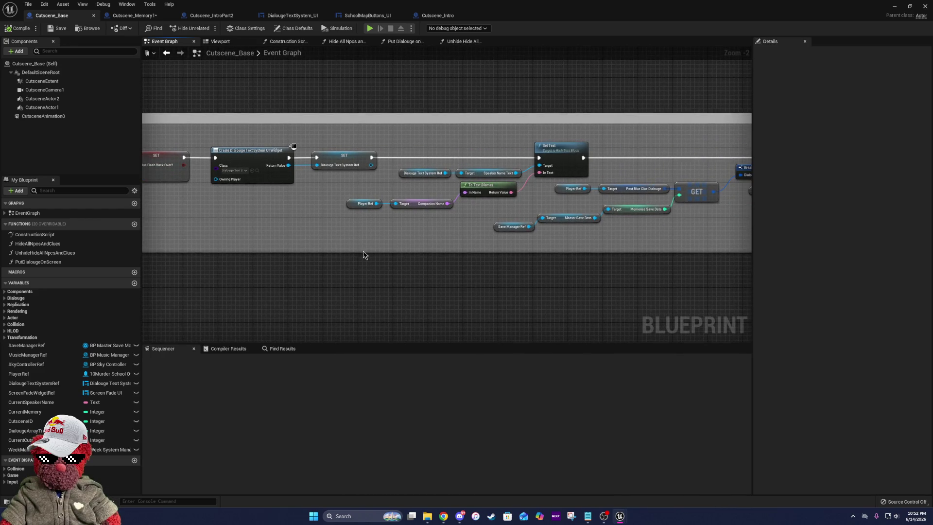
scroll(595, 233, down, 3)
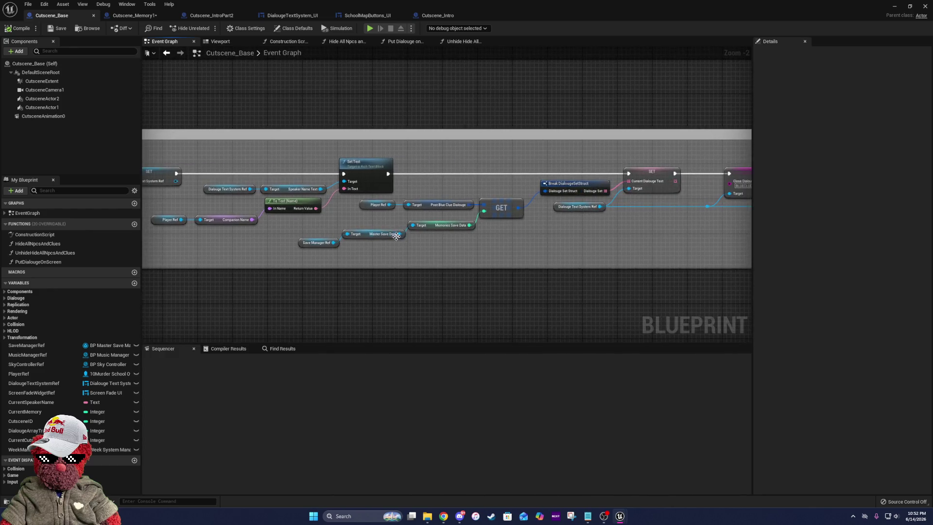
scroll(211, 207, up, 1)
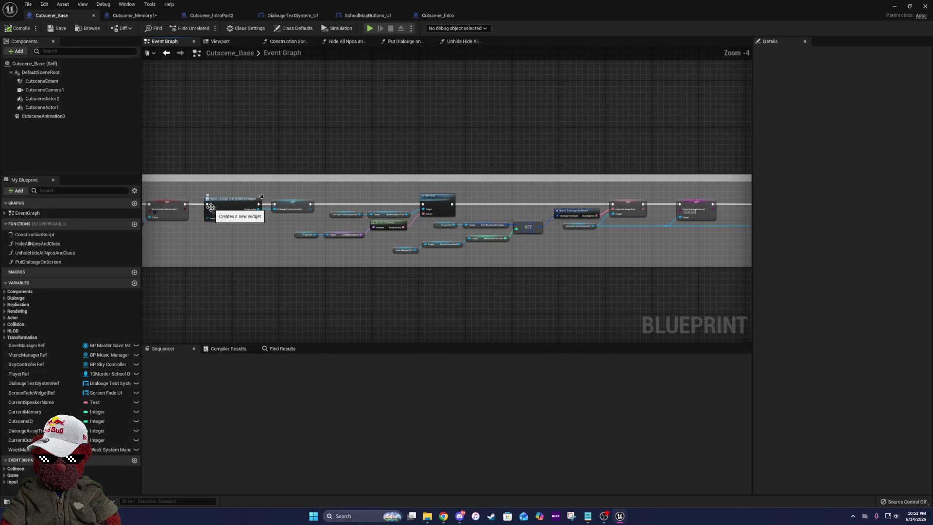
mouse_move(628, 228)
mouse_down()
mouse_move(387, 208)
mouse_move(458, 233)
mouse_move(686, 227)
mouse_move(382, 205)
mouse_move(406, 208)
mouse_up()
mouse_move(273, 183)
mouse_down()
mouse_move(277, 206)
mouse_move(437, 233)
mouse_move(837, 285)
mouse_move(826, 273)
mouse_up()
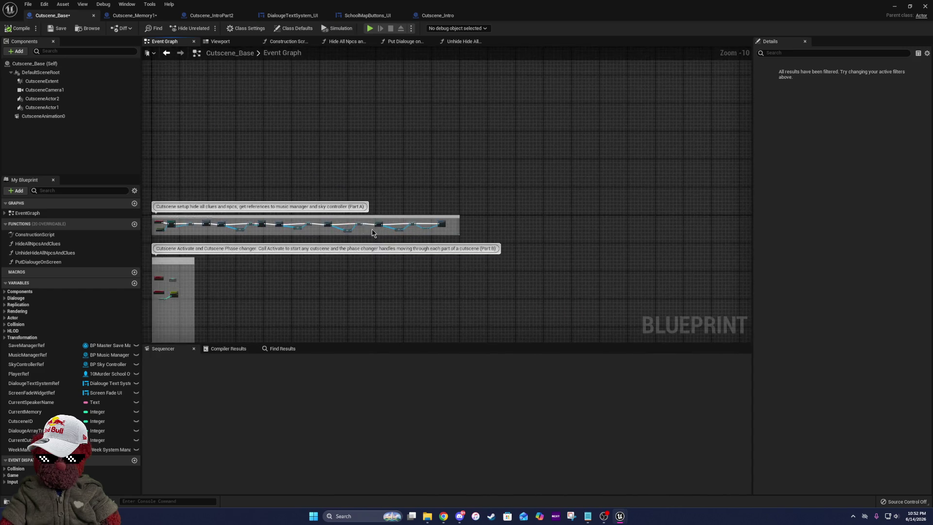
scroll(435, 214, up, 3)
- Move the Set Visibility node between the SET and Create Dialogue nodes
scroll(435, 214, up, 1)
drag(379, 133, 541, 246)
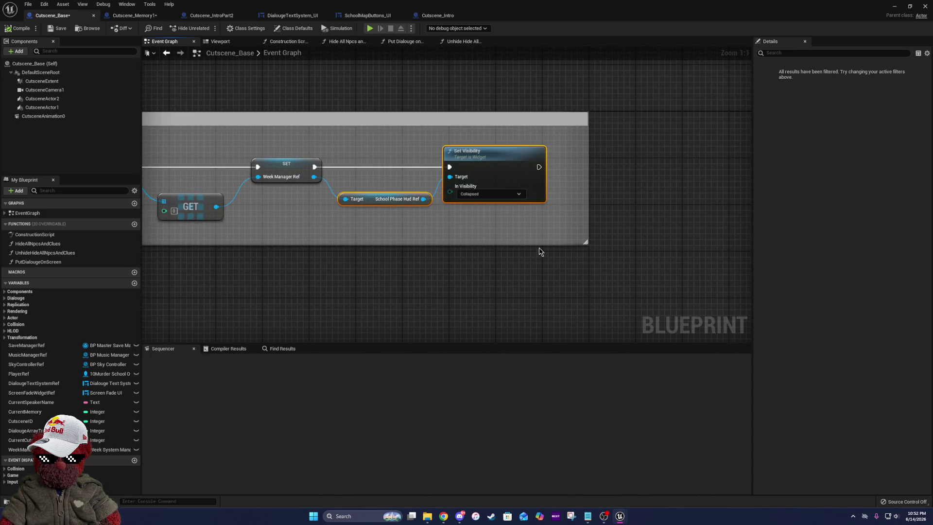
scroll(476, 214, down, 6)
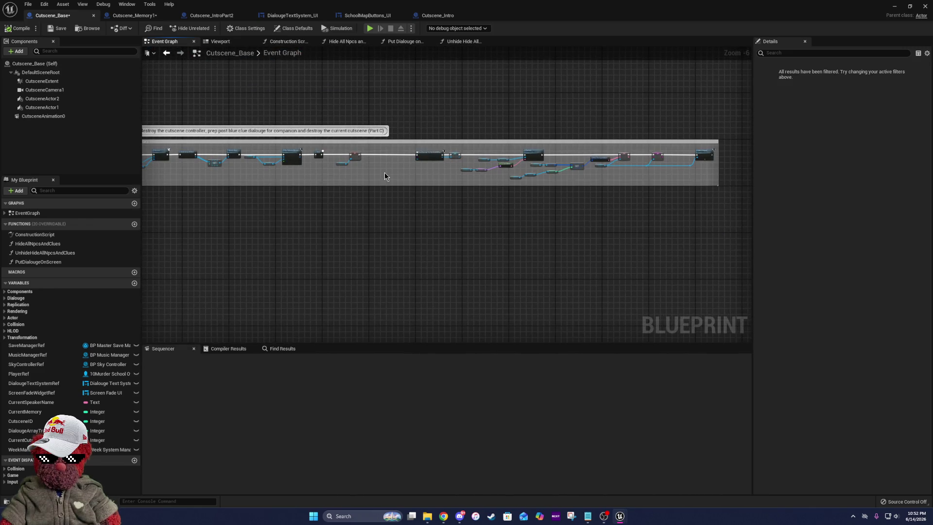
key(Home)
mouse_move(457, 164)
mouse_down()
mouse_move(387, 111)
mouse_move(358, 148)
mouse_up()
click(371, 132)
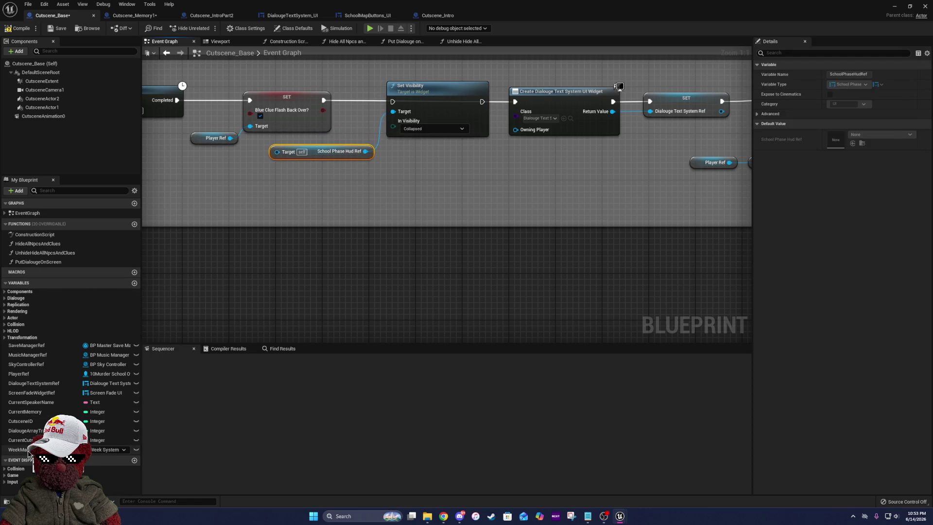
- Target School Phase Hud Ref from WeekManagerRef, set Visible, and wire into Create Dialogue
mouse_move(28, 454)
mouse_down()
mouse_move(219, 202)
mouse_move(186, 177)
mouse_move(277, 152)
mouse_up()
click(214, 183)
click(434, 129)
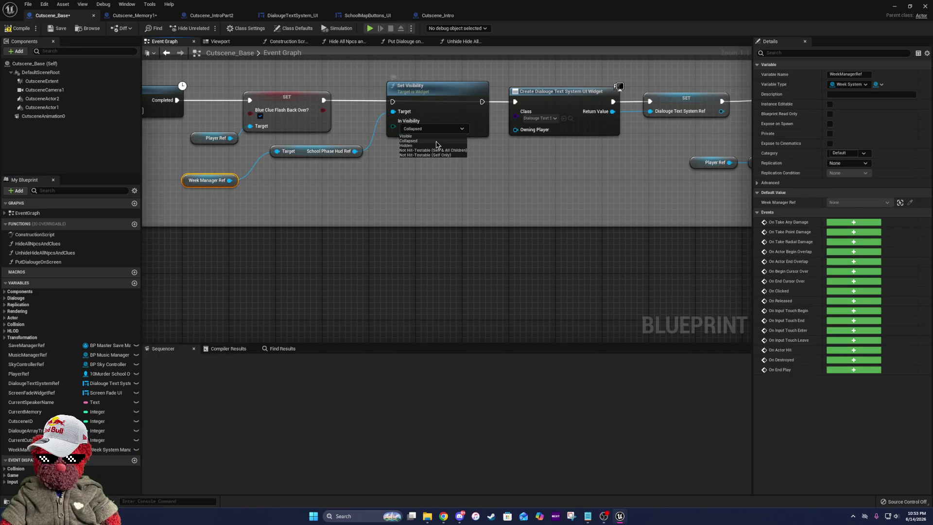
click(435, 139)
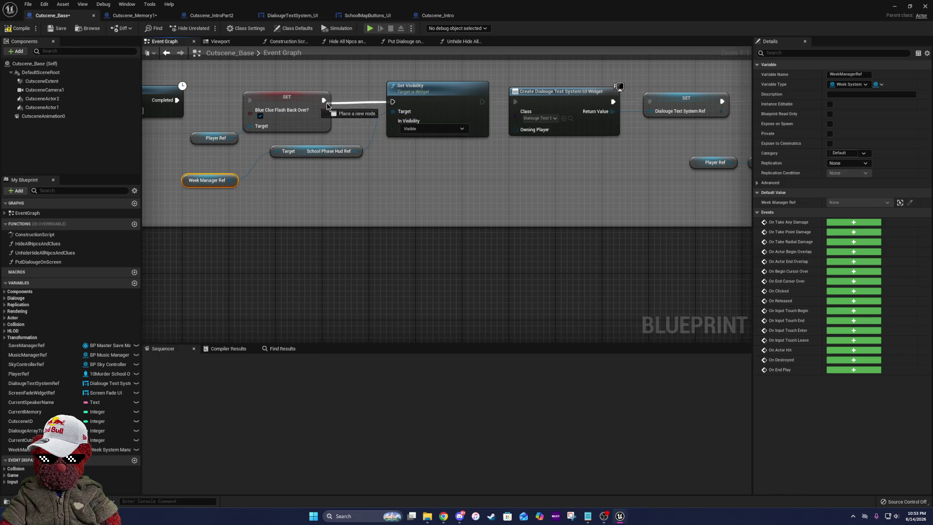
mouse_move(483, 101)
mouse_down()
mouse_move(529, 102)
mouse_move(518, 101)
mouse_up()
click(438, 101)
- Tidy the dialogue nodes, nudging Week Manager Ref and School Phase Hud Ref into place
shift+click(293, 105)
drag(538, 173, 248, 210)
shift+click(268, 131)
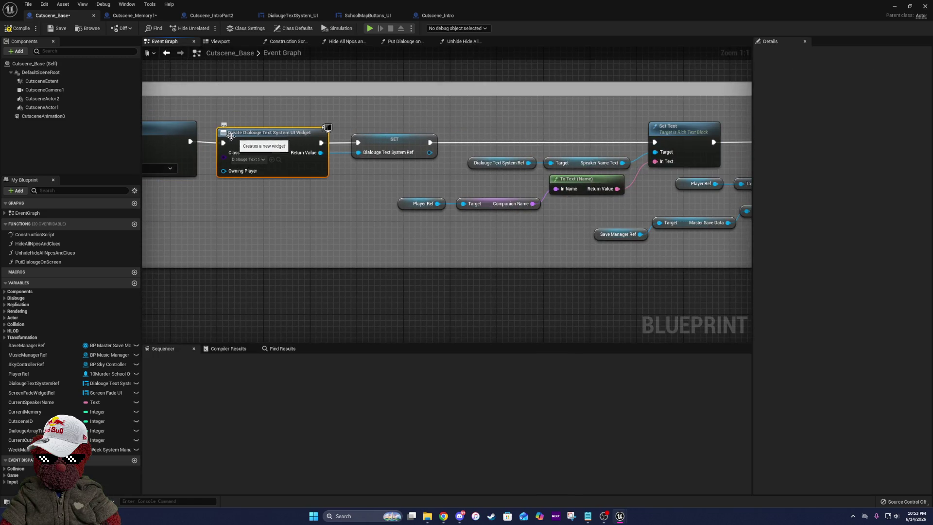
click(410, 155)
shift+click(678, 128)
mouse_move(436, 145)
mouse_down()
mouse_move(360, 162)
mouse_move(510, 202)
mouse_up()
scroll(360, 163, down, 3)
click(200, 212)
ctrl+click(285, 190)
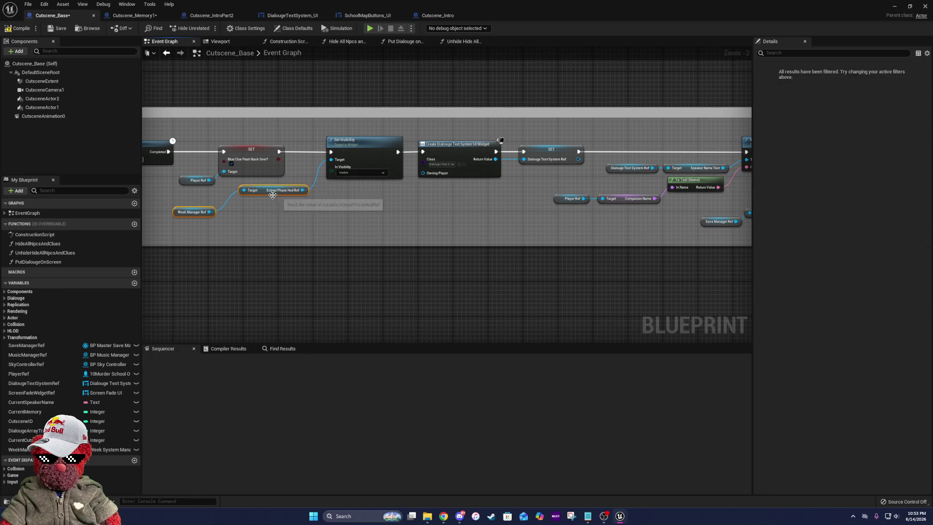
drag(286, 190, 295, 190)
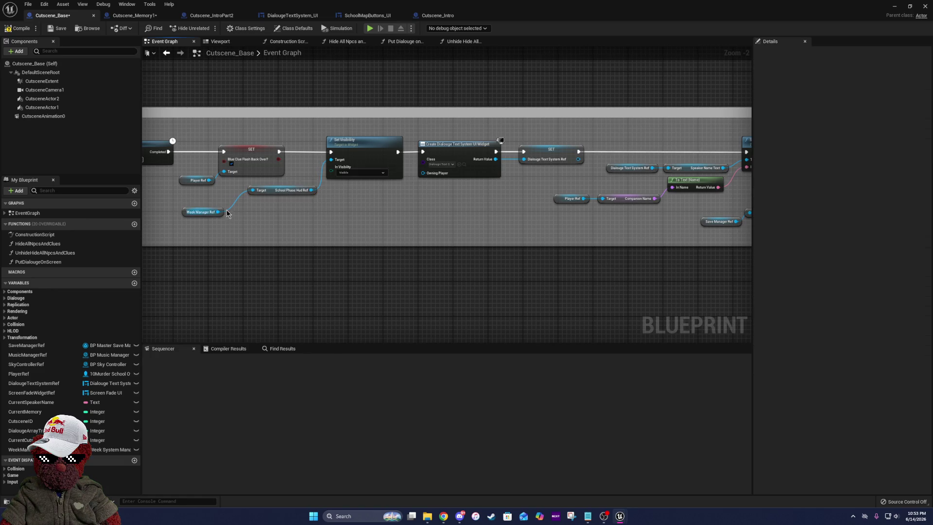
drag(224, 214, 246, 200)
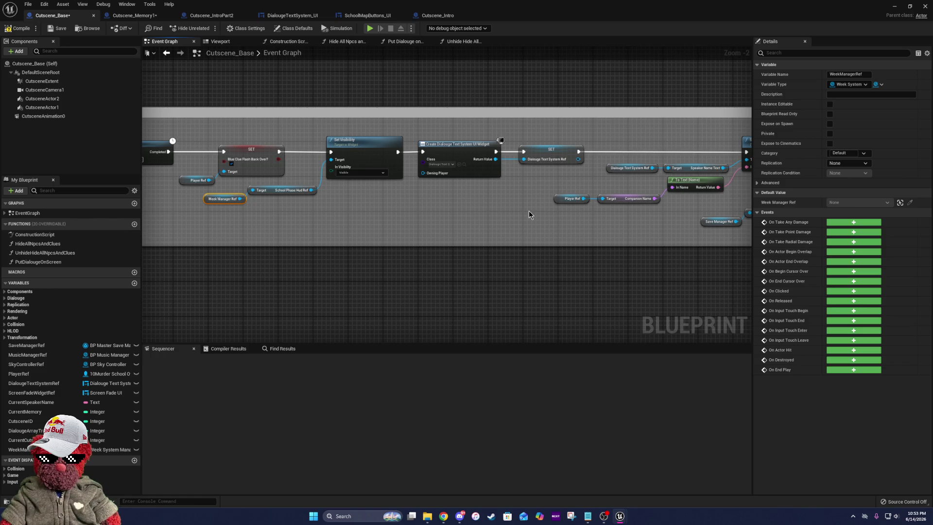
- Review the Delay, SET and Set Visibility chain, then compile and save Cutscene_Base
drag(640, 204, 209, 204)
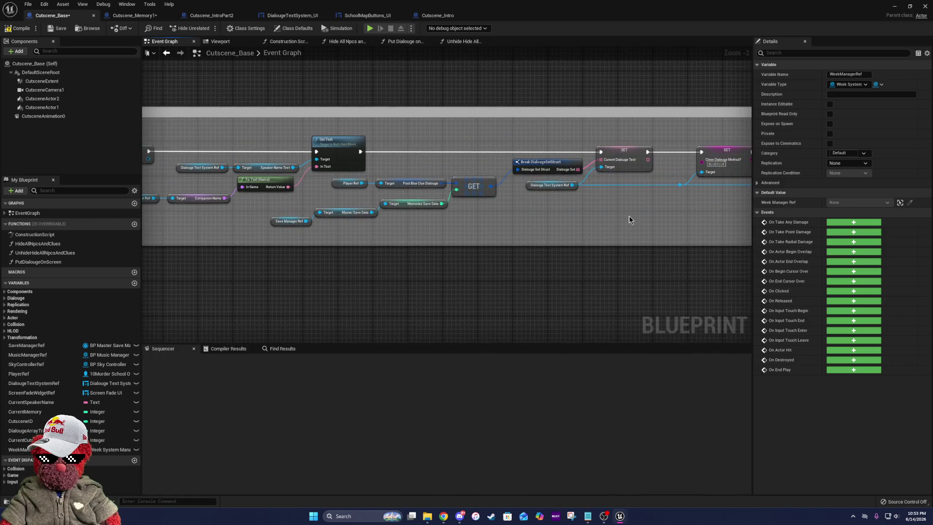
scroll(308, 212, down, 2)
scroll(308, 213, up, 2)
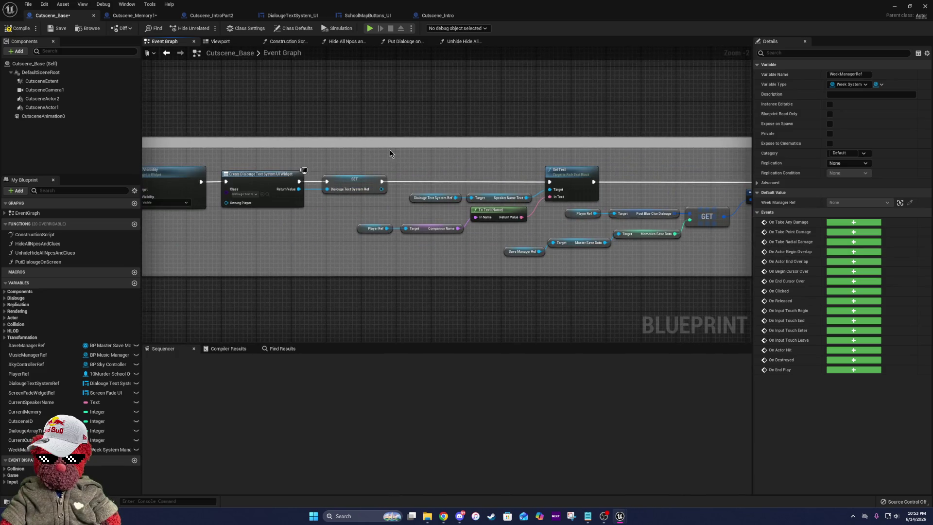
drag(266, 154, 539, 195)
click(18, 29)
click(58, 29)
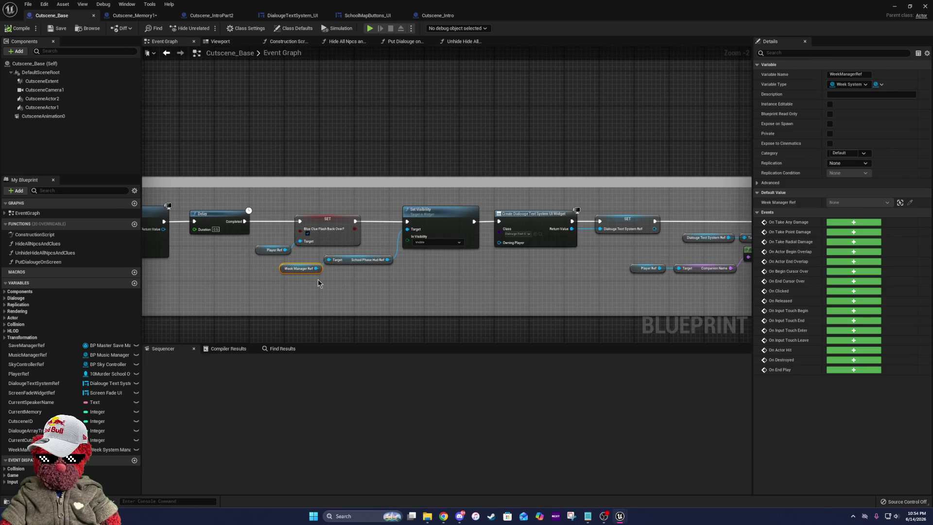
- Recheck nodes around Set Visibility, compile and save again, and return to the level editor
mouse_move(345, 273)
mouse_down()
mouse_move(512, 267)
mouse_move(291, 264)
mouse_move(250, 253)
mouse_move(659, 254)
mouse_up()
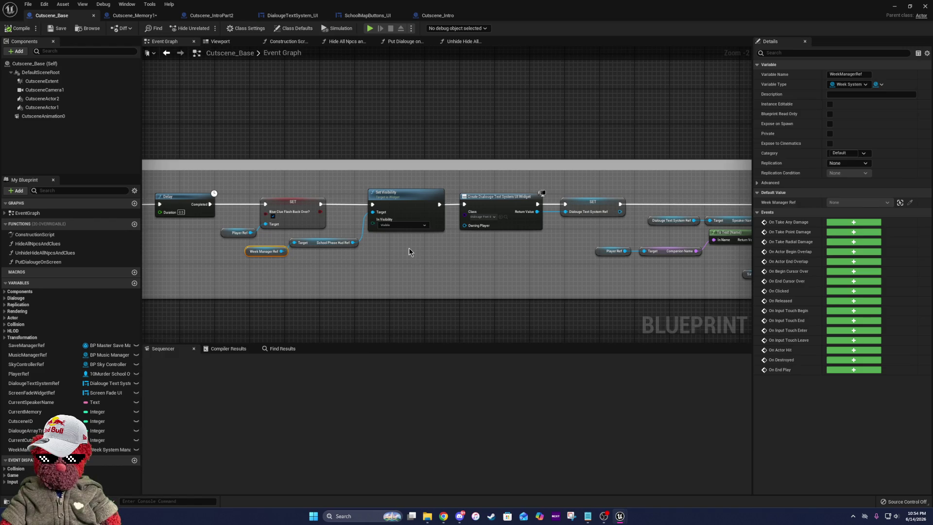
drag(622, 216, 478, 221)
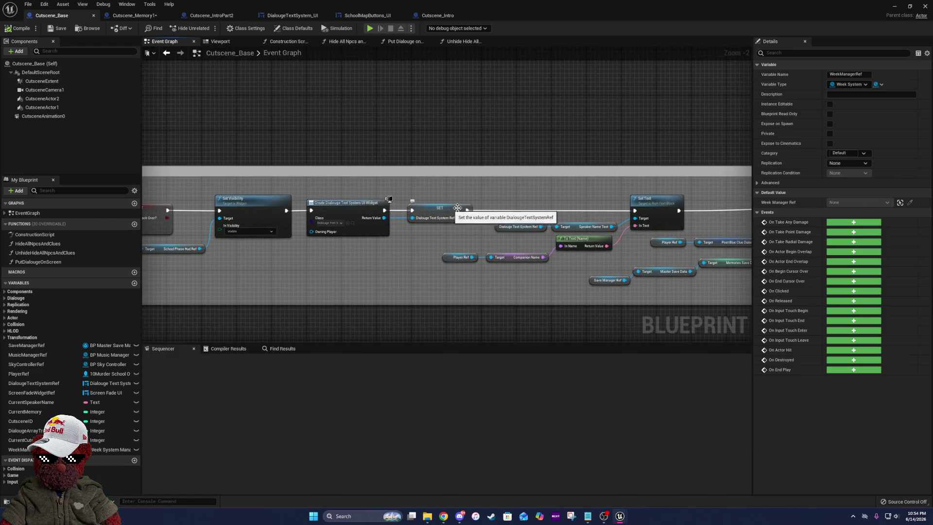
scroll(428, 210, down, 5)
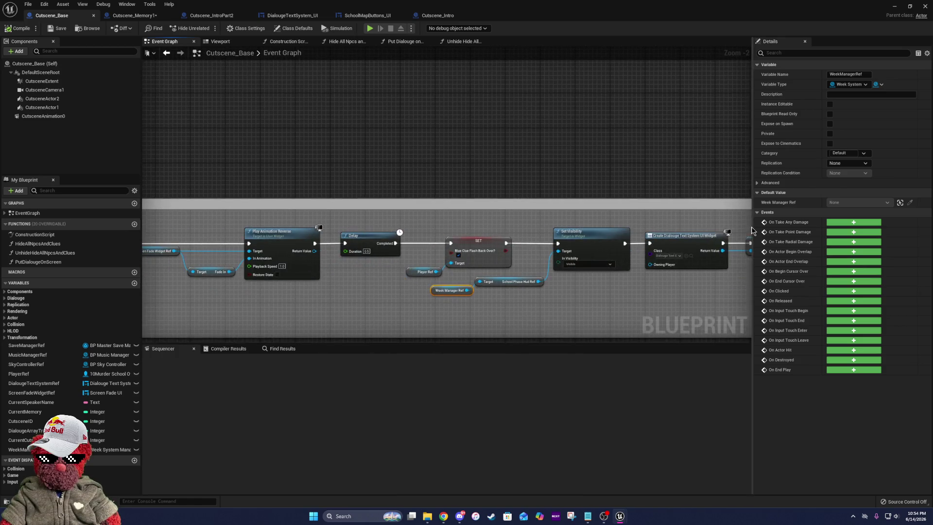
click(22, 30)
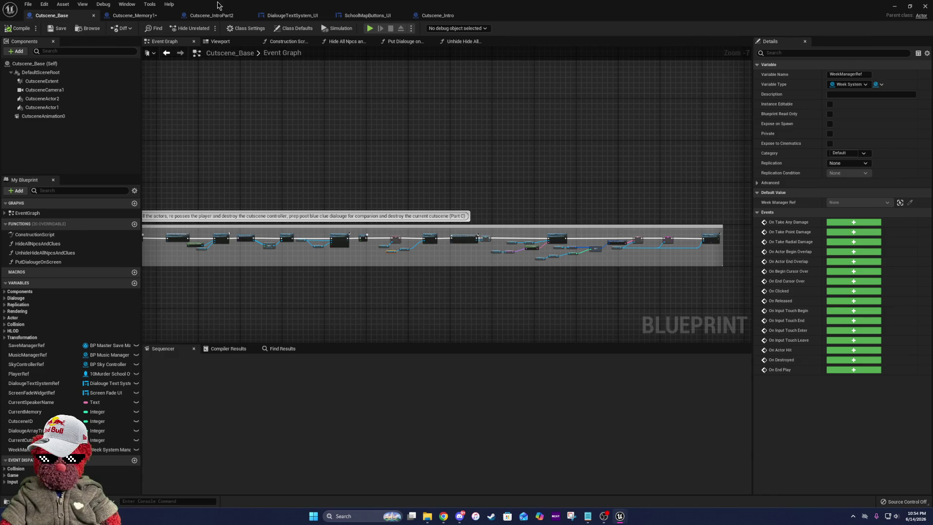
key(alt+Tab)
mouse_move(544, 168)
mouse_down()
mouse_move(438, 173)
mouse_move(430, 121)
mouse_move(421, 124)
mouse_up()
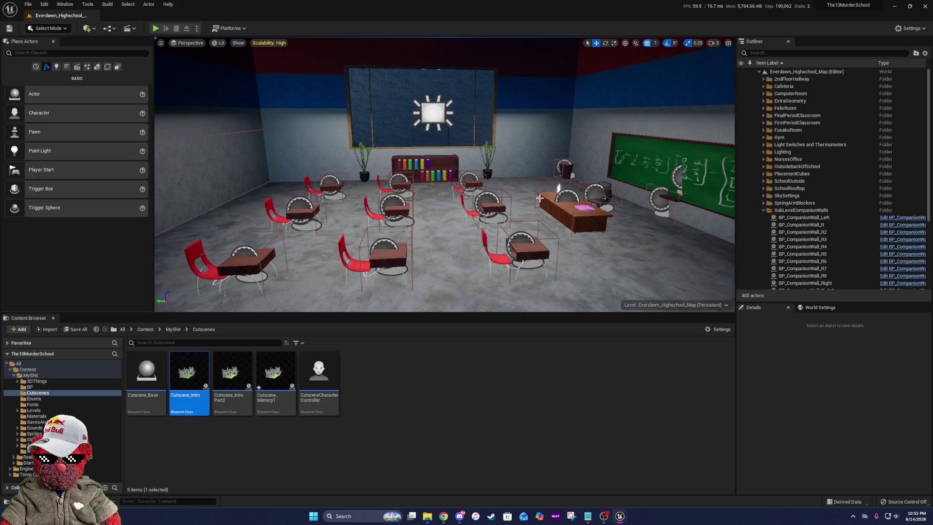
- Fly the viewport backward, left and forward out onto the lawn by the Player Start
key(Down)
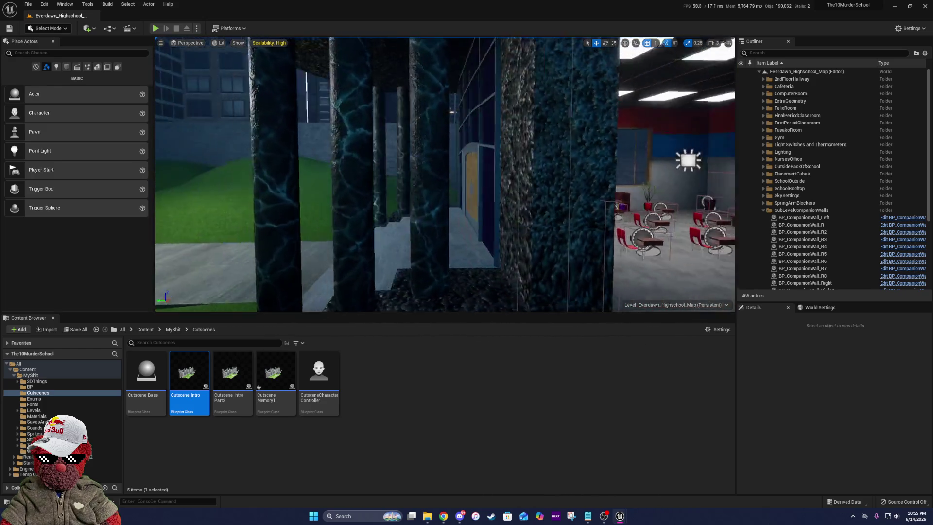
key(Left)
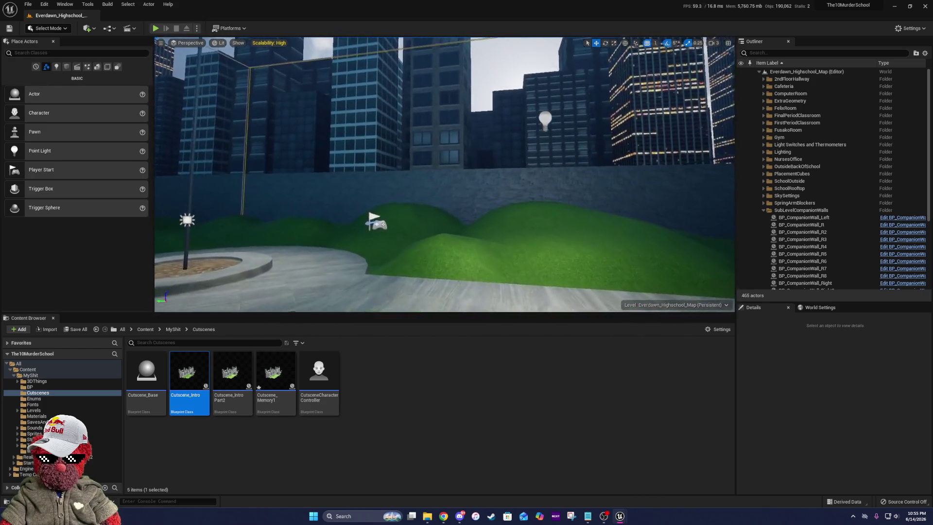
key(Up)
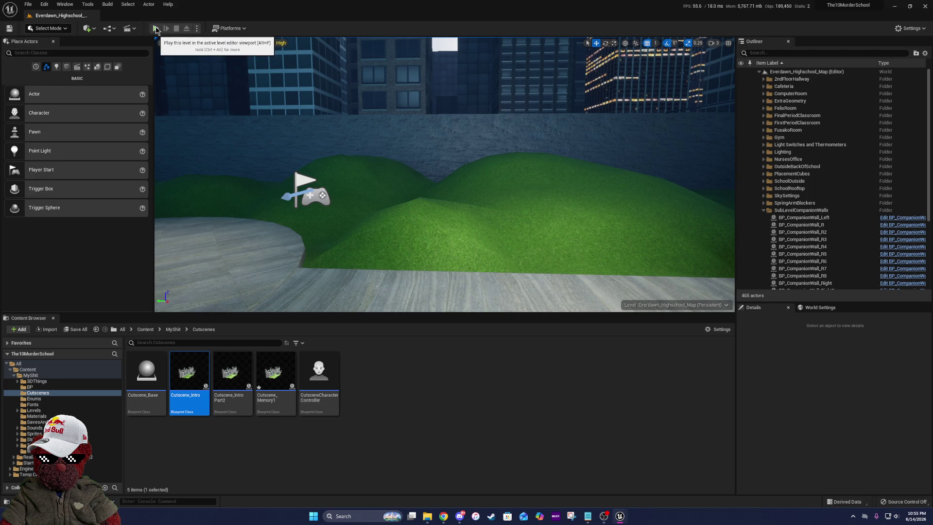
- Start a new game in Play In Editor, overwriting saved data, and skip the opening cutscene
click(156, 29)
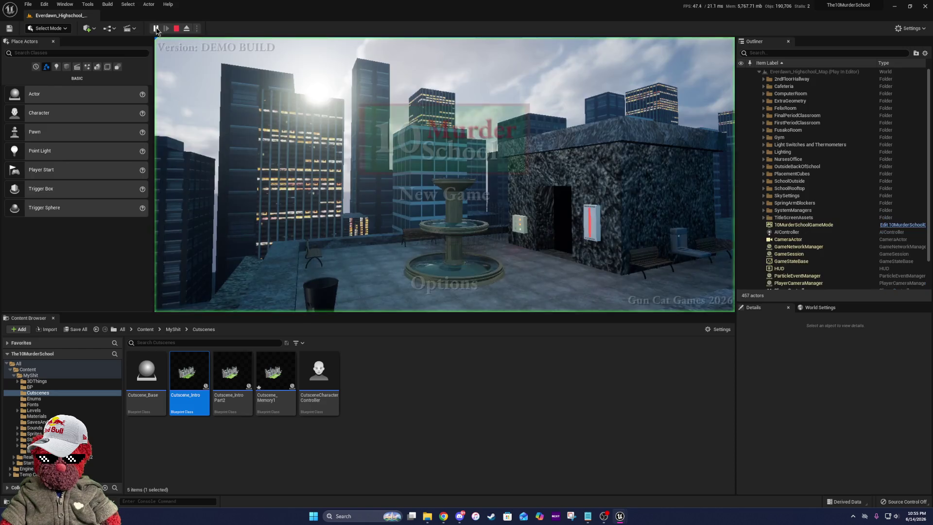
click(459, 193)
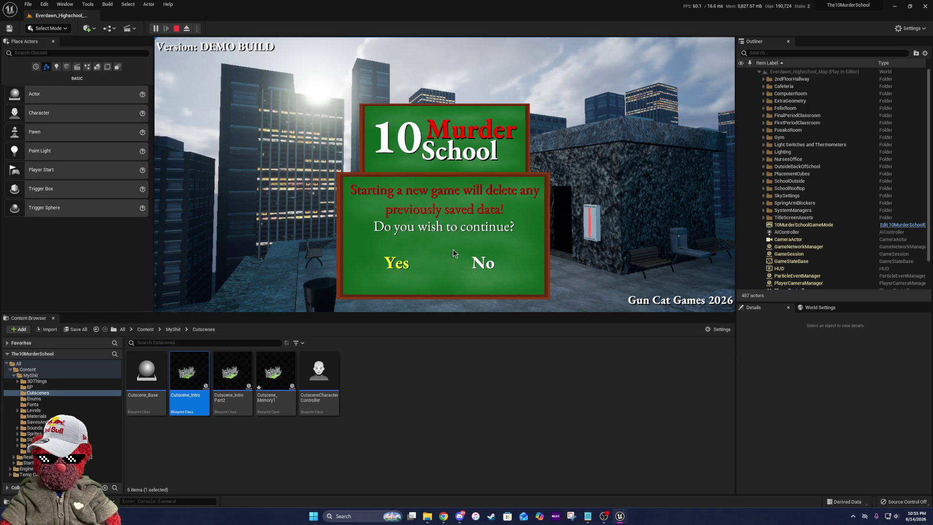
click(397, 263)
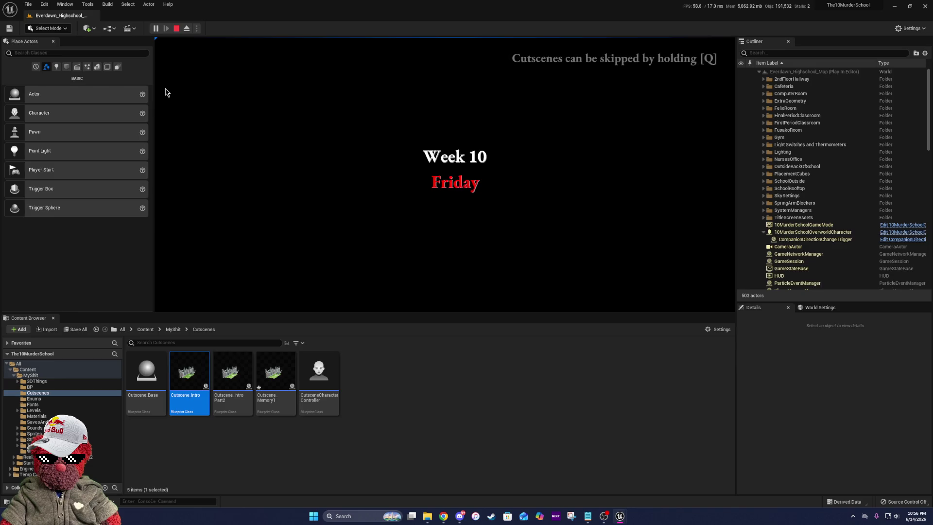
key(q)
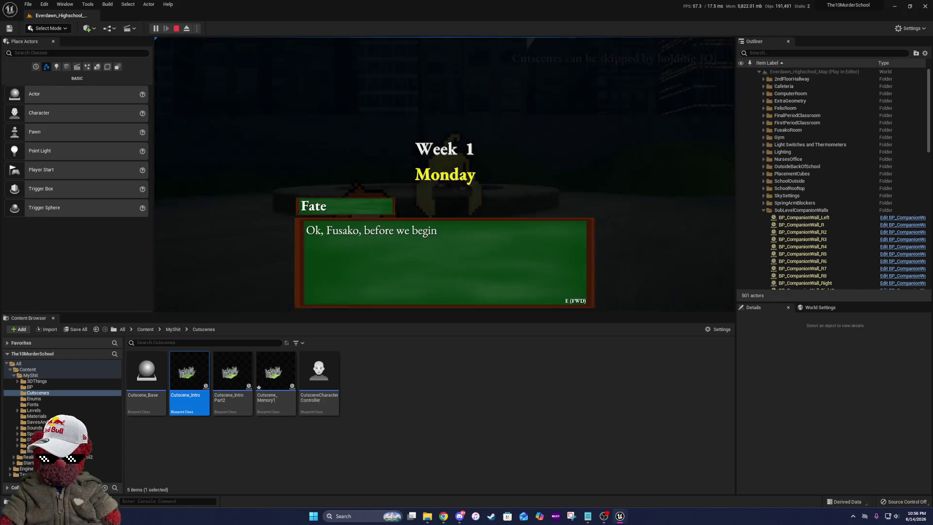
key(e)
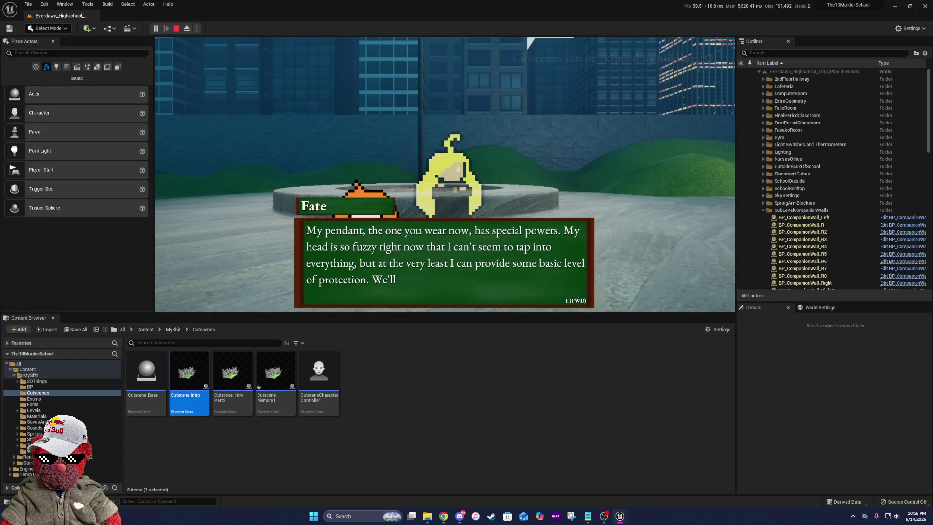
key(e)
key(e)
key(e)
key(e)
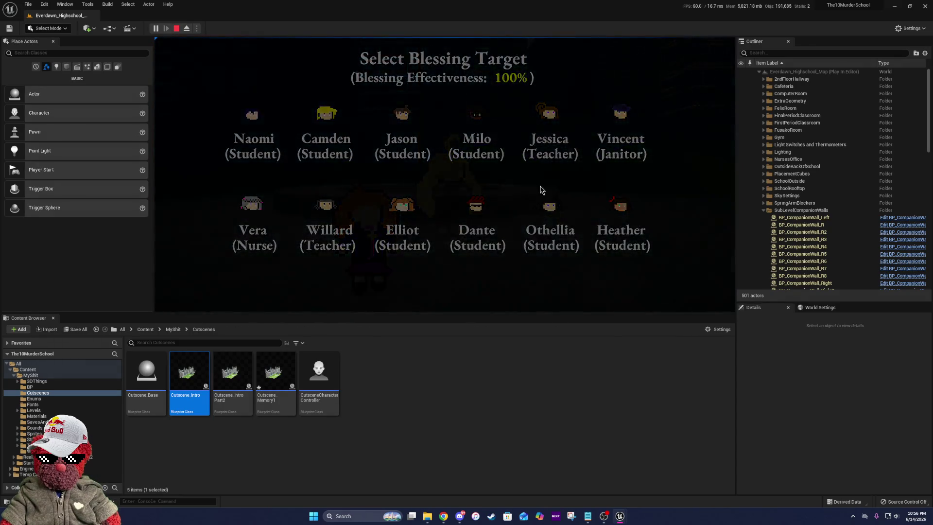
- Pick a blessing target, then visit Outside Back of The School and the Nurse's Office through day's end
click(626, 209)
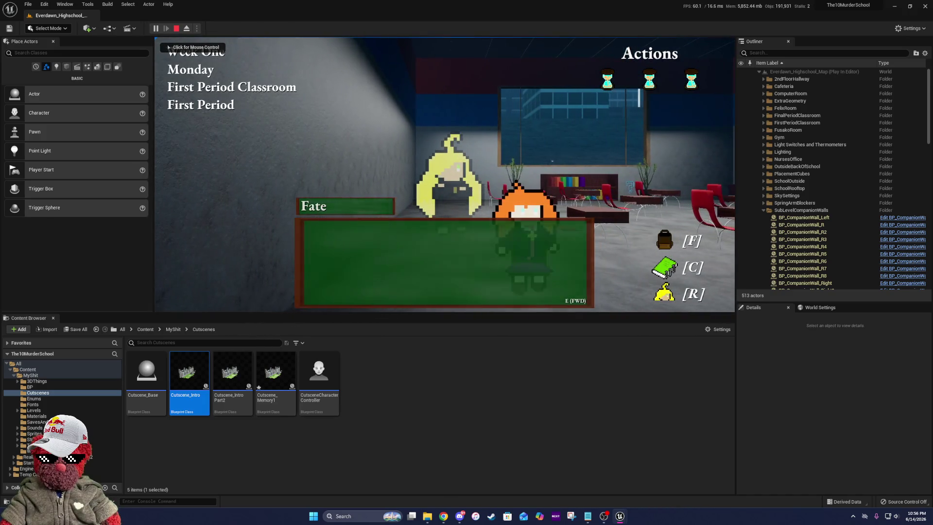
click(602, 284)
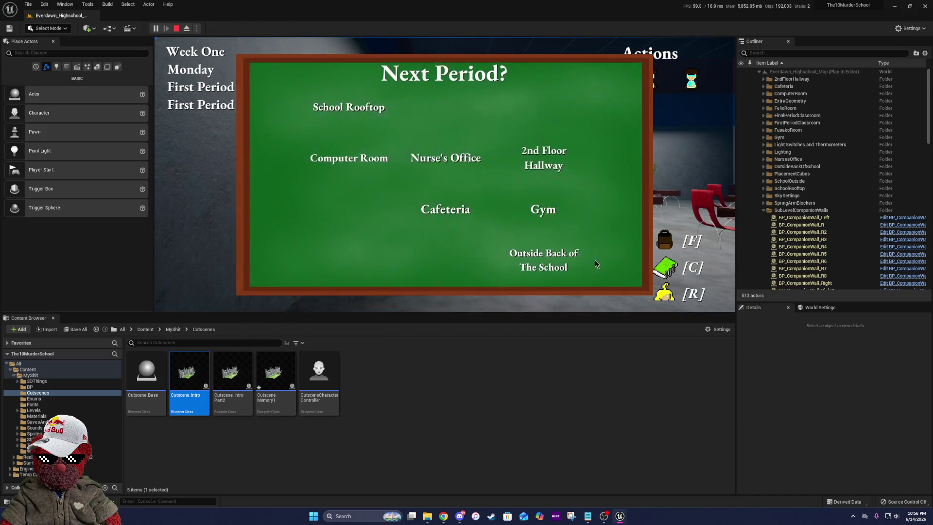
click(557, 259)
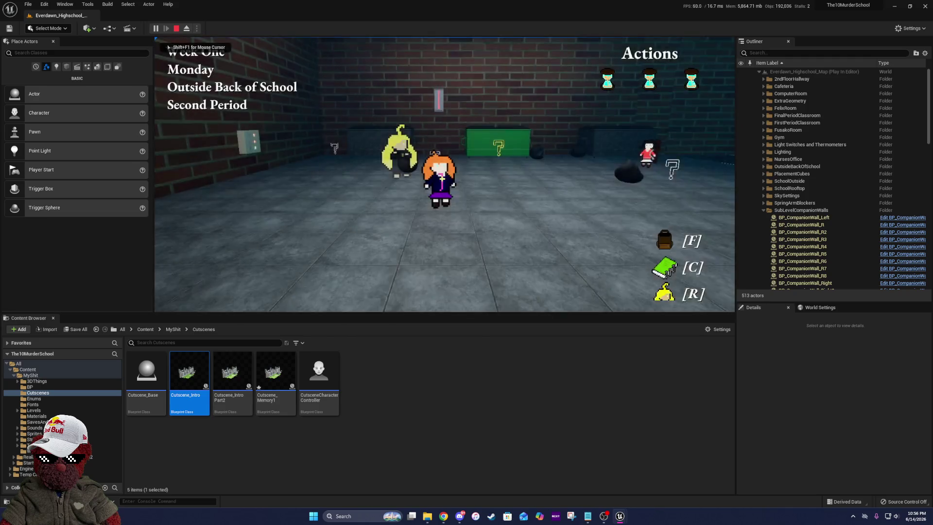
click(567, 263)
click(574, 264)
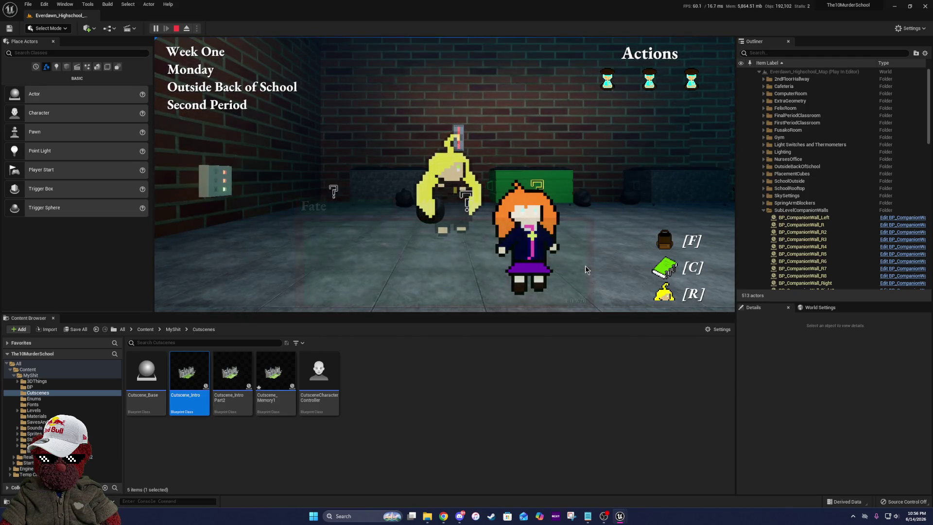
click(428, 158)
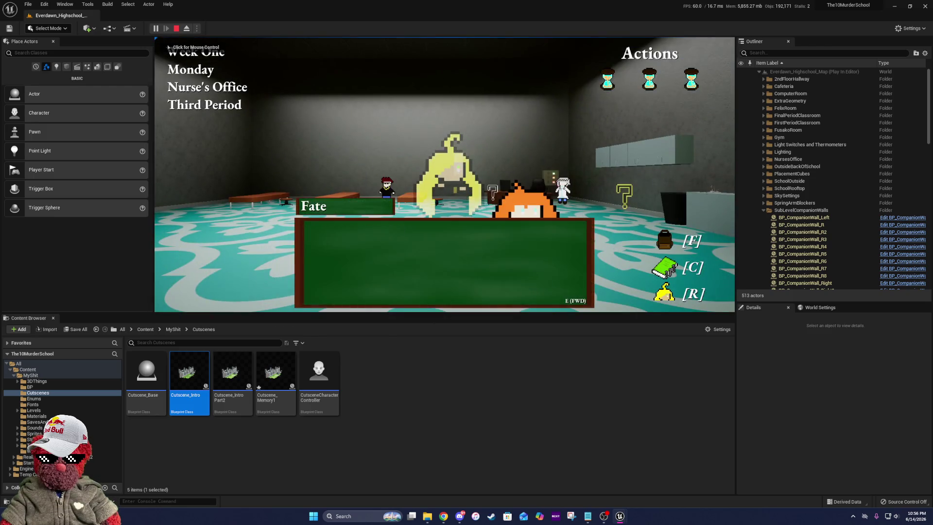
click(610, 254)
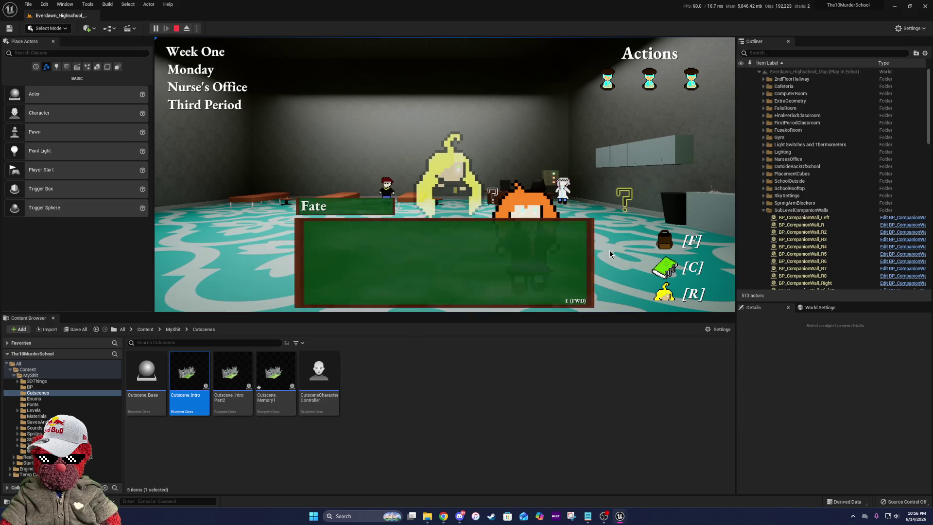
click(338, 203)
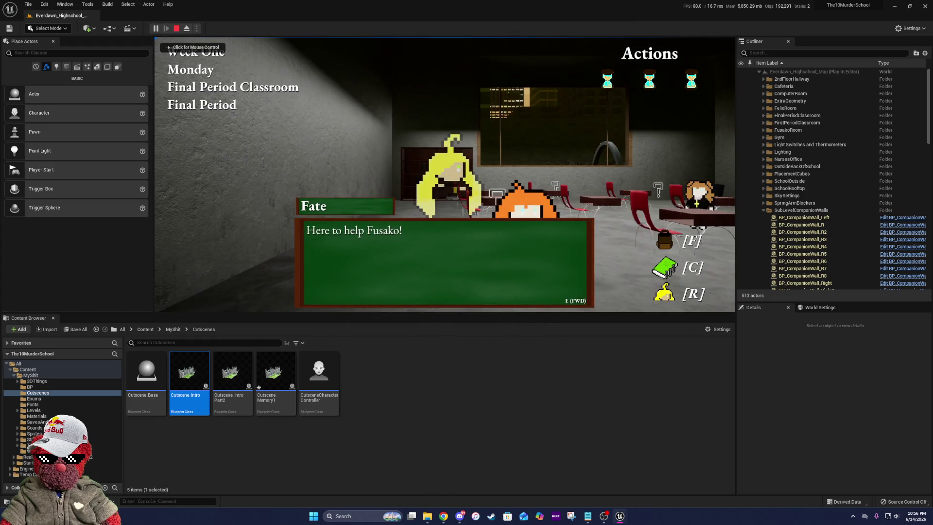
click(621, 263)
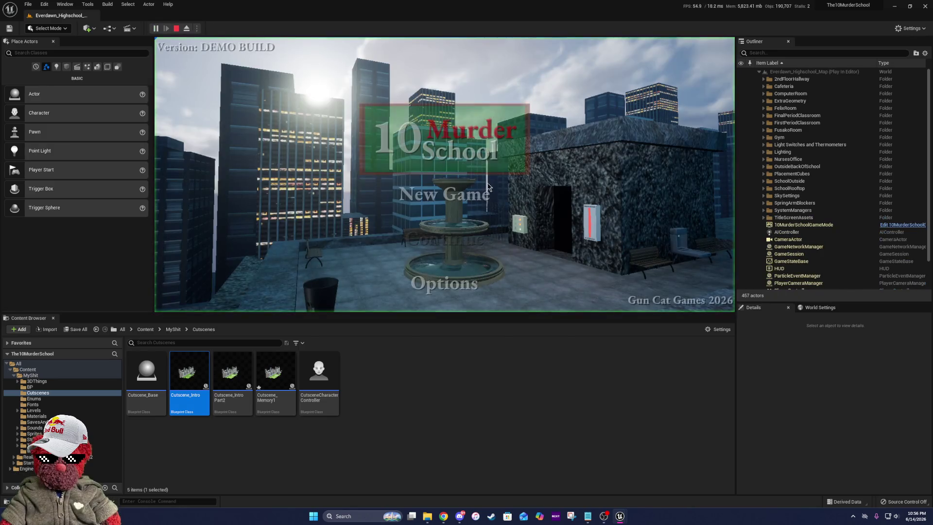
- Start Tuesday, walk to the classroom bookshelf, and inspect it to trigger Fate's dialogue
key(Return)
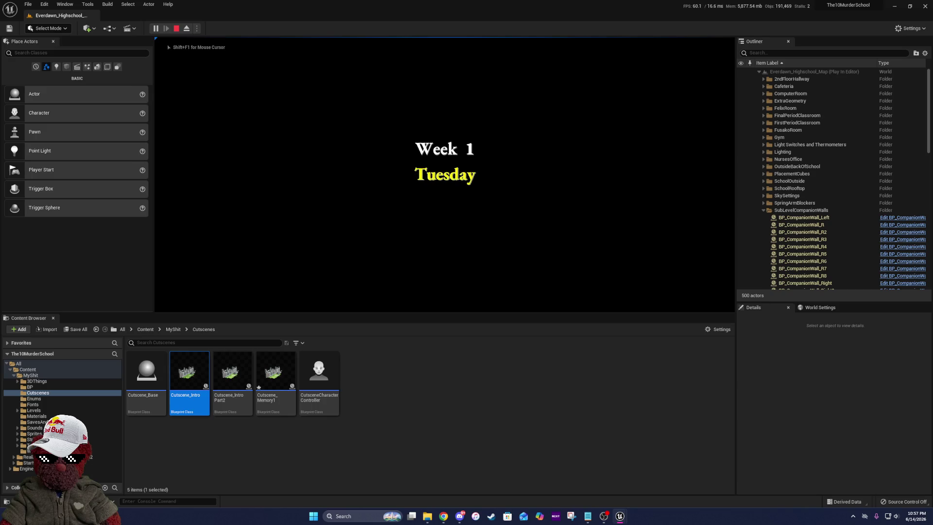
key(w)
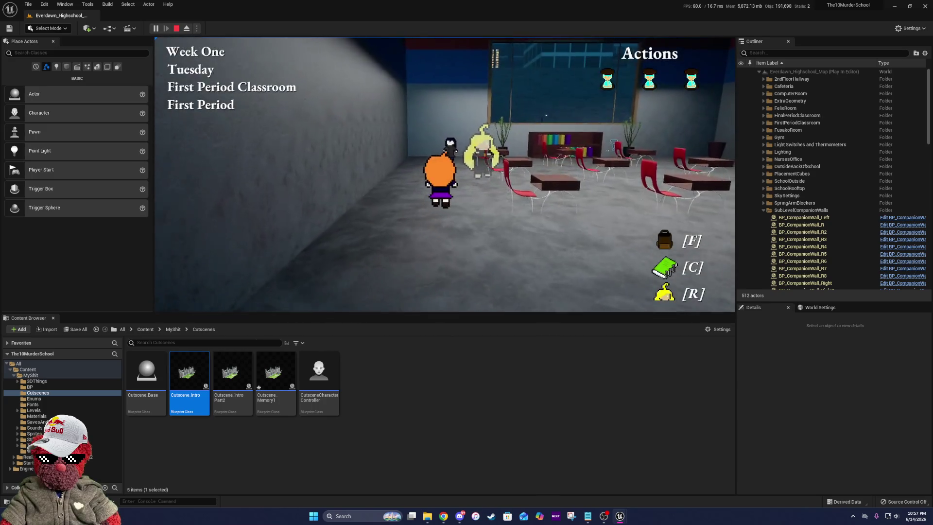
key(d)
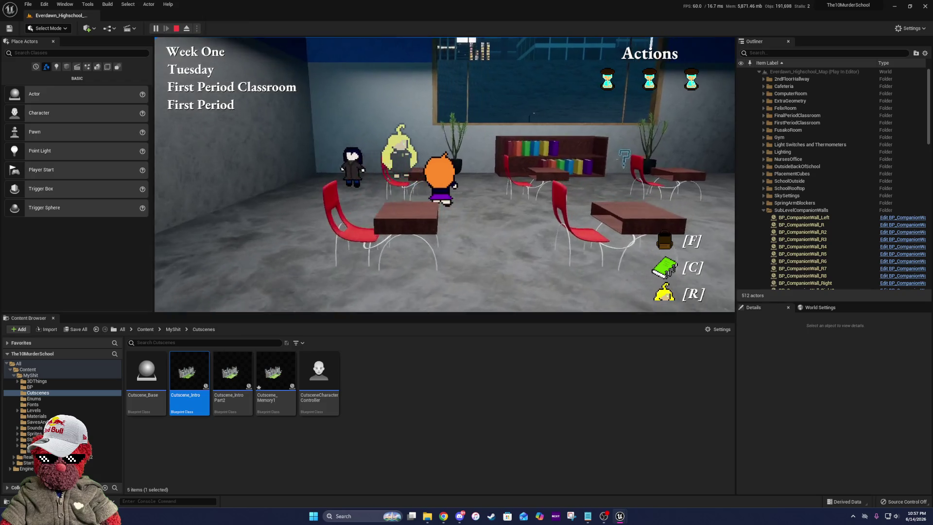
key(d)
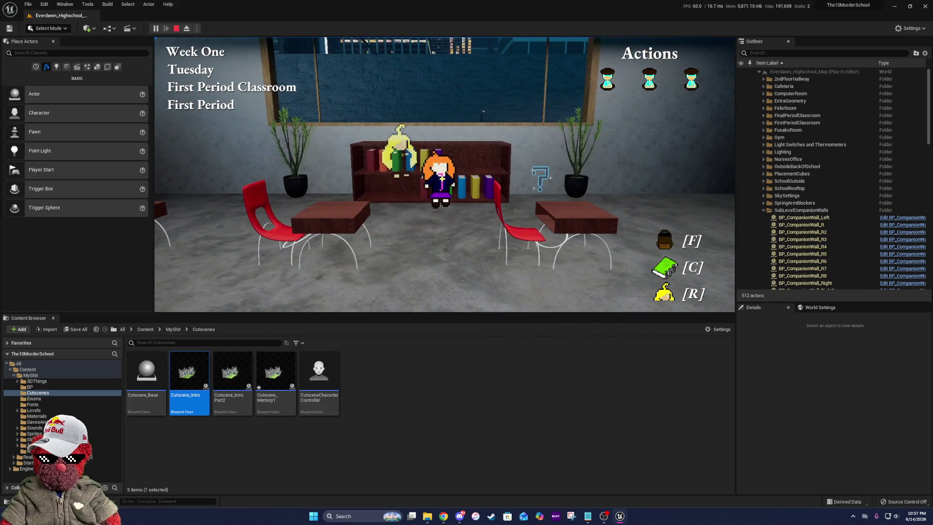
key(d)
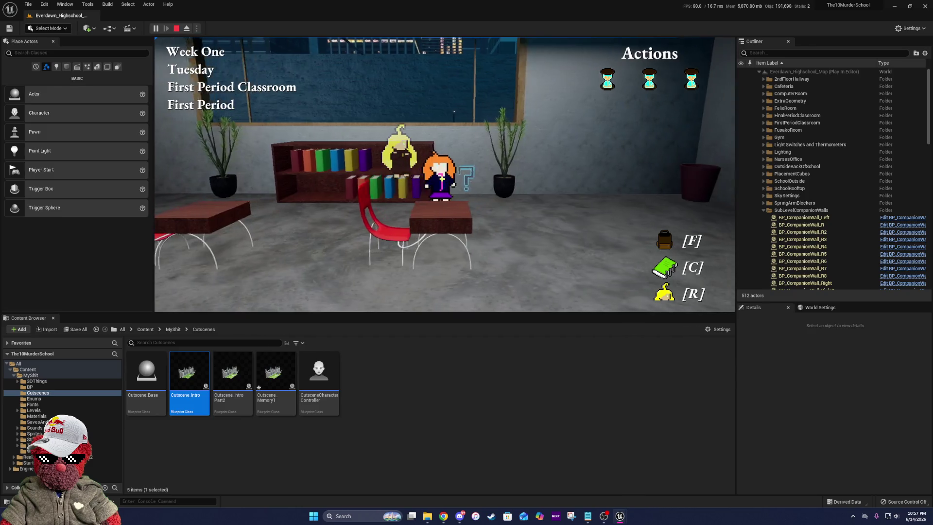
key(e)
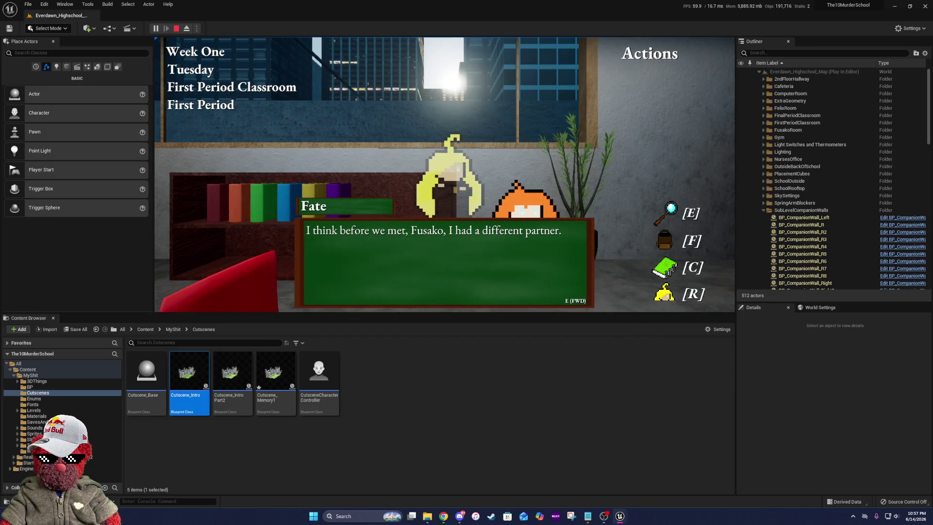
key(e)
key(e)
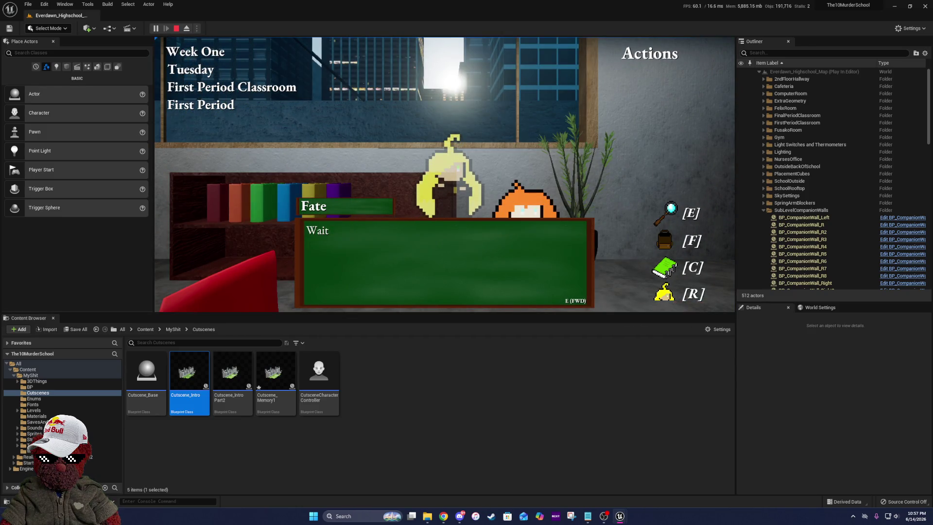
key(e)
key(e)
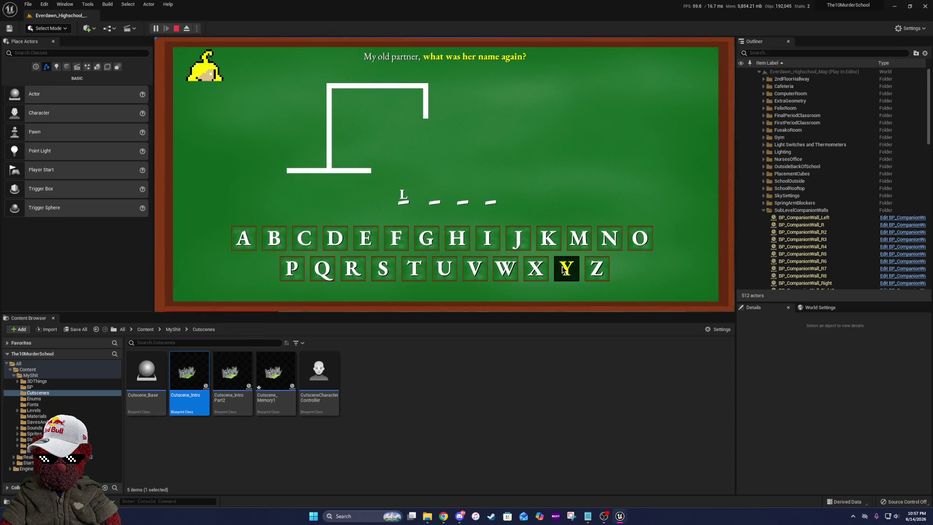
- Guess N to complete LYNN and advance through Lynn's memory cutscene to the blue clue line
click(607, 241)
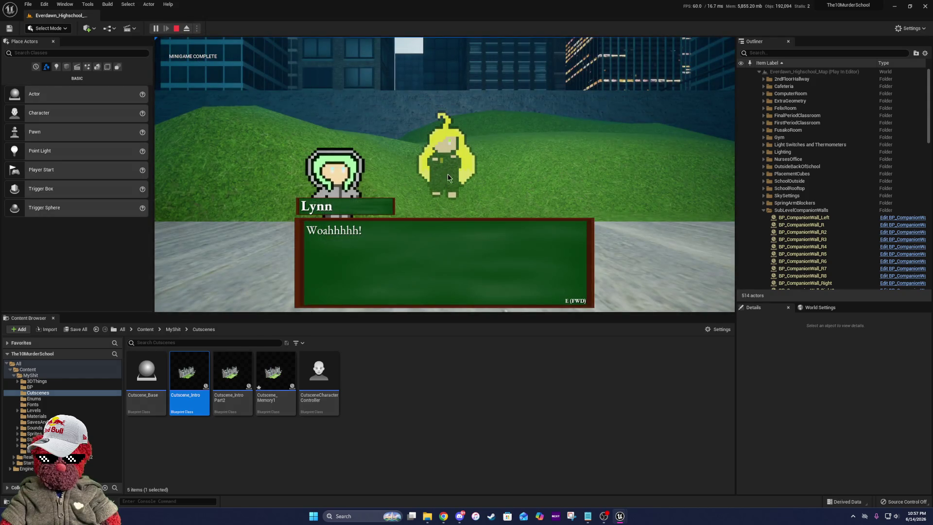
key(e)
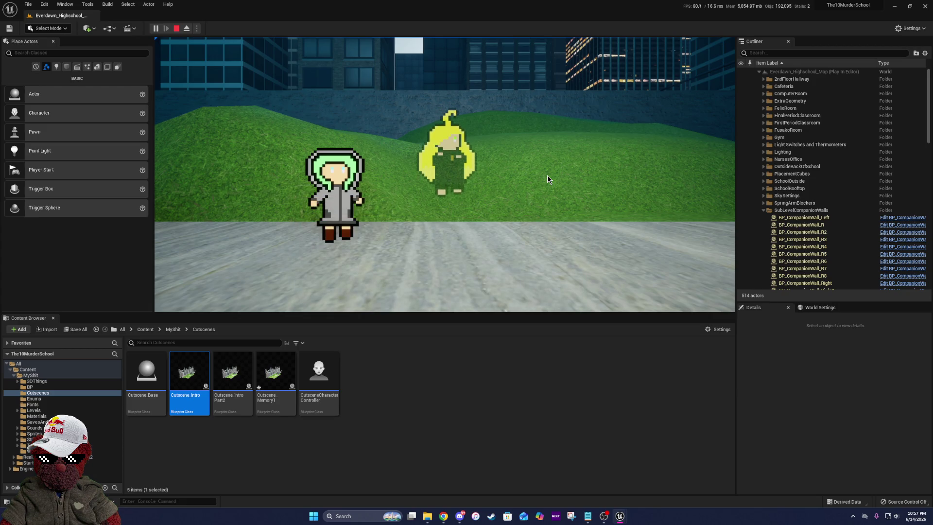
key(e)
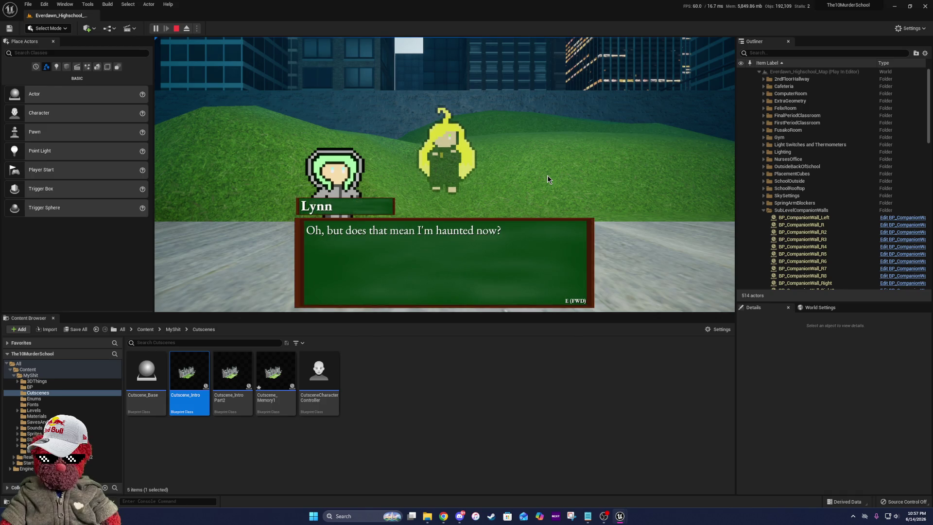
key(e)
key(e)
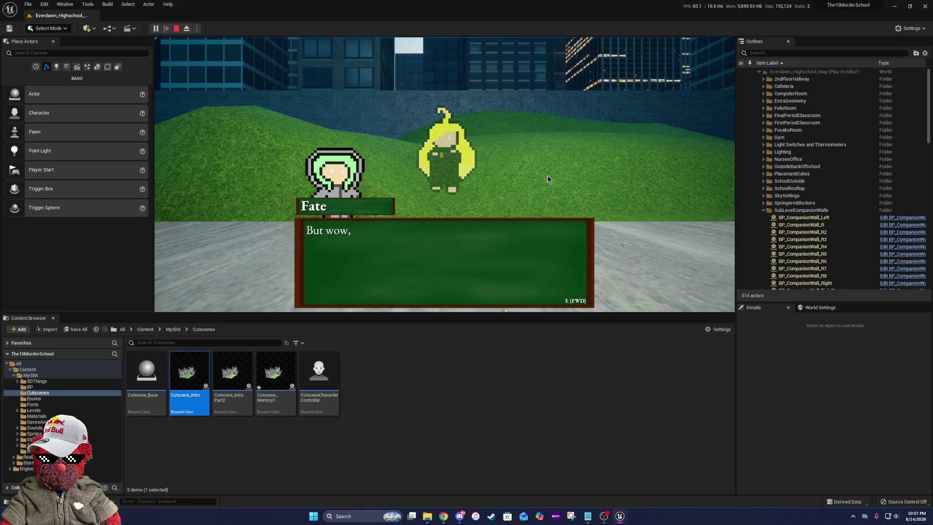
key(e)
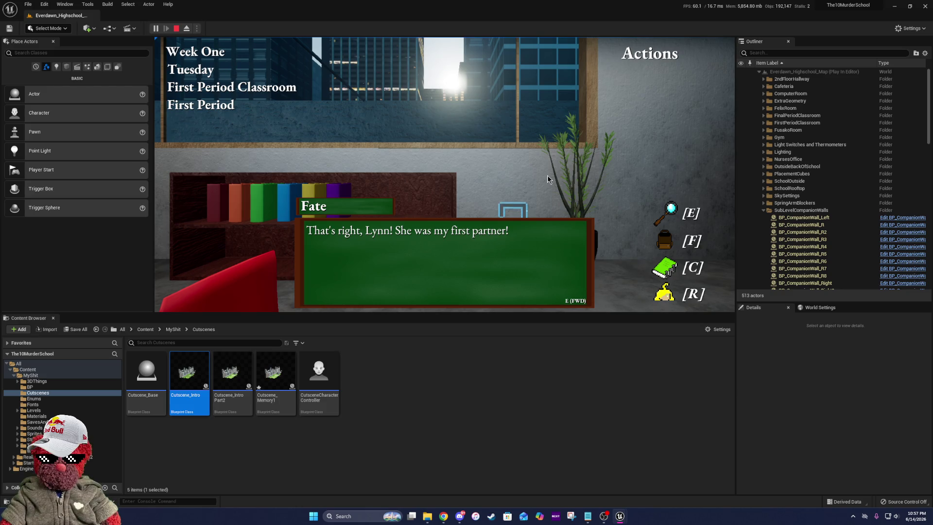
key(e)
key(e)
key(e)
key(e)
key(e)
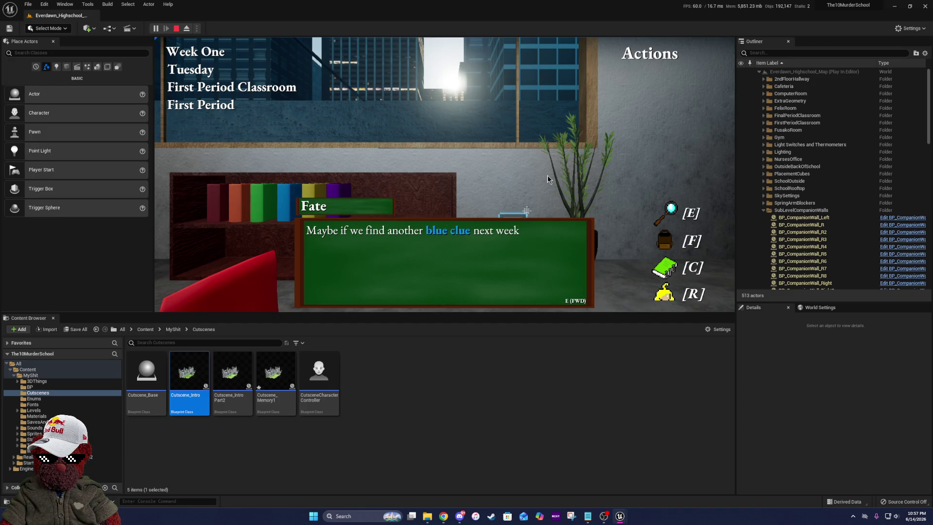
key(e)
key(e)
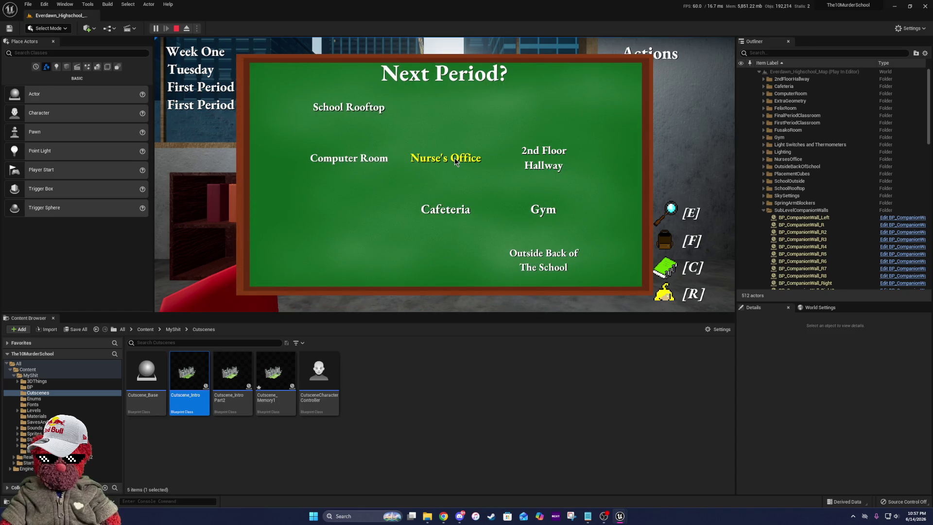
- Go to the Nurse's Office, open and close the journal, then stop the play session
click(455, 160)
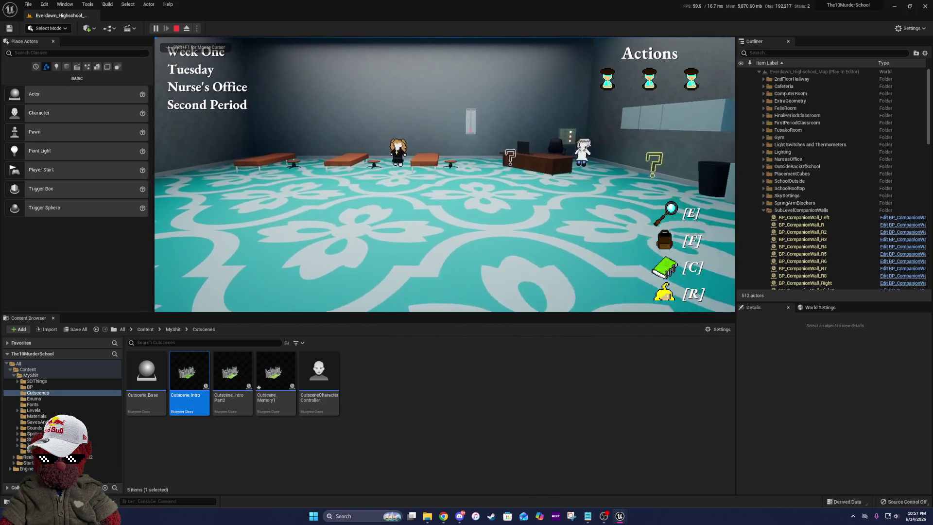
key(c)
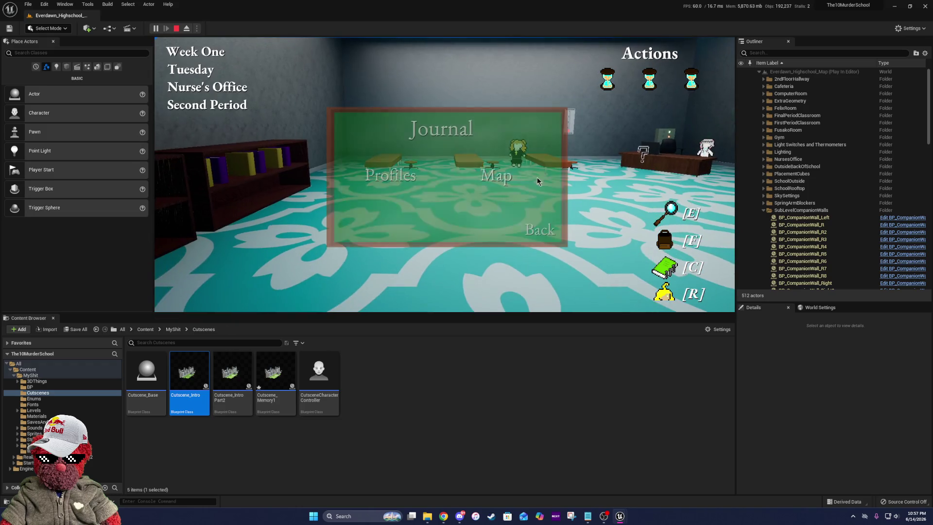
click(529, 229)
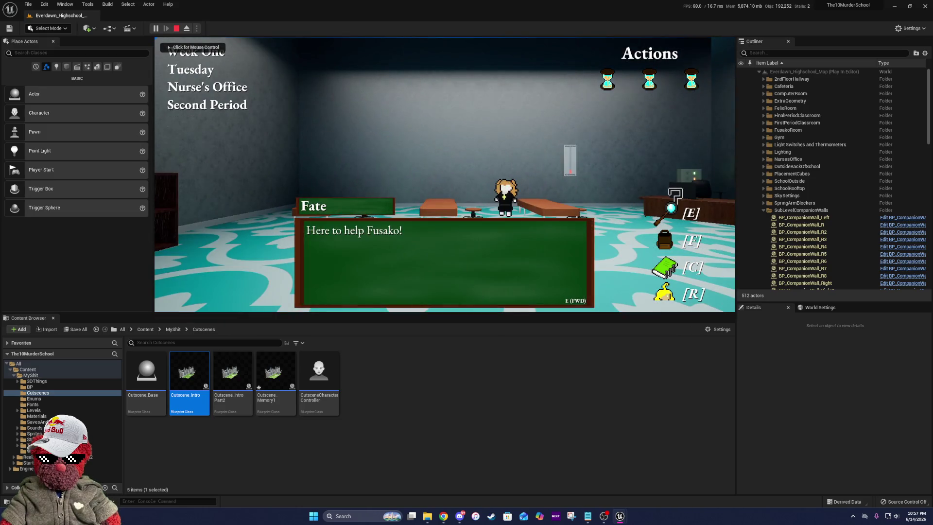
click(323, 261)
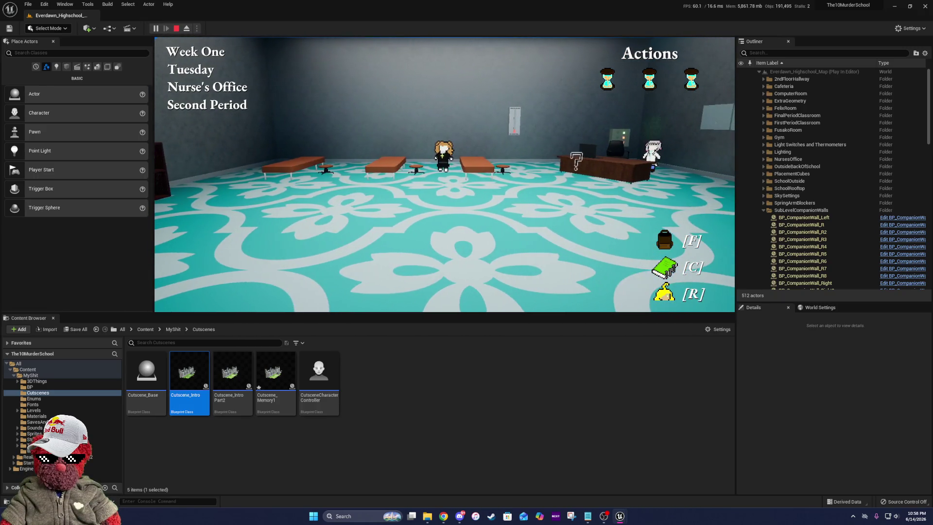
key(Escape)
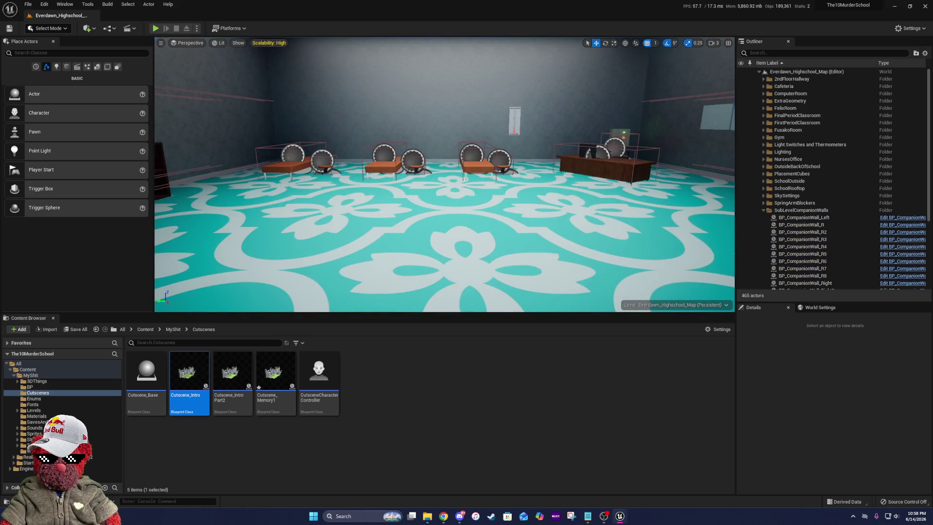
click(438, 133)
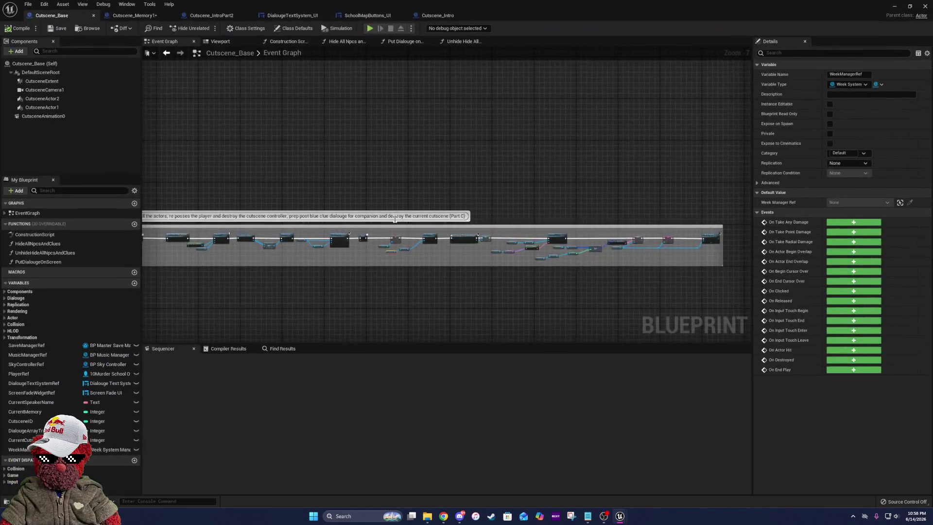
scroll(452, 180, up, 6)
mouse_move(551, 187)
mouse_down()
mouse_move(343, 180)
mouse_move(817, 210)
mouse_up()
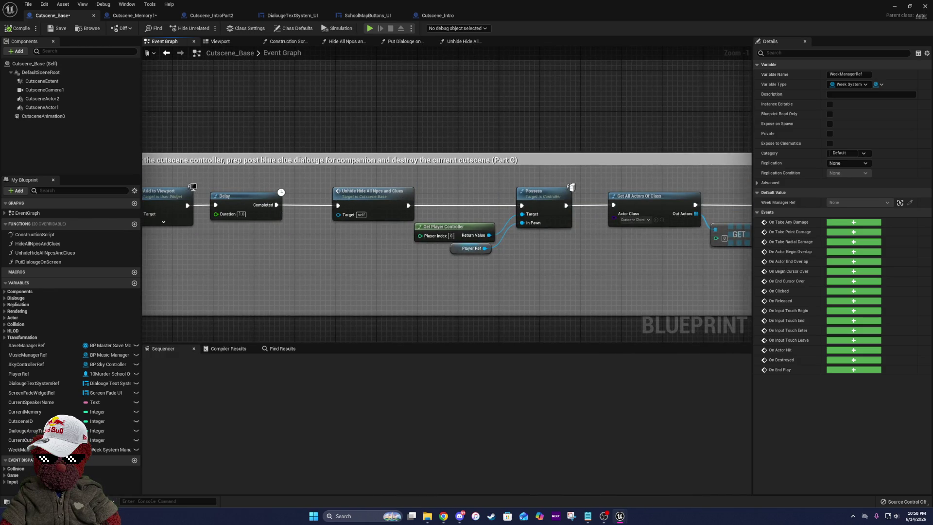
mouse_move(353, 187)
mouse_down()
mouse_move(399, 180)
mouse_move(253, 163)
mouse_up()
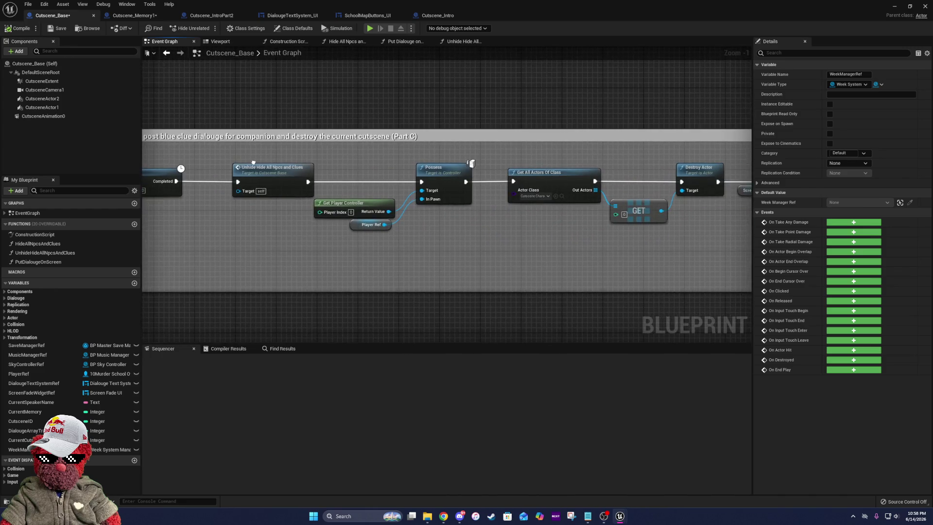
click(375, 228)
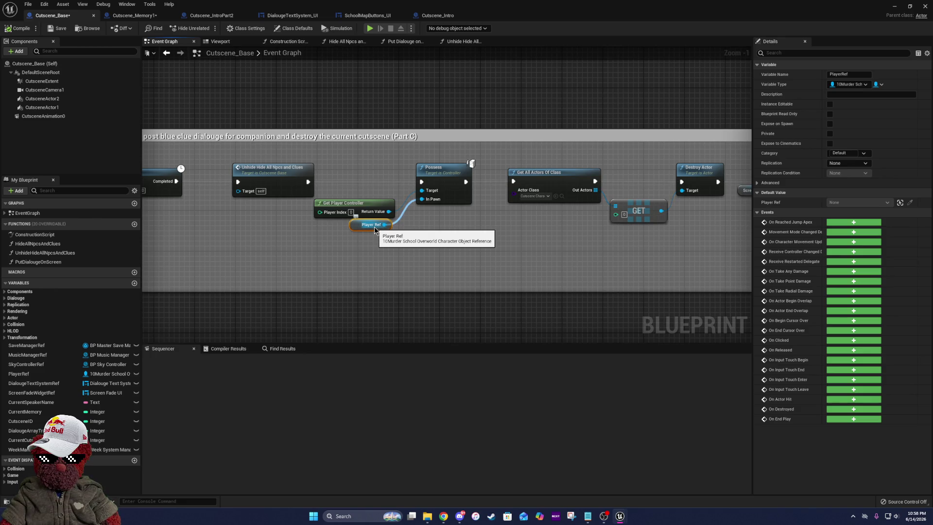
double_click(288, 177)
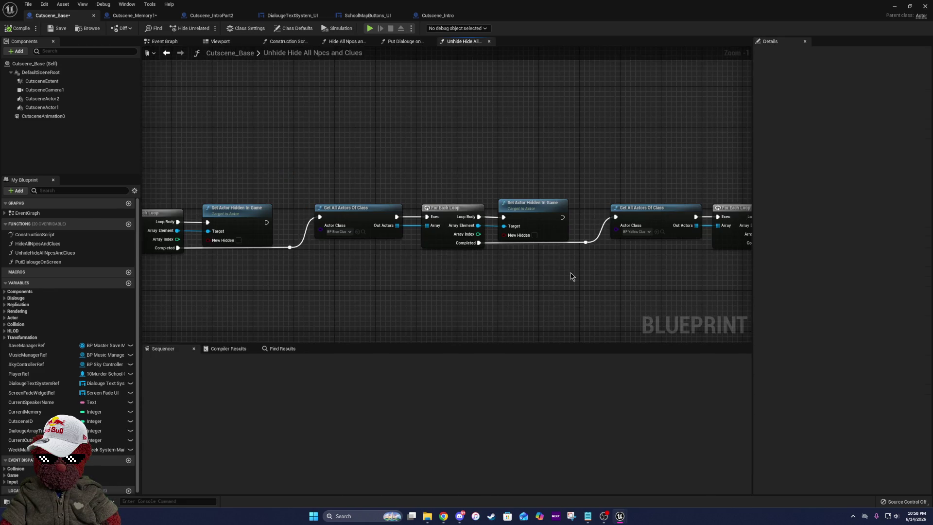
drag(572, 276, 178, 247)
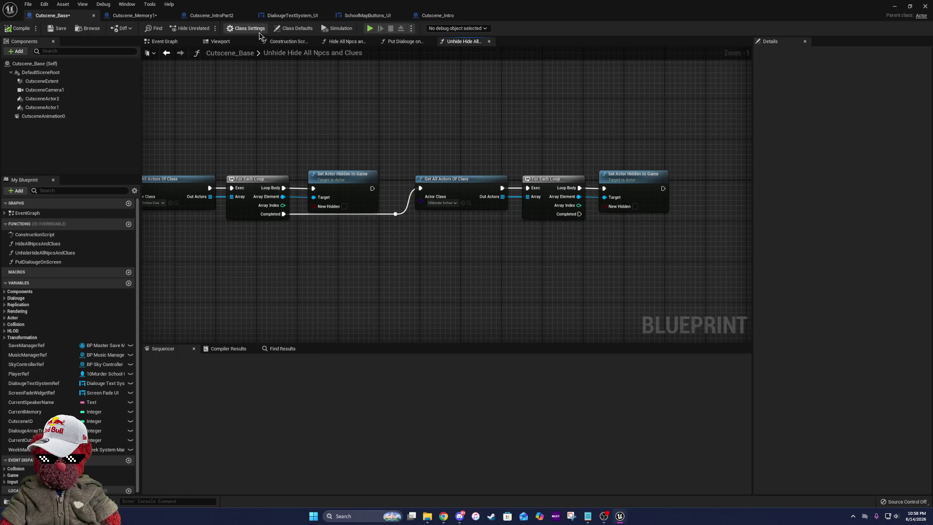
click(151, 43)
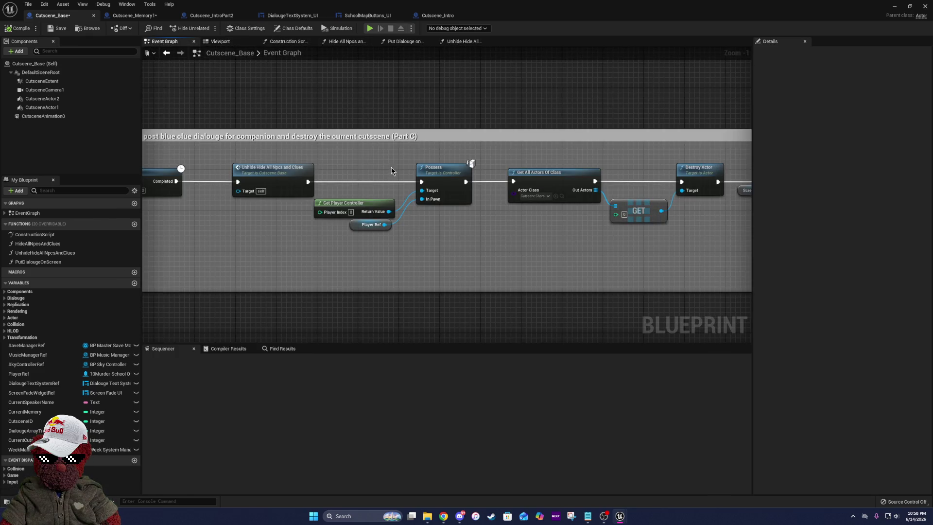
scroll(481, 177, down, 5)
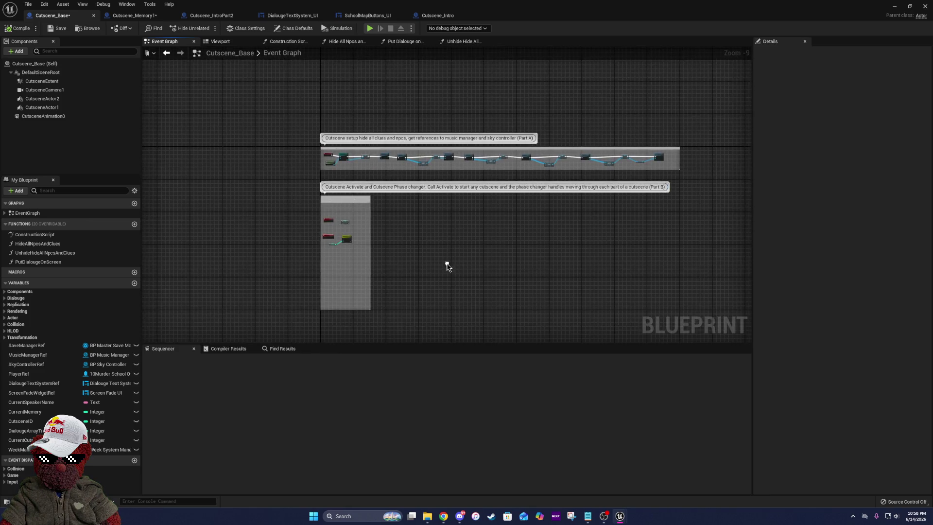
scroll(389, 126, up, 10)
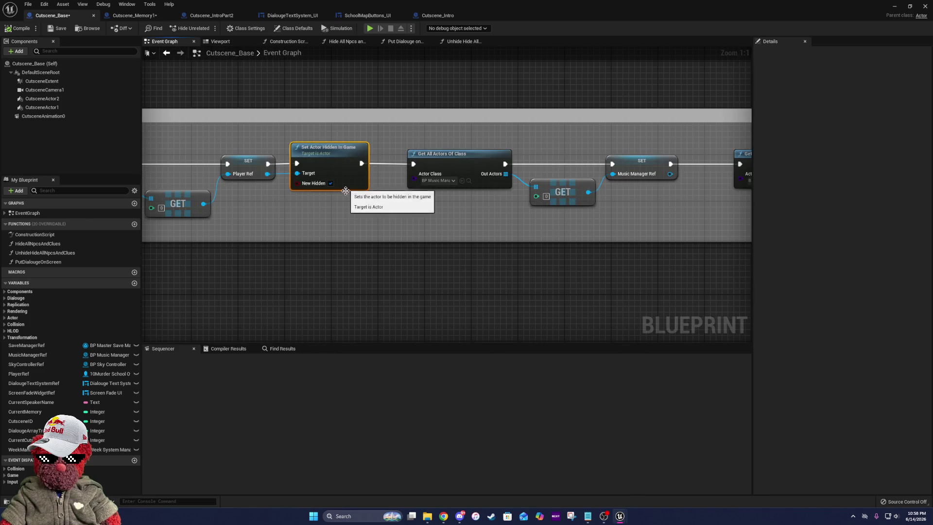
mouse_move(361, 252)
mouse_down()
mouse_move(413, 160)
mouse_move(434, 171)
mouse_move(406, 100)
mouse_move(450, 190)
mouse_move(540, 264)
mouse_move(376, 273)
mouse_up()
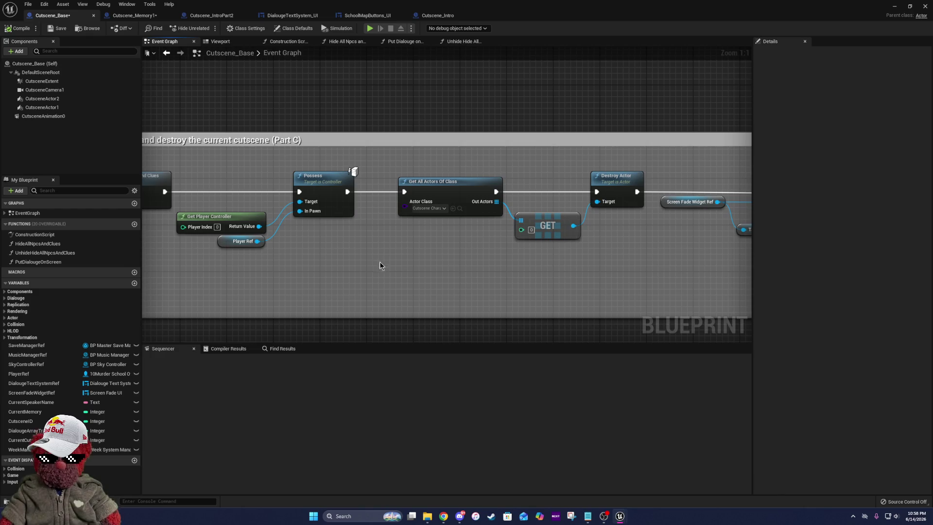
- Paste a Set Actor Hidden In Game node and locate the Possess section of Part C
key(ctrl+v)
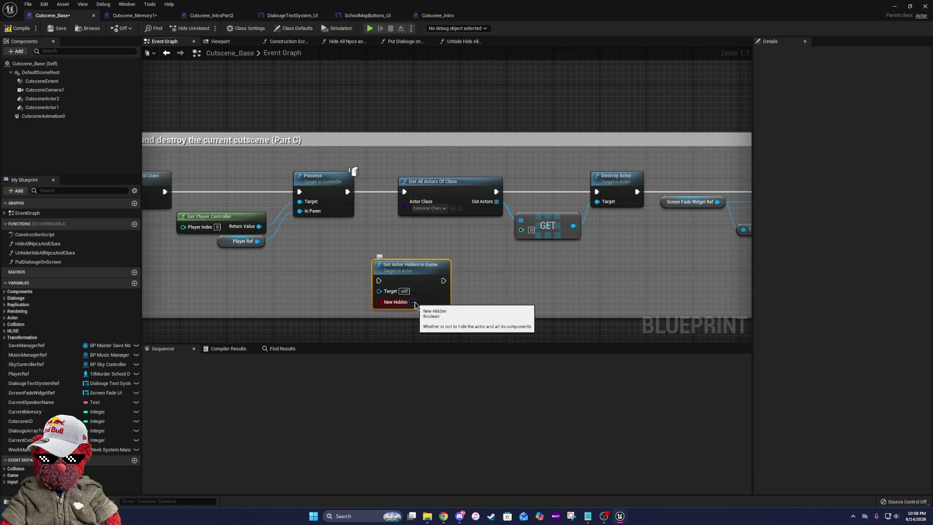
scroll(521, 265, down, 5)
mouse_move(284, 246)
mouse_down()
mouse_move(244, 236)
mouse_move(602, 240)
mouse_move(586, 234)
mouse_up()
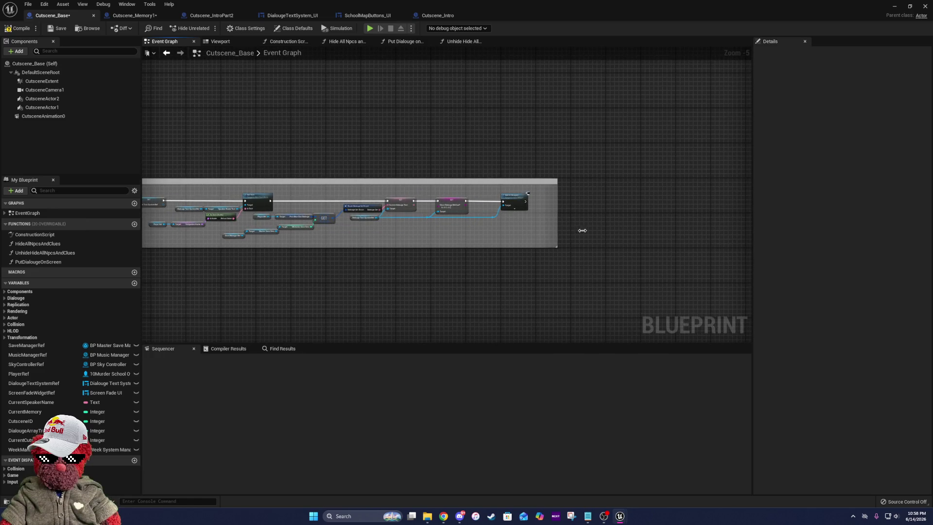
drag(368, 240, 542, 198)
mouse_move(327, 204)
mouse_down()
mouse_move(272, 189)
mouse_move(446, 219)
mouse_move(450, 231)
mouse_move(232, 206)
mouse_up()
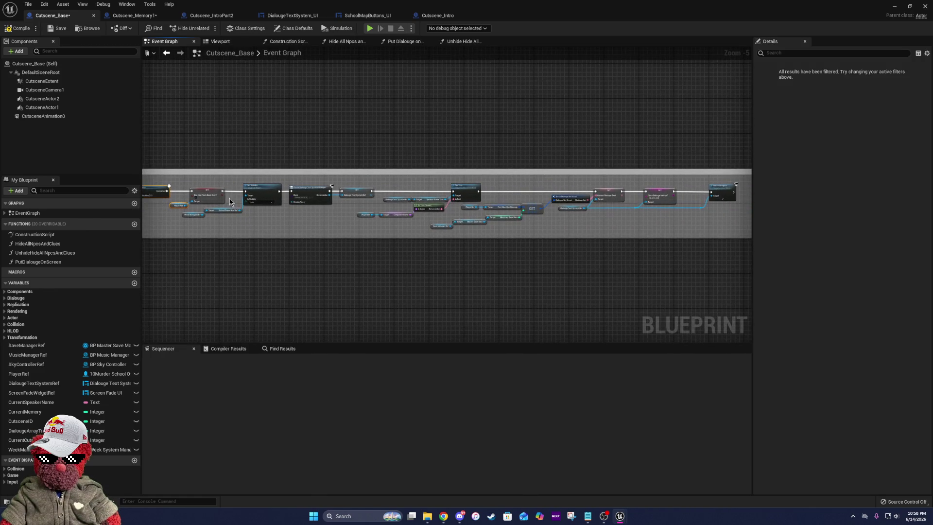
mouse_move(365, 235)
mouse_down()
mouse_move(733, 252)
mouse_move(578, 248)
mouse_up()
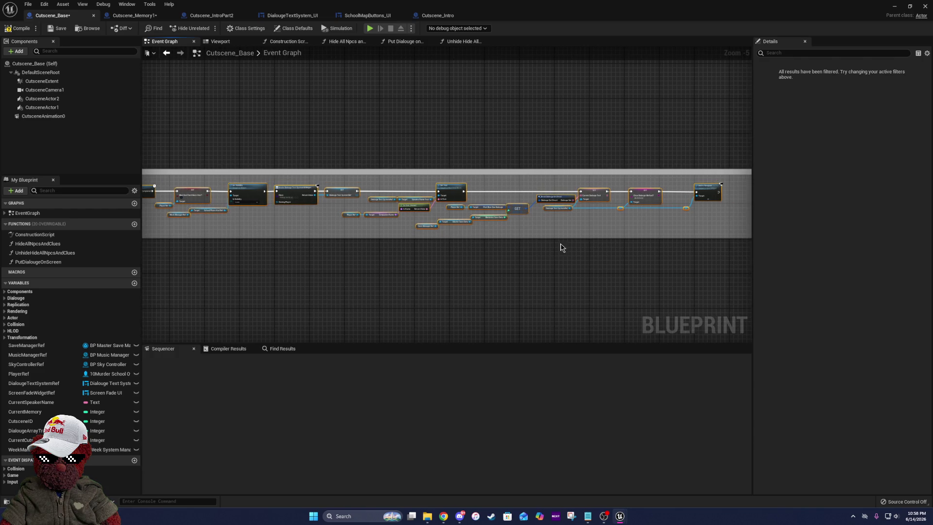
mouse_move(422, 238)
mouse_down()
mouse_move(378, 247)
mouse_move(394, 251)
mouse_up()
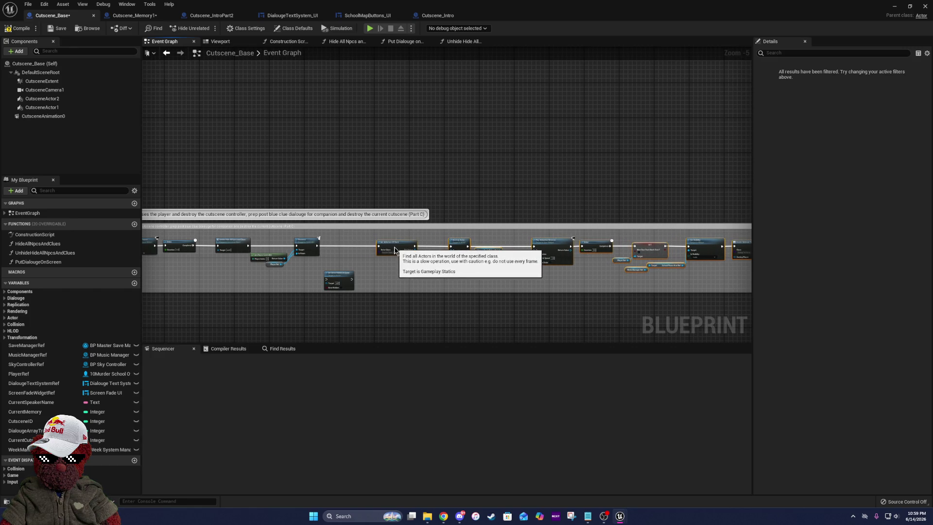
scroll(334, 270, up, 4)
- Place Set Actor Hidden In Game after Possess, wire it in, and align them
click(333, 269)
drag(337, 268, 347, 221)
drag(282, 229, 323, 234)
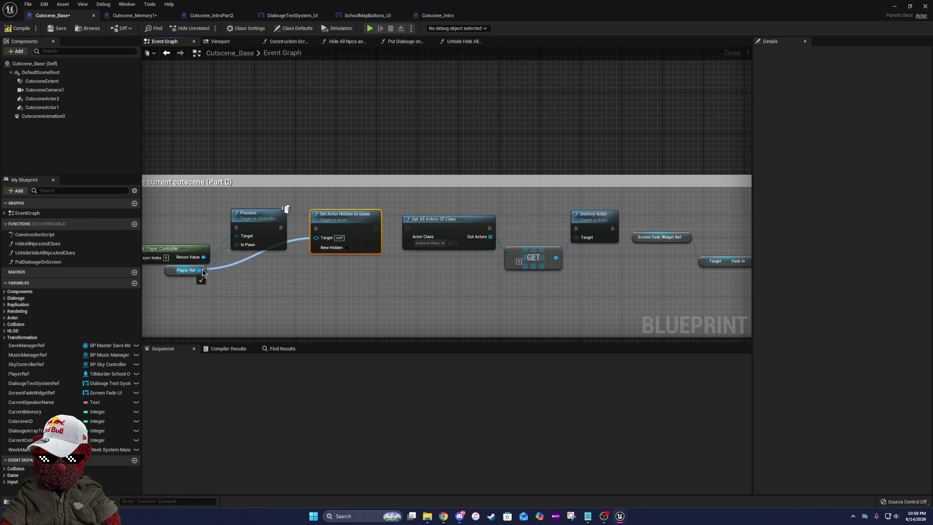
ctrl+click(286, 224)
key(q)
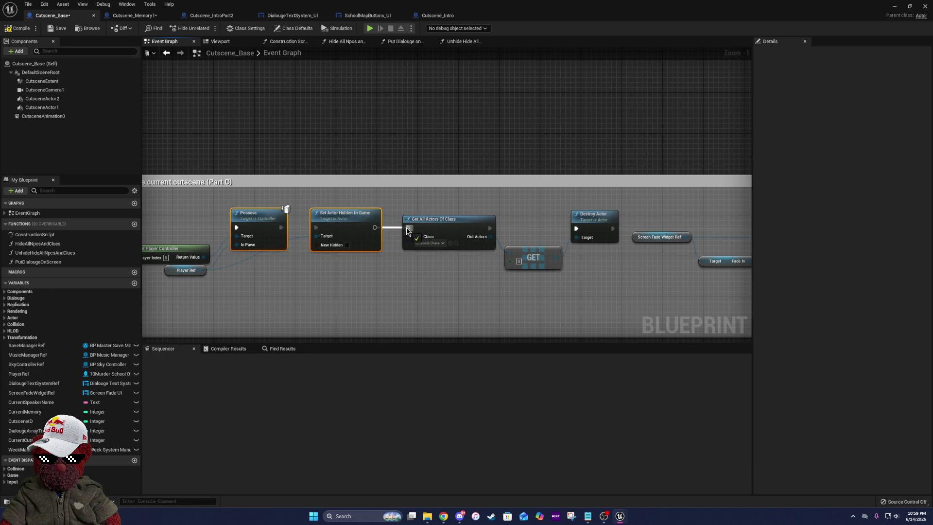
click(433, 228)
click(367, 279)
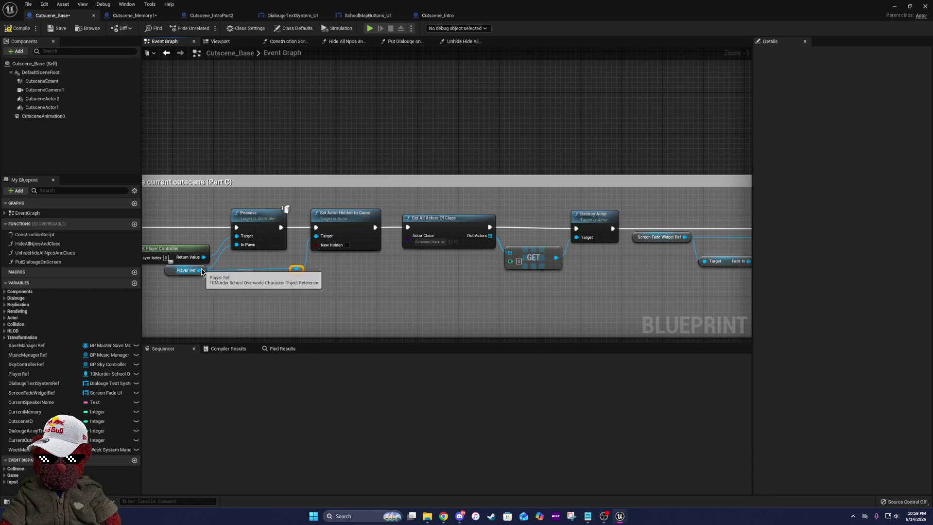
- Tidy the positions of Get Player Controller, Possess and Set Actor Hidden In Game
mouse_move(251, 285)
mouse_down()
mouse_move(488, 287)
mouse_move(457, 282)
mouse_up()
drag(387, 253, 397, 246)
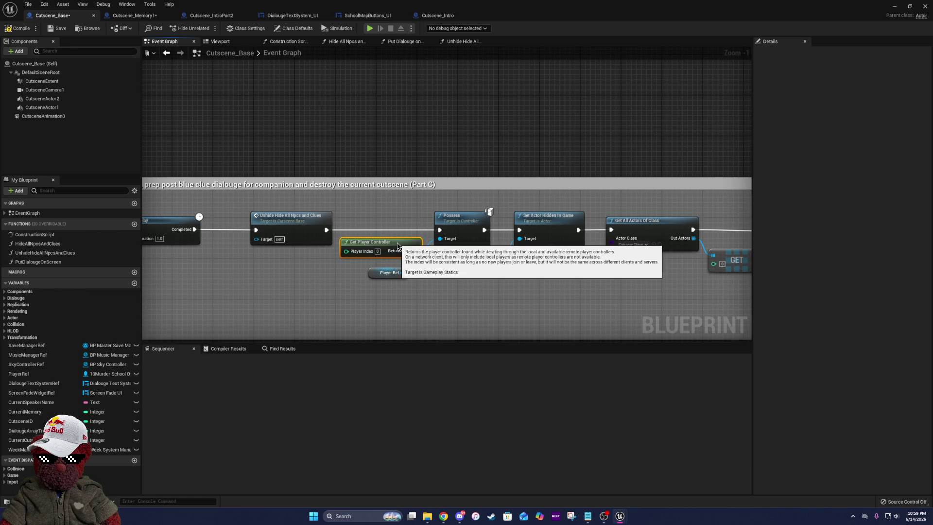
drag(494, 211, 344, 208)
click(323, 227)
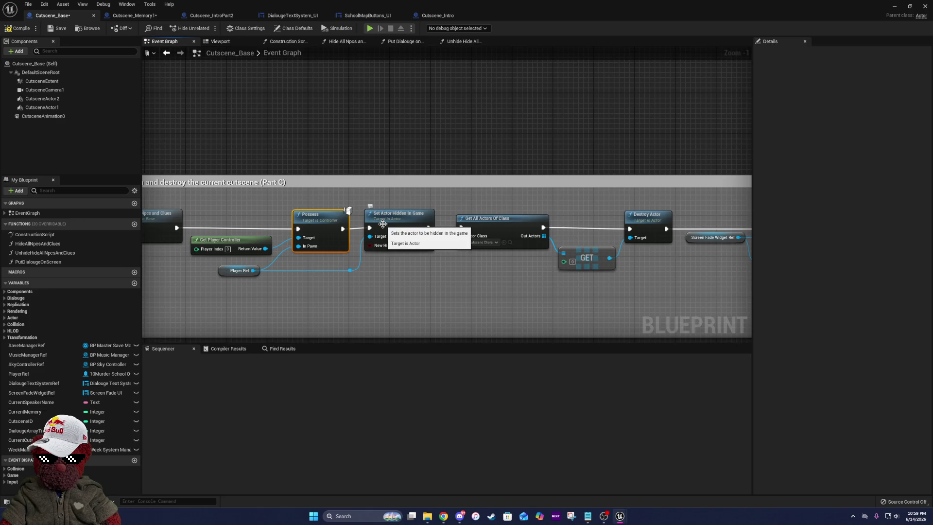
shift+click(345, 229)
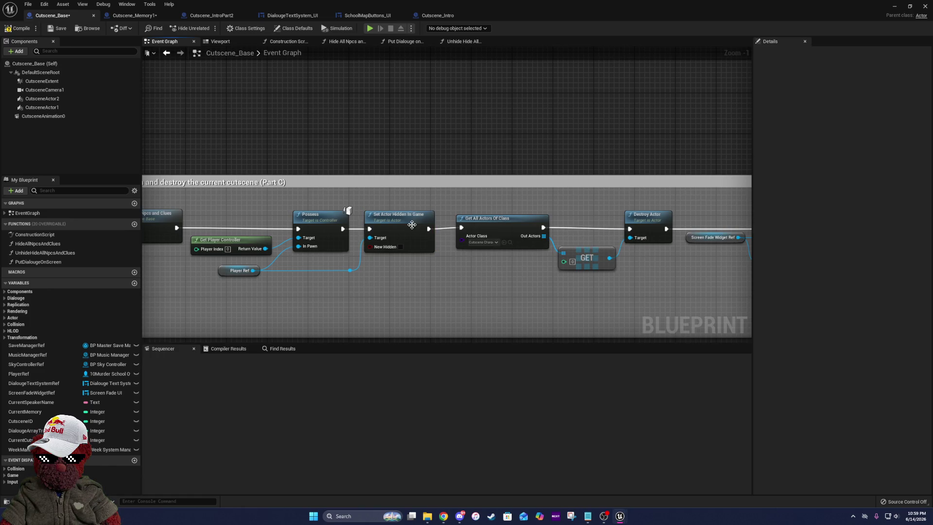
- Review the whole Part C block and save Cutscene_Base
mouse_move(428, 269)
mouse_down()
mouse_move(374, 226)
mouse_move(583, 233)
mouse_move(340, 226)
mouse_up()
scroll(374, 226, down, 3)
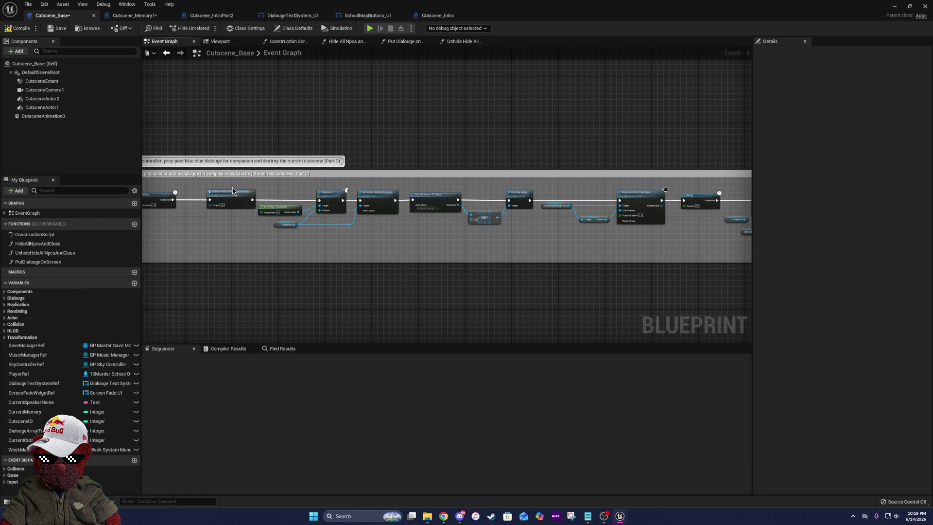
drag(390, 203, 508, 216)
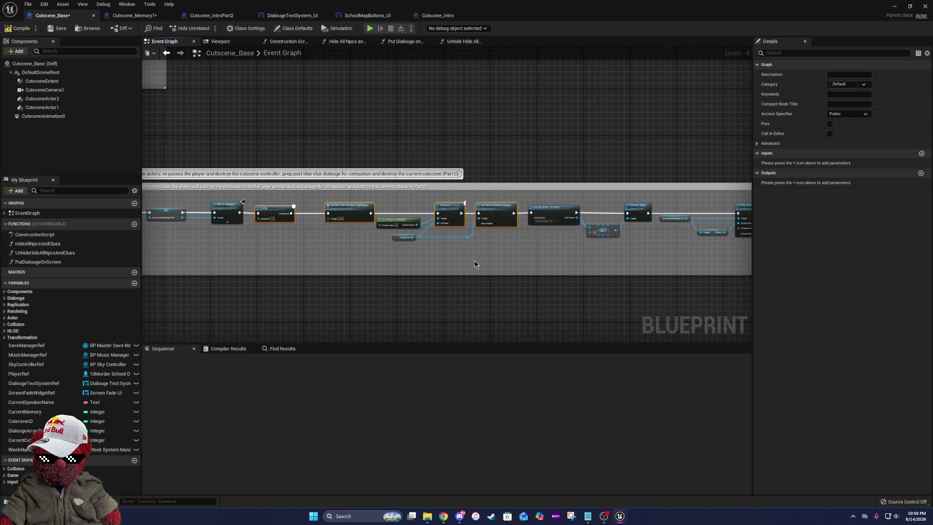
click(495, 262)
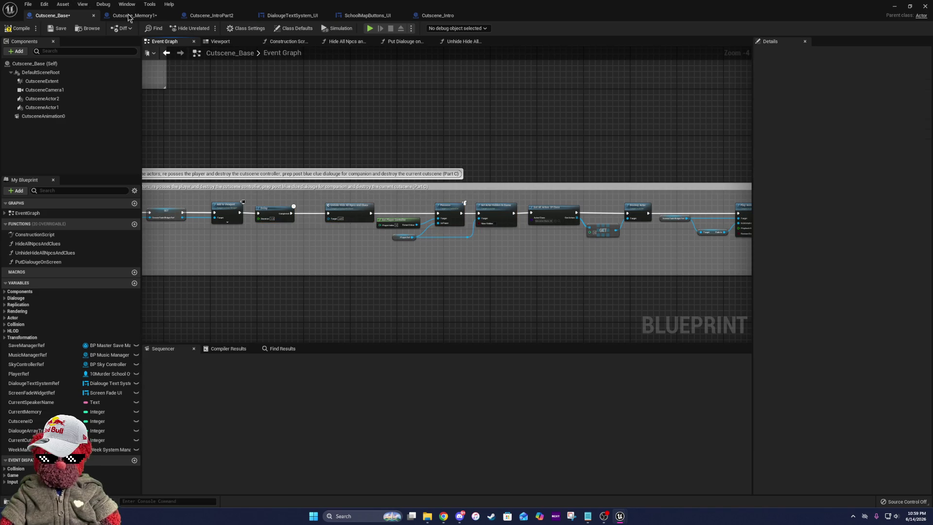
click(52, 32)
key(alt+Tab)
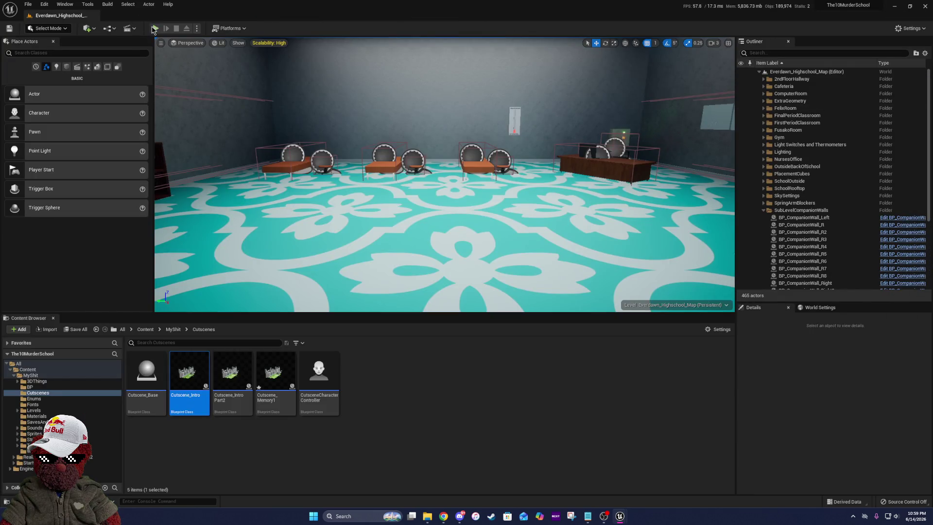
- Start a Play-In-Editor session, take control of the game, then stop it with Escape
click(154, 29)
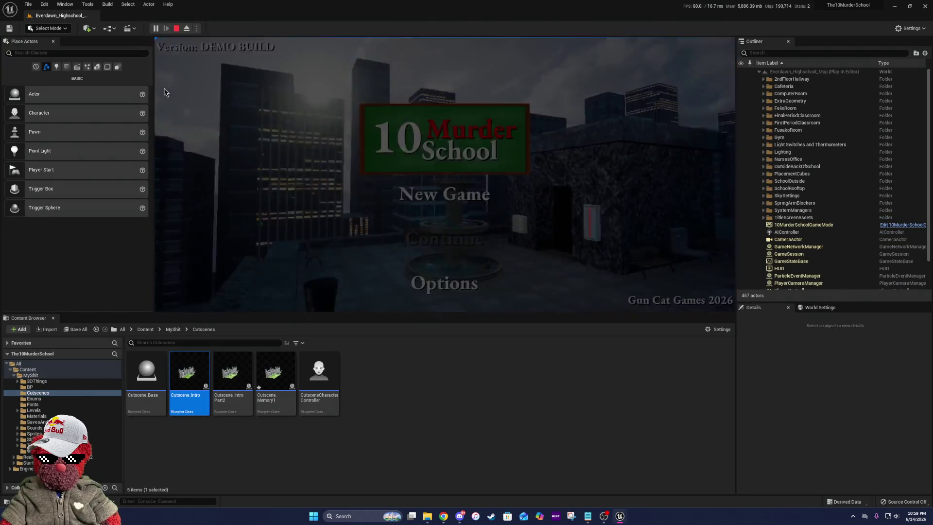
click(165, 93)
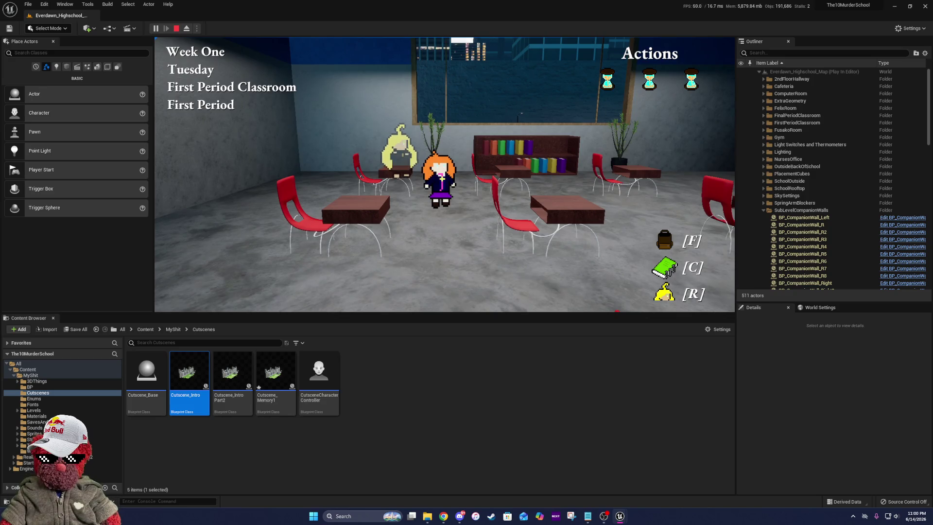
key(Escape)
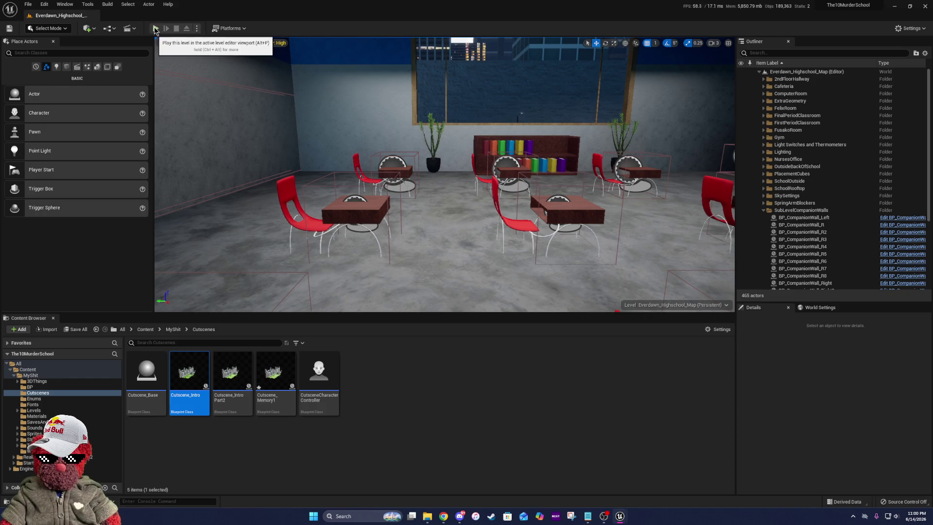
- Replay as a New Game over the old save, skipping tutorials, picking a character, skipping the cutscene
click(154, 29)
click(445, 195)
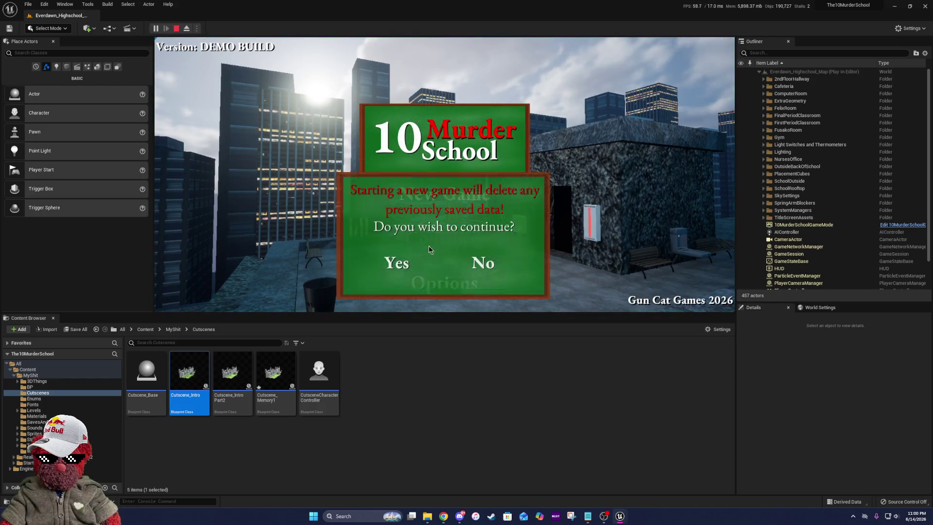
click(396, 263)
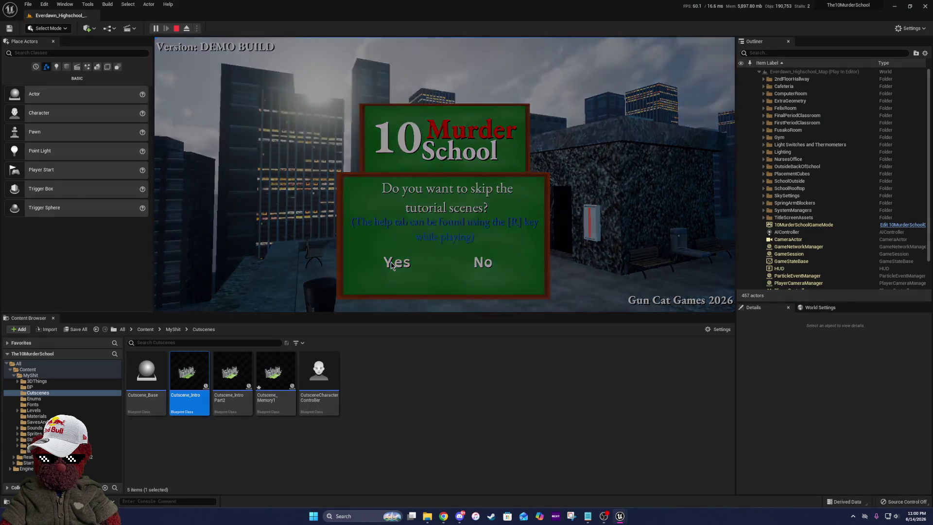
click(392, 265)
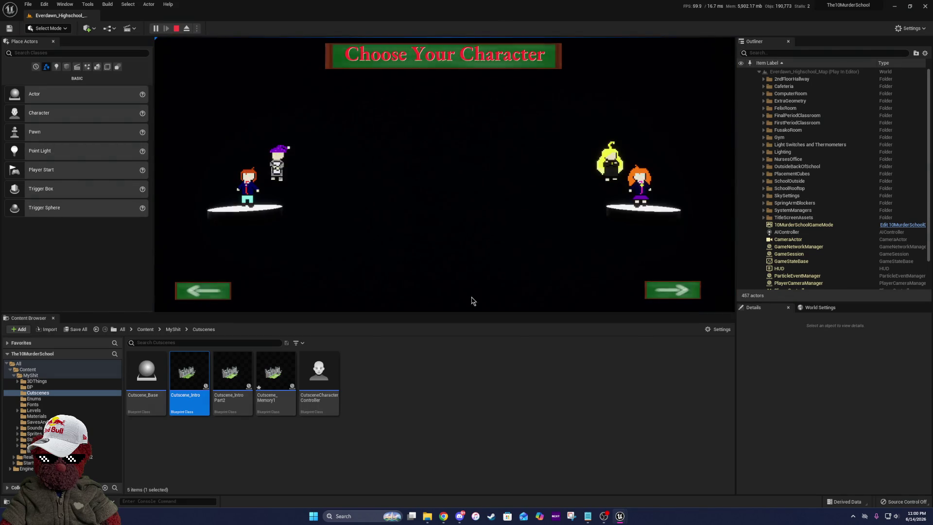
click(474, 295)
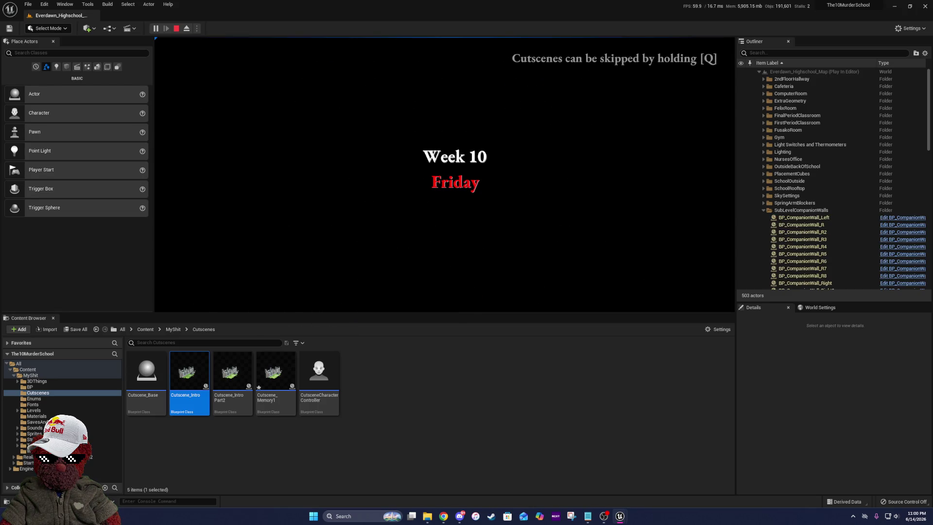
key(q)
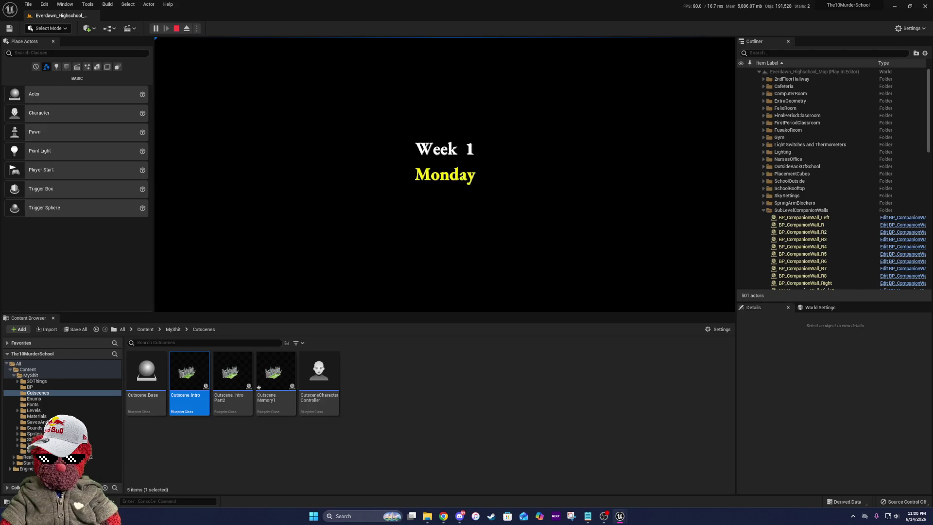
- Advance past the week title and Destiny's dialogue, then finish the hangman minigame with a letter guess
key(e)
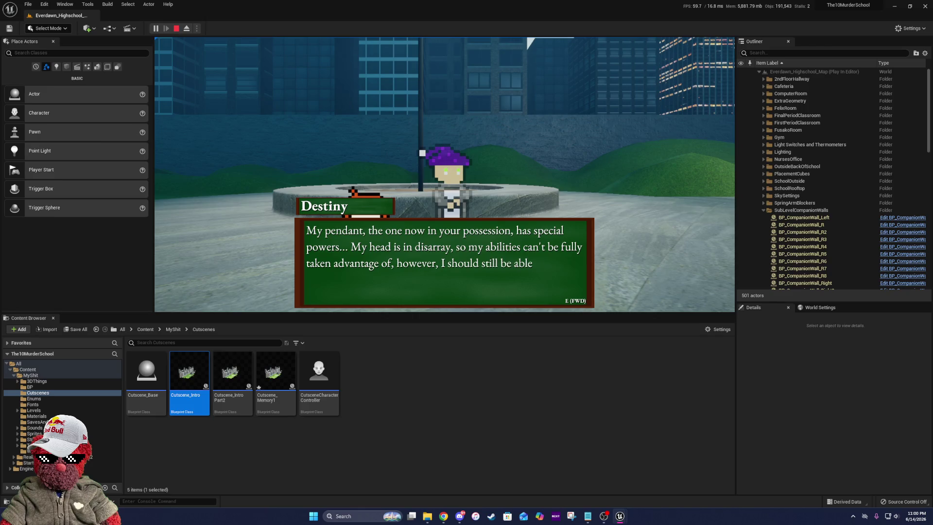
key(e)
key(e)
key(e)
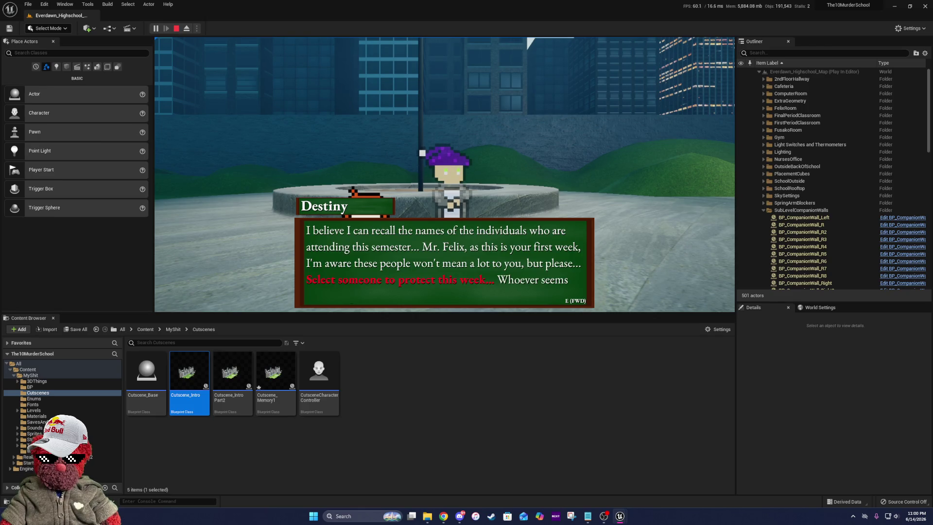
key(e)
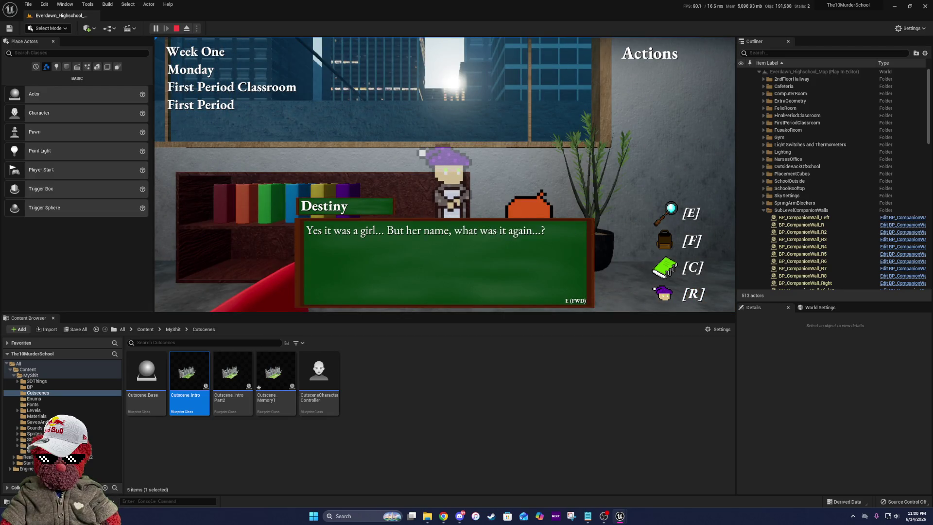
key(e)
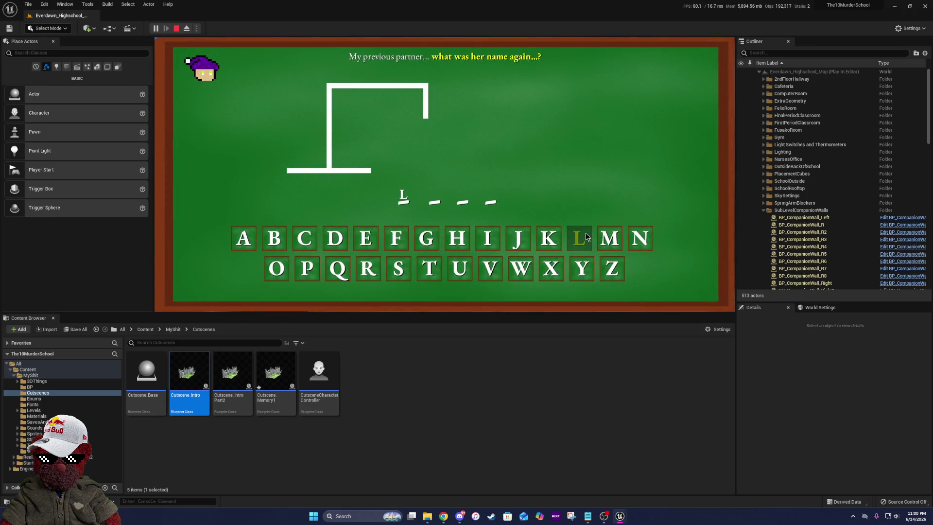
click(612, 234)
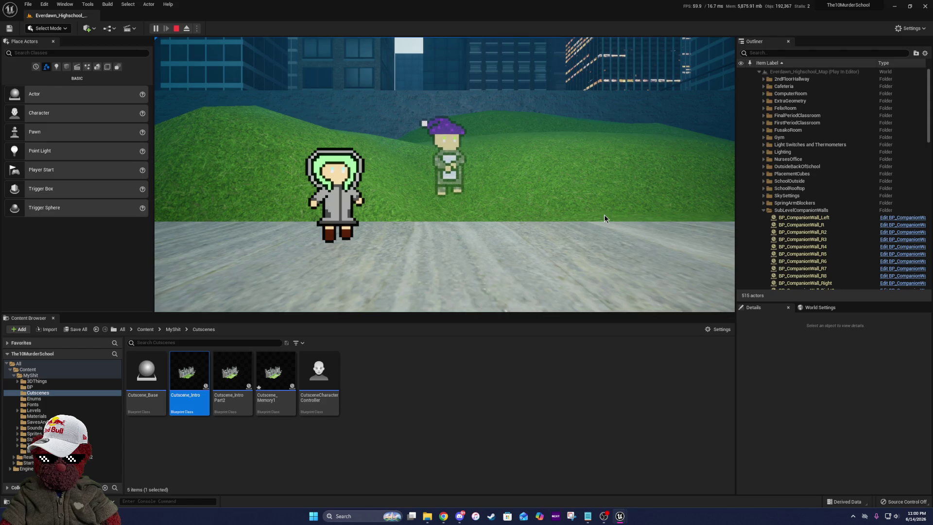
- Advance through Destiny's following classroom dialogue lines
key(e)
key(e)
key(e)
key(e)
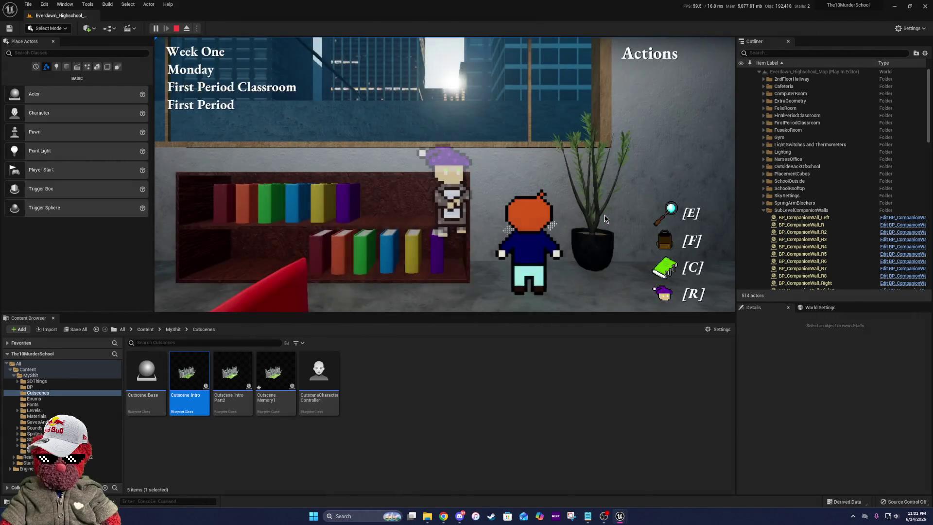
key(e)
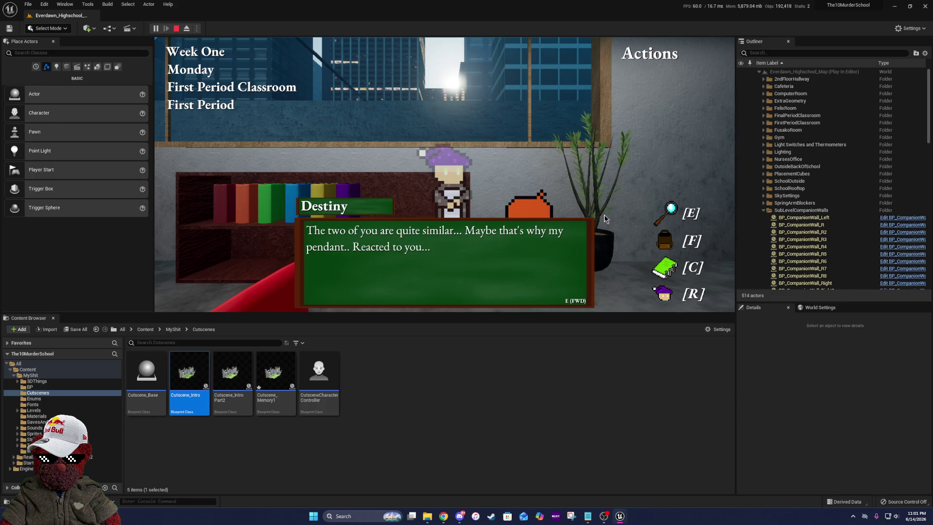
key(e)
key(e)
key(e)
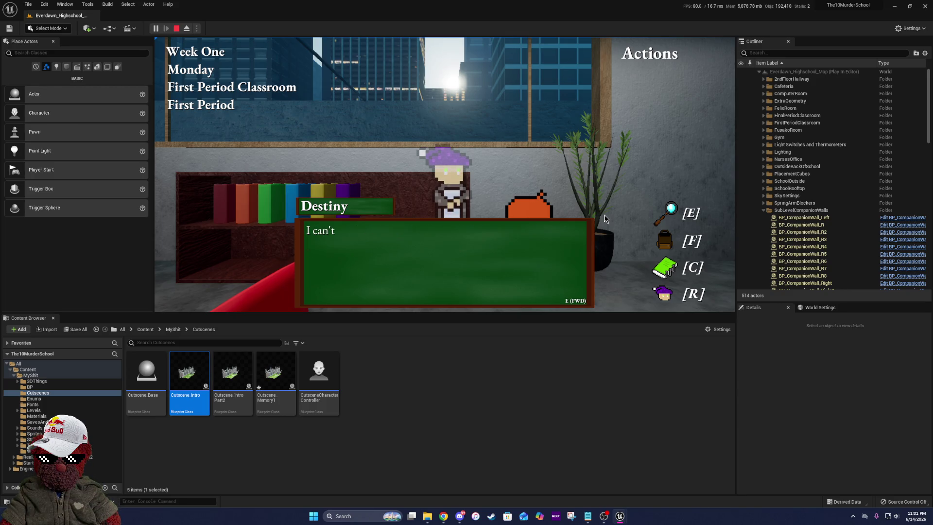
key(e)
key(e)
key(e)
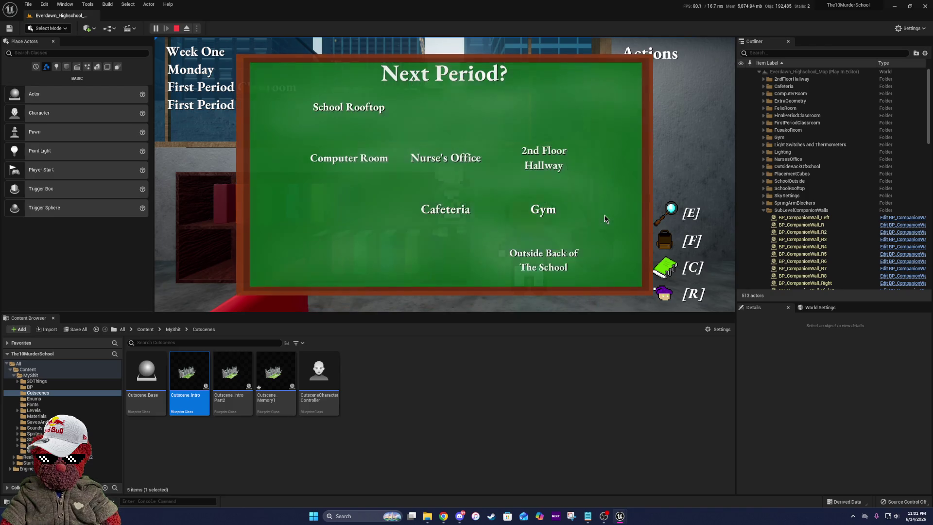
- Choose School Rooftop and talk to Camden with the 'How are you?' option
click(343, 111)
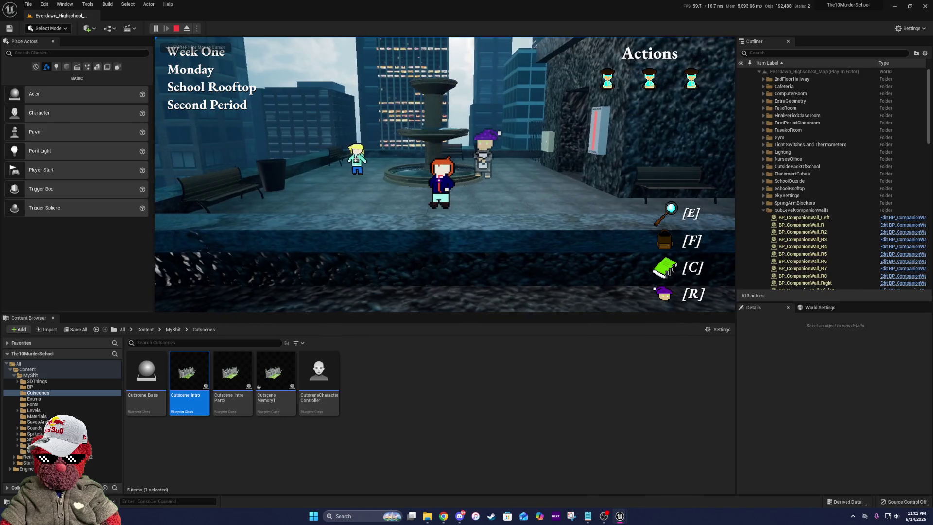
key(w)
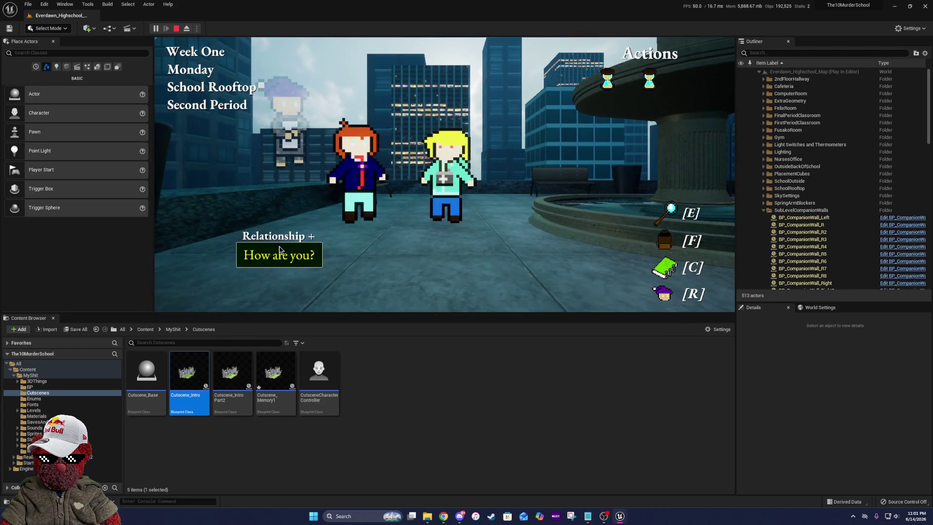
click(280, 250)
key(e)
key(e)
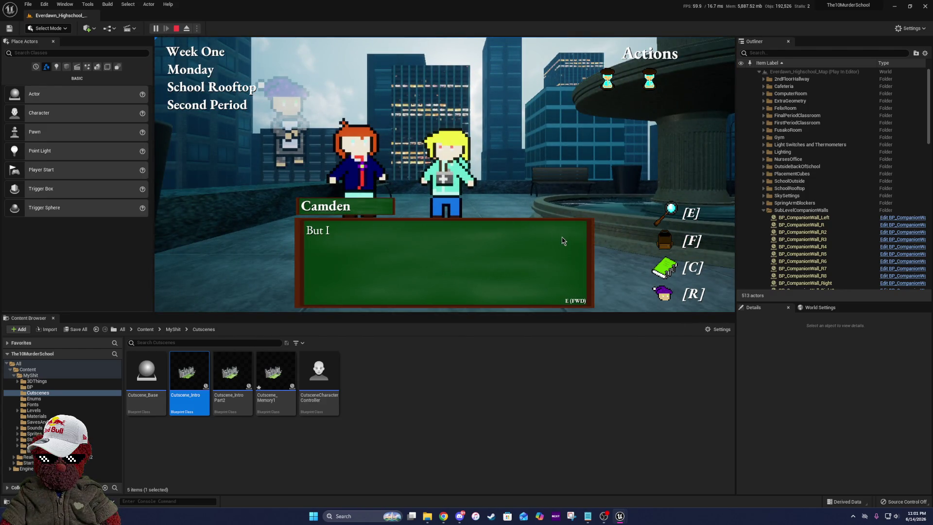
key(e)
key(e)
key(e)
key(e)
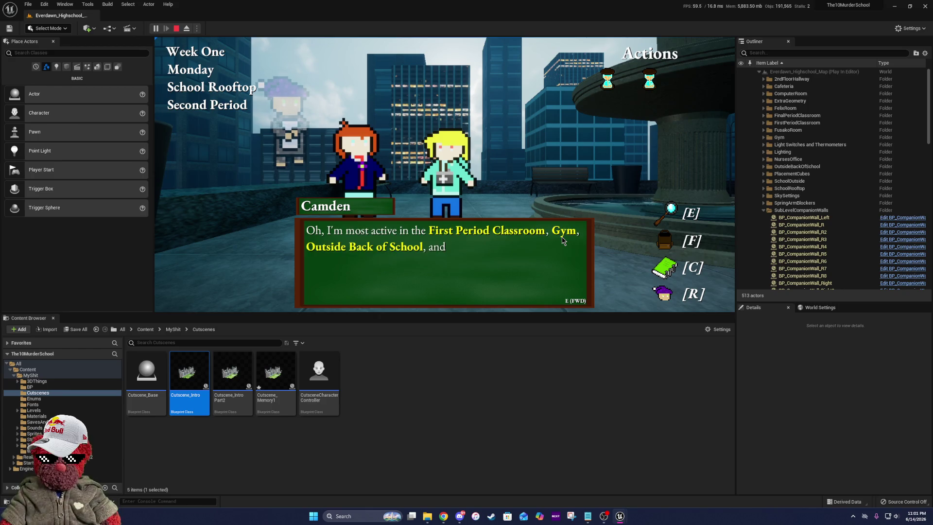
- Walk around the rooftop to the blue chair and dismiss its examine text
click(563, 240)
key(w)
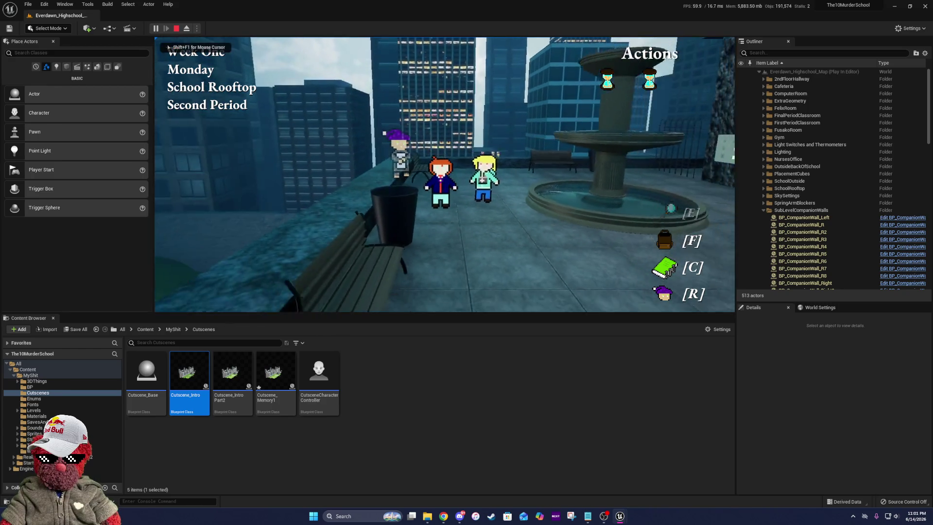
key(d)
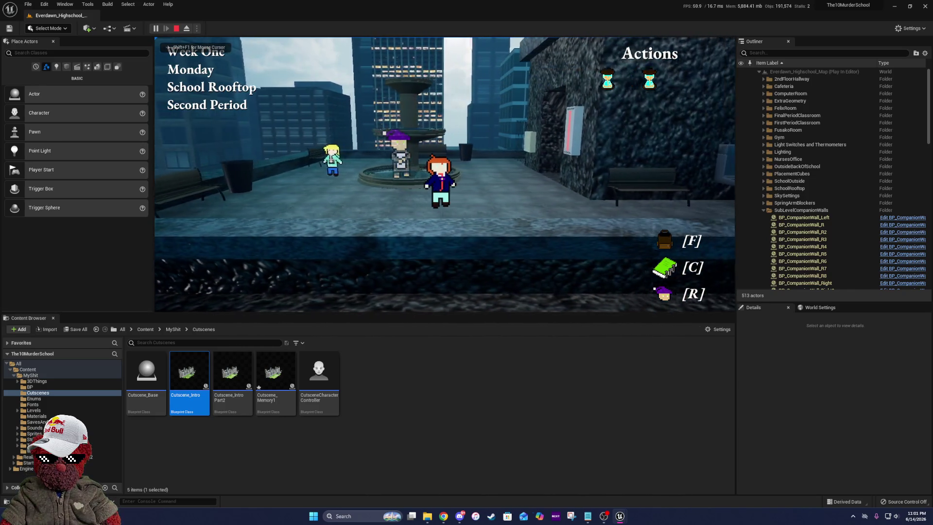
key(d)
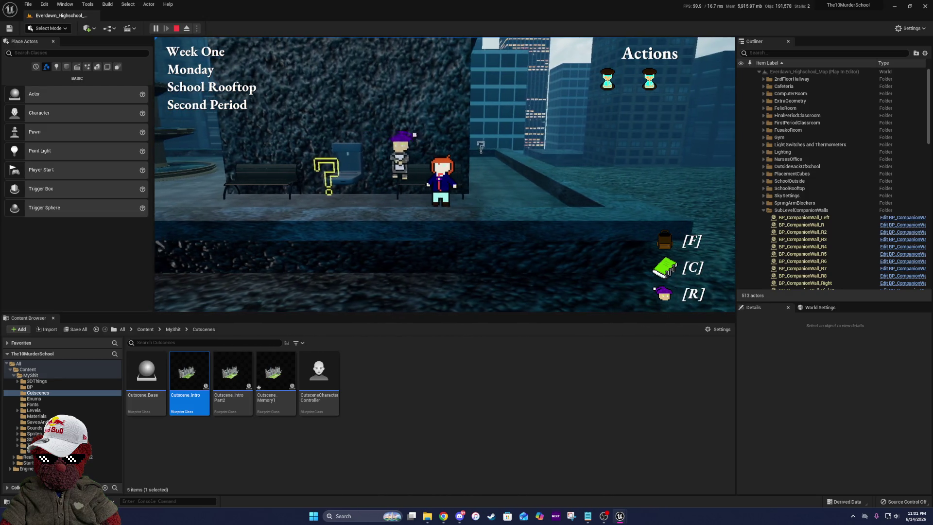
key(a)
key(a)
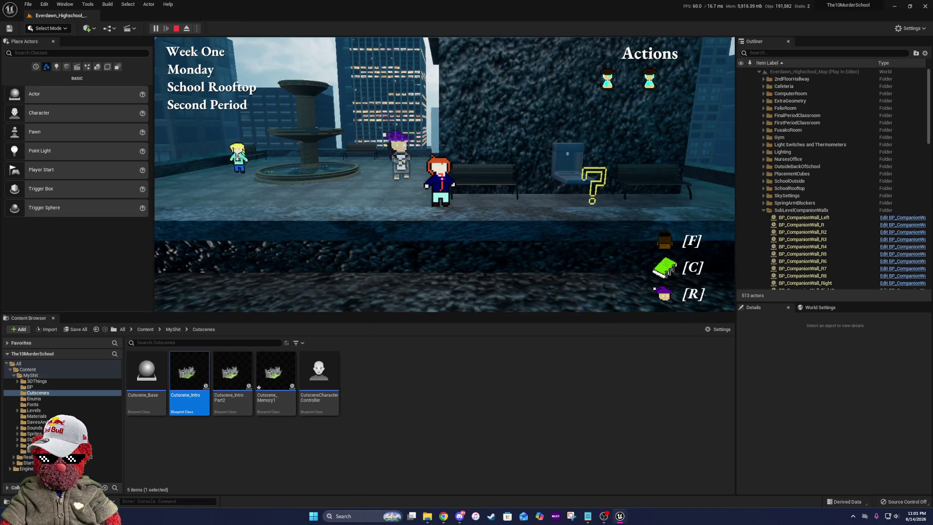
key(d)
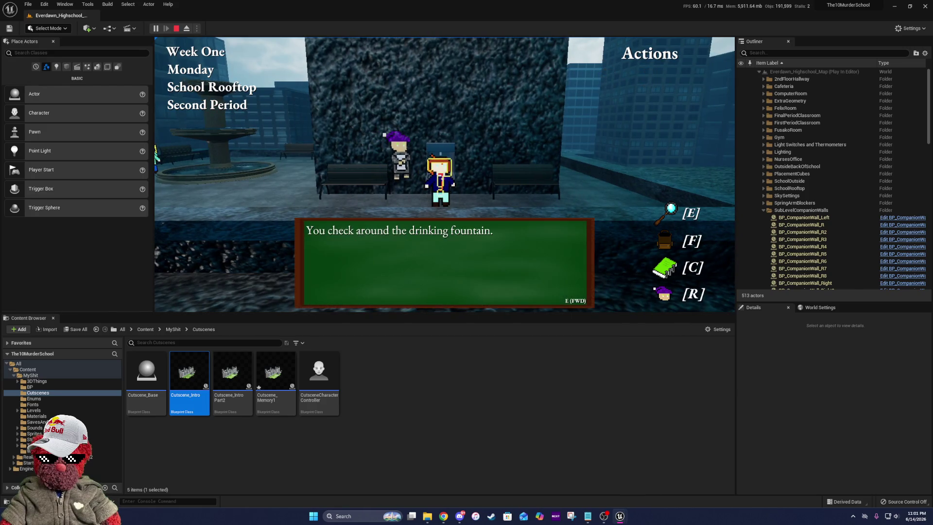
key(e)
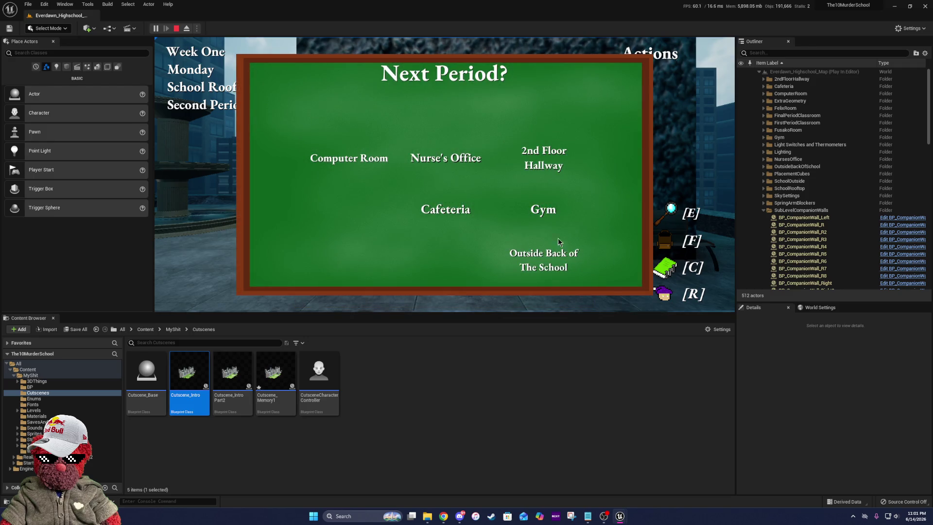
- Pick Computer Room, reach Destiny's choices, then stop the playtest and maximize Cutscene_Base
click(358, 157)
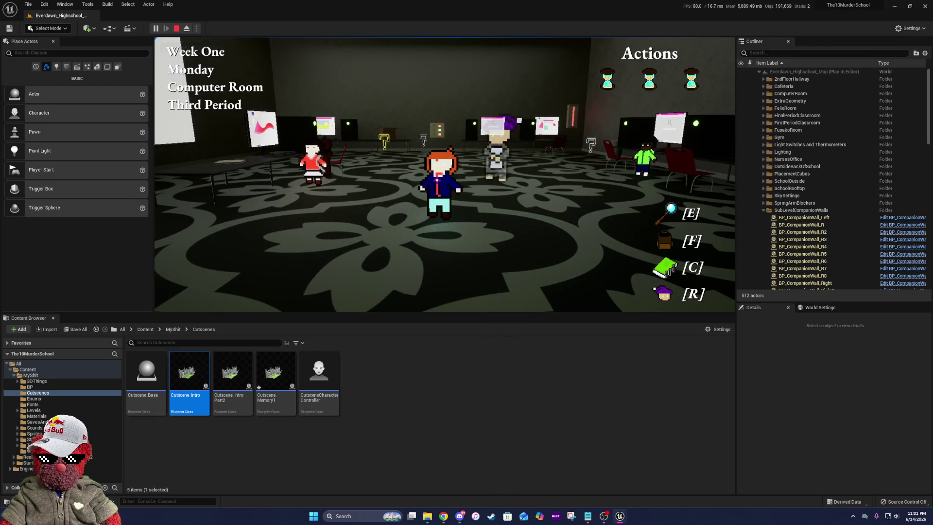
key(r)
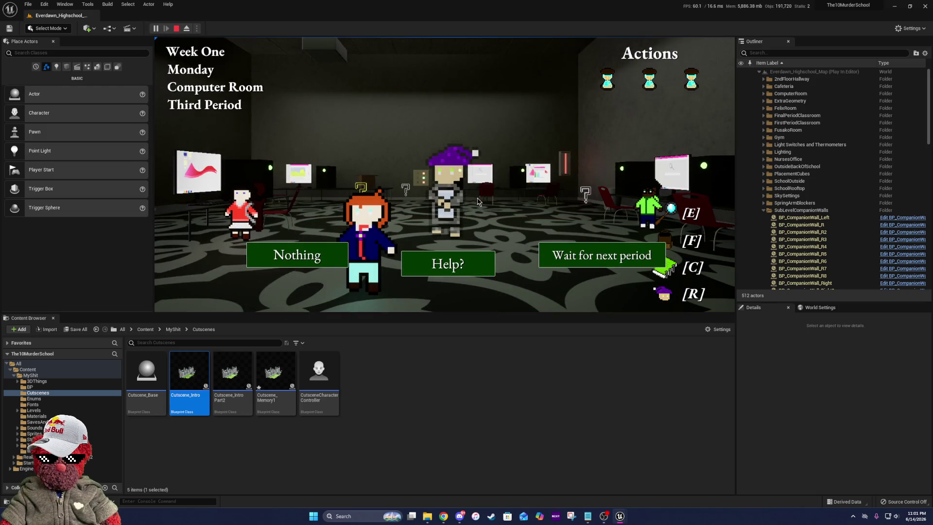
key(Escape)
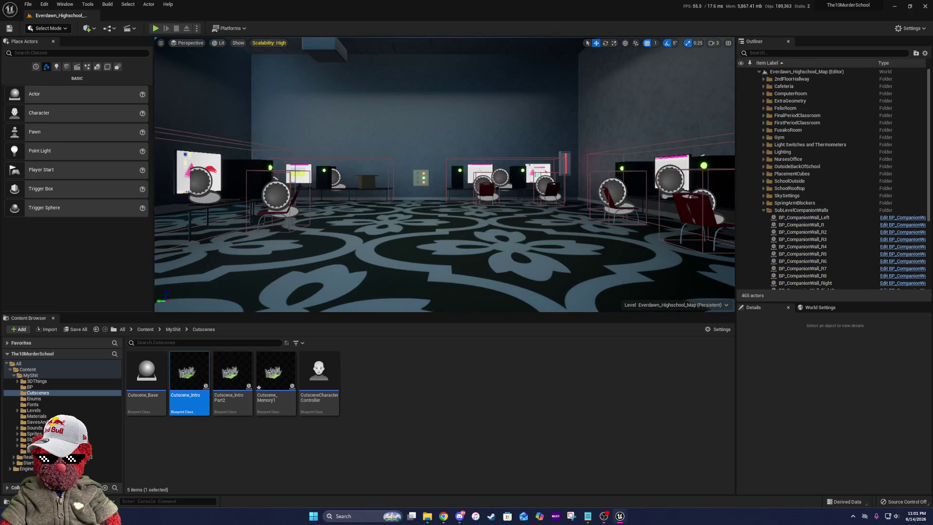
click(541, 135)
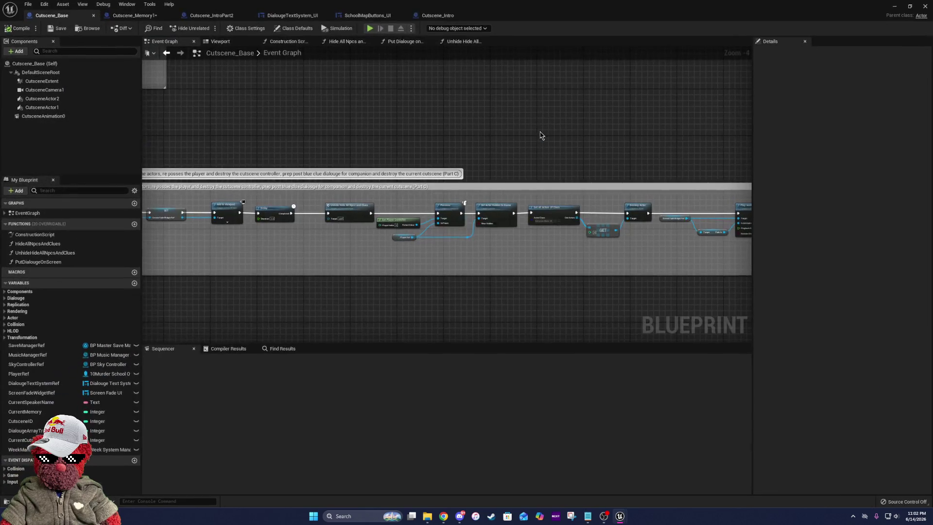
scroll(722, 231, up, 4)
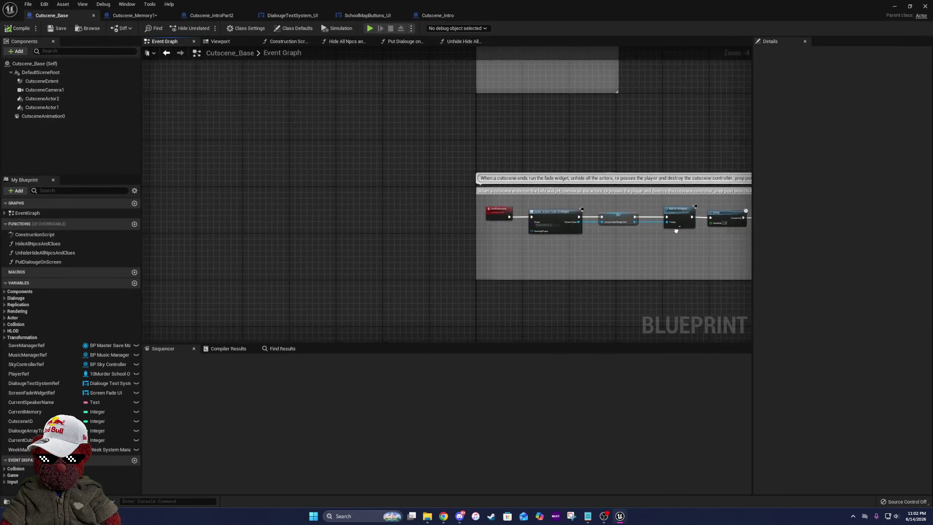
drag(461, 230, 306, 212)
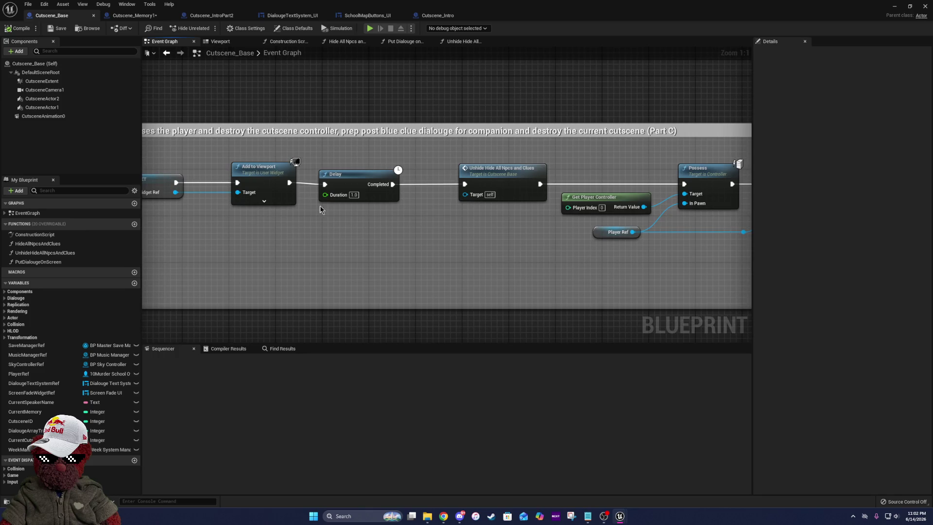
drag(361, 179, 372, 171)
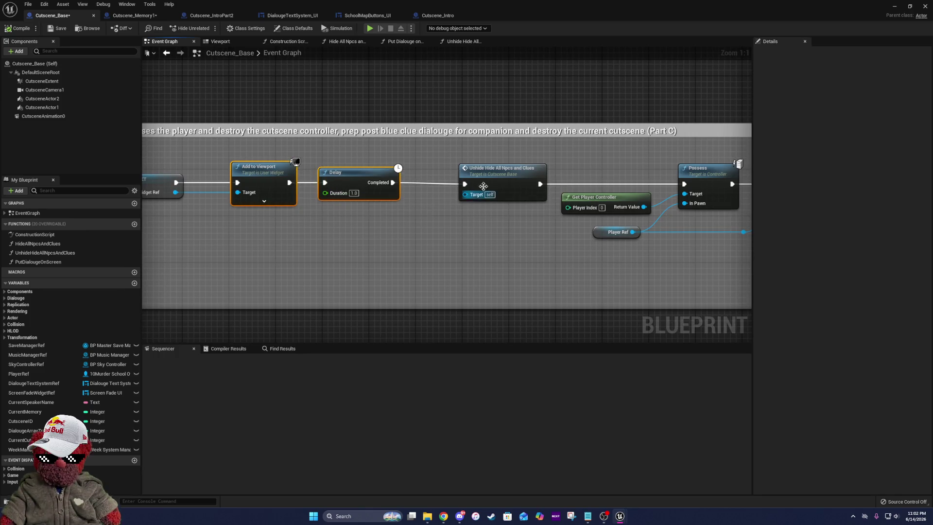
drag(652, 175, 374, 160)
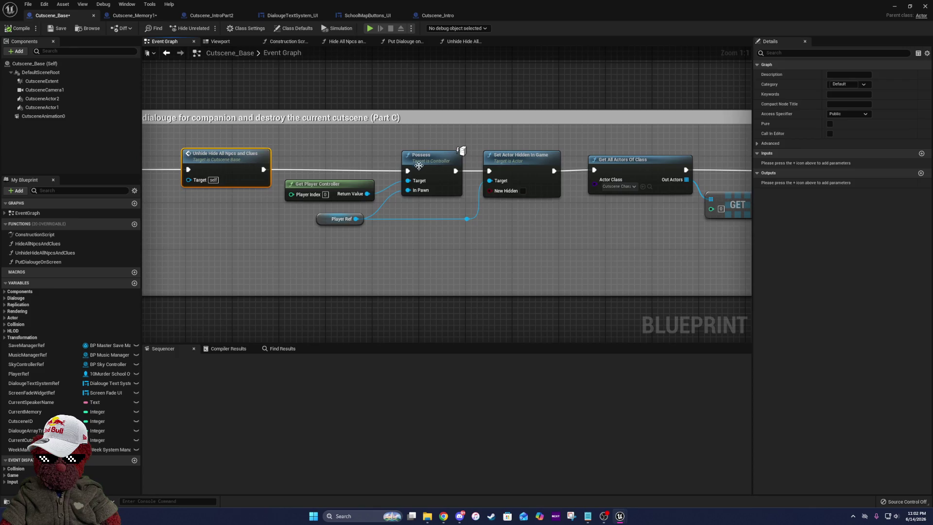
ctrl+click(519, 163)
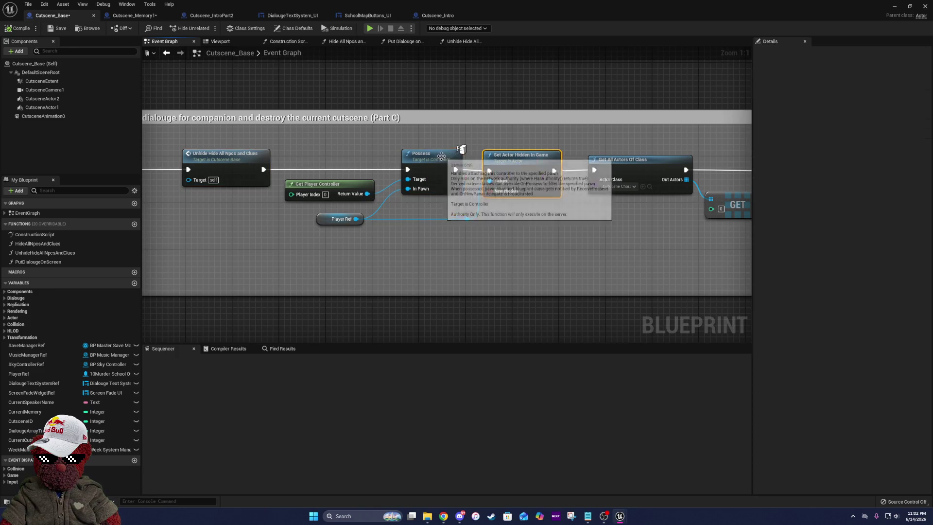
drag(631, 173, 438, 166)
click(414, 160)
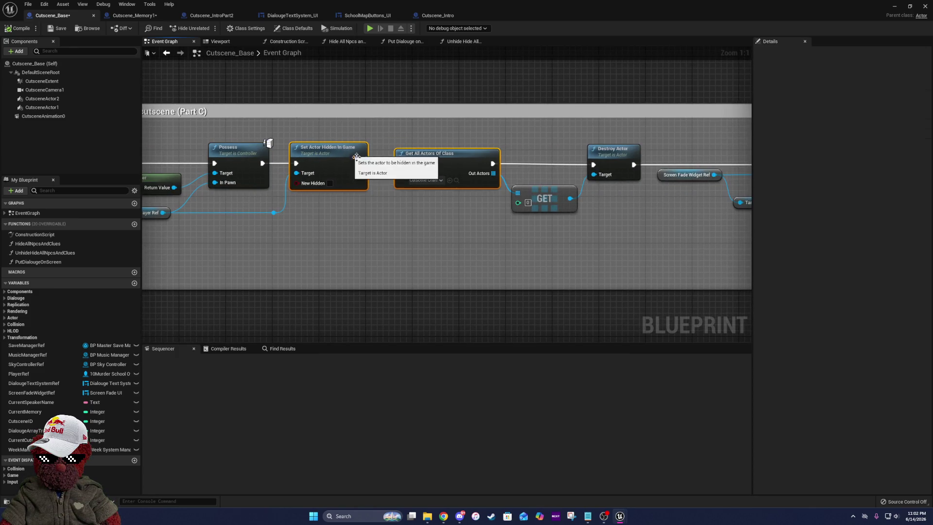
drag(625, 178, 436, 168)
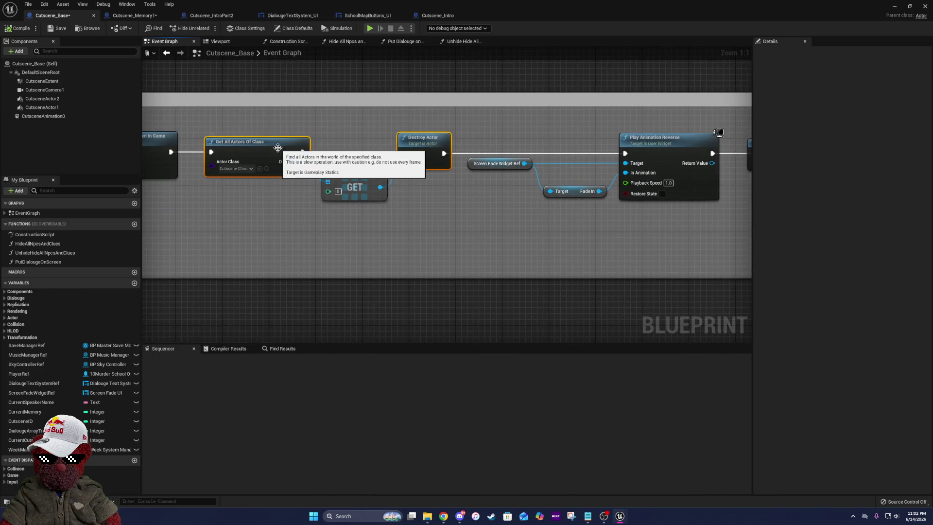
drag(687, 191, 431, 191)
click(392, 139)
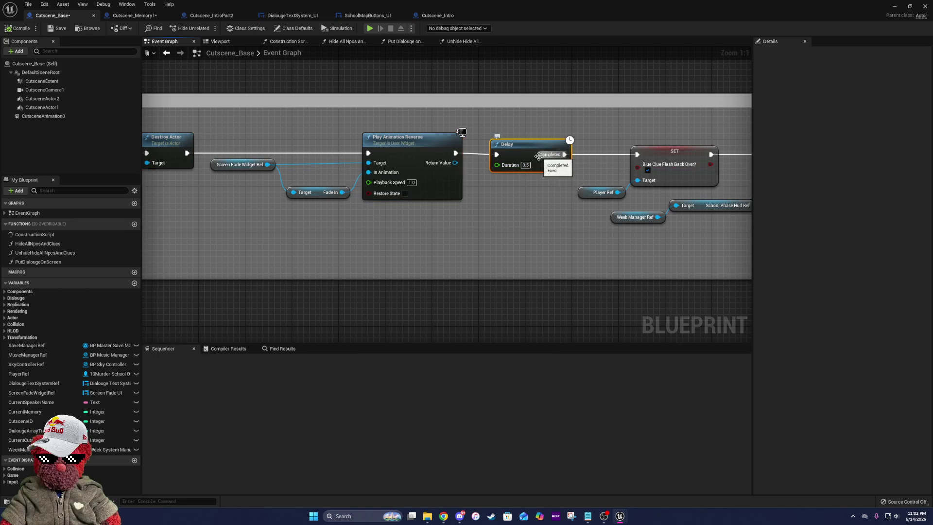
drag(675, 166, 461, 167)
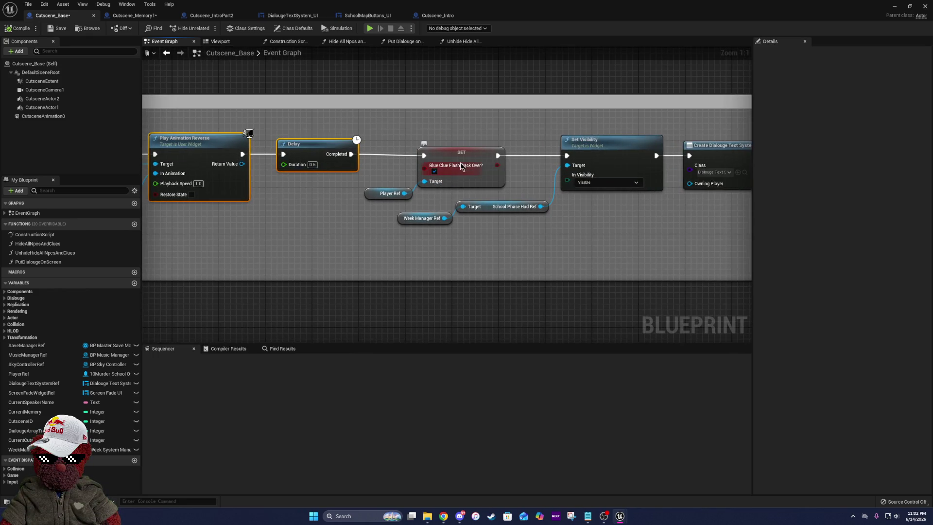
click(594, 150)
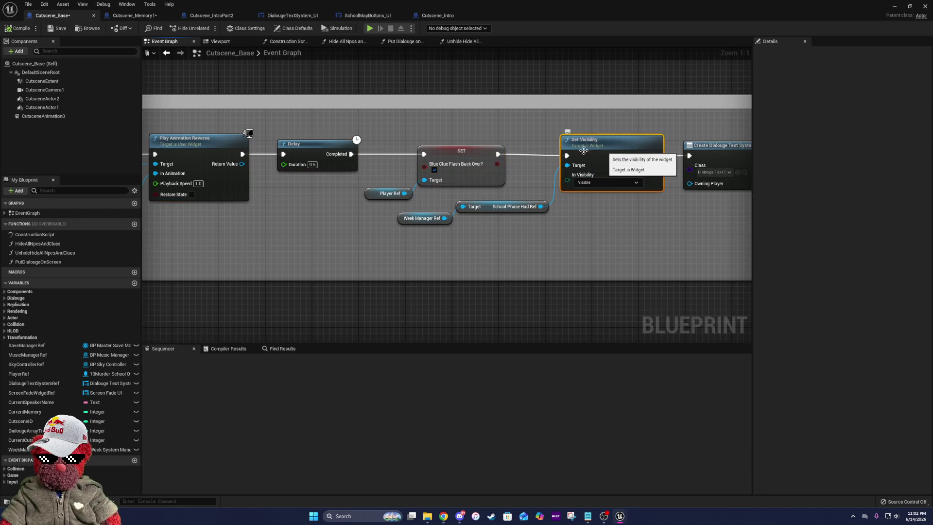
mouse_move(685, 184)
mouse_down()
mouse_move(392, 189)
mouse_move(326, 141)
mouse_up()
click(326, 142)
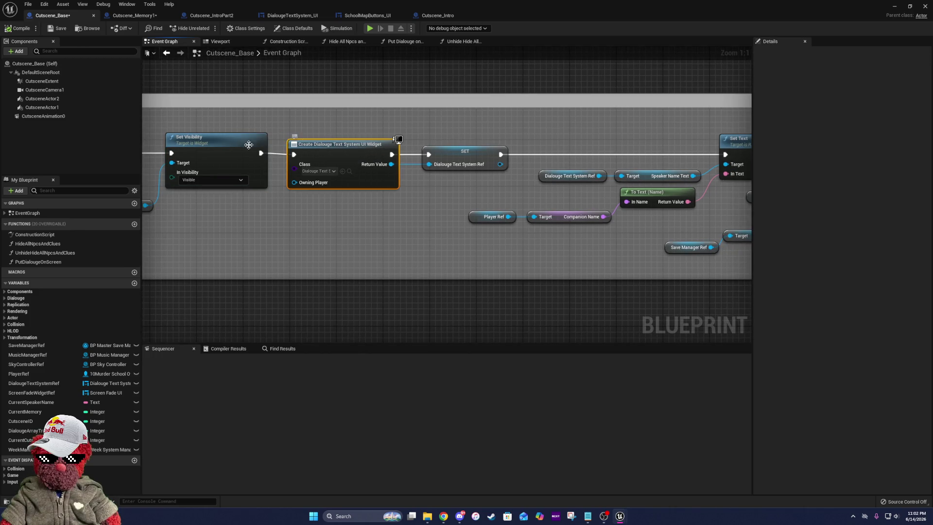
click(480, 154)
drag(682, 168, 426, 165)
click(500, 154)
drag(618, 192, 388, 194)
click(651, 161)
click(268, 139)
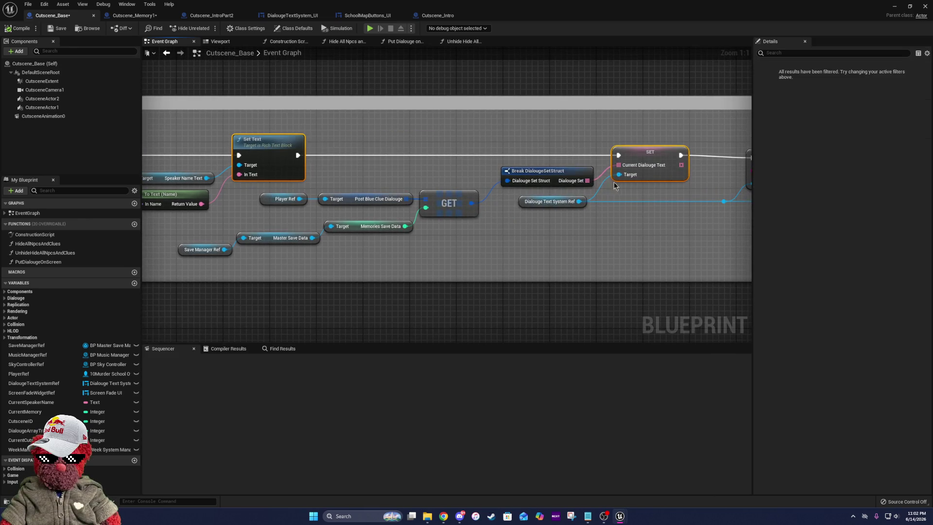
drag(671, 228, 414, 228)
click(535, 161)
shift+click(394, 150)
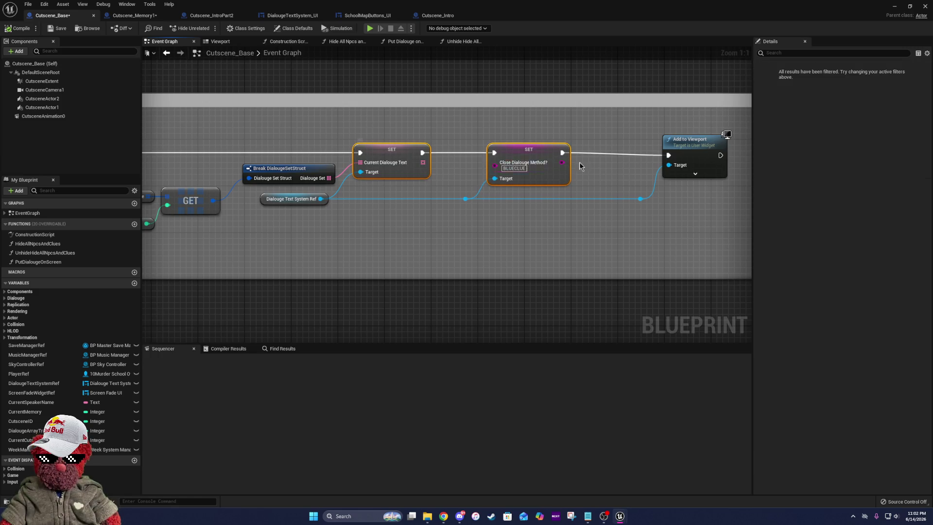
drag(739, 127, 503, 194)
key(q)
scroll(503, 193, down, 10)
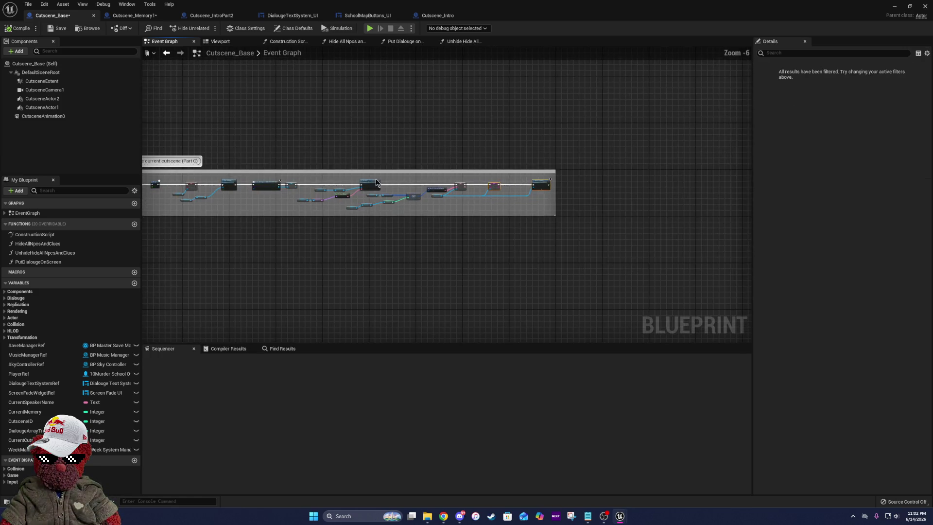
scroll(398, 182, up, 4)
drag(486, 195, 355, 237)
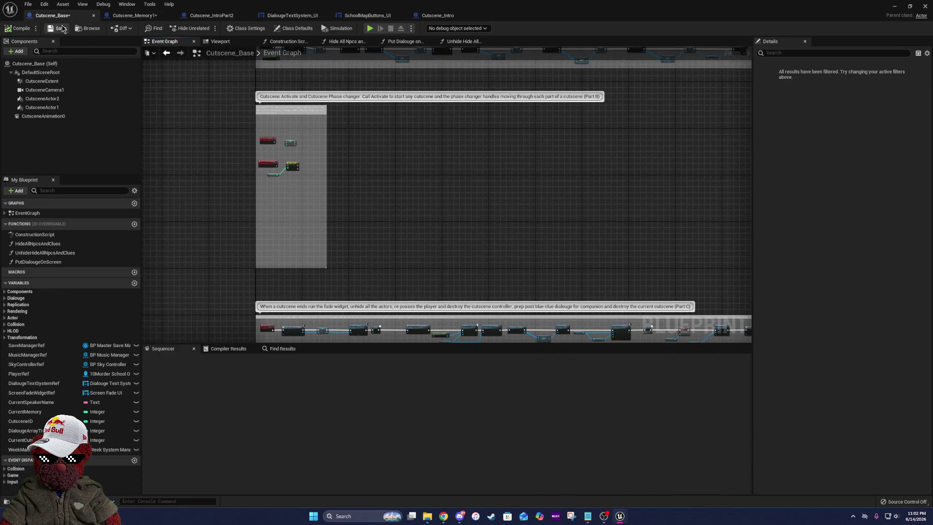
- Inspect CutsceneAnimation0's Details in Cutscene_Base, then switch to the Cutscene_Memory1 blueprint
click(47, 117)
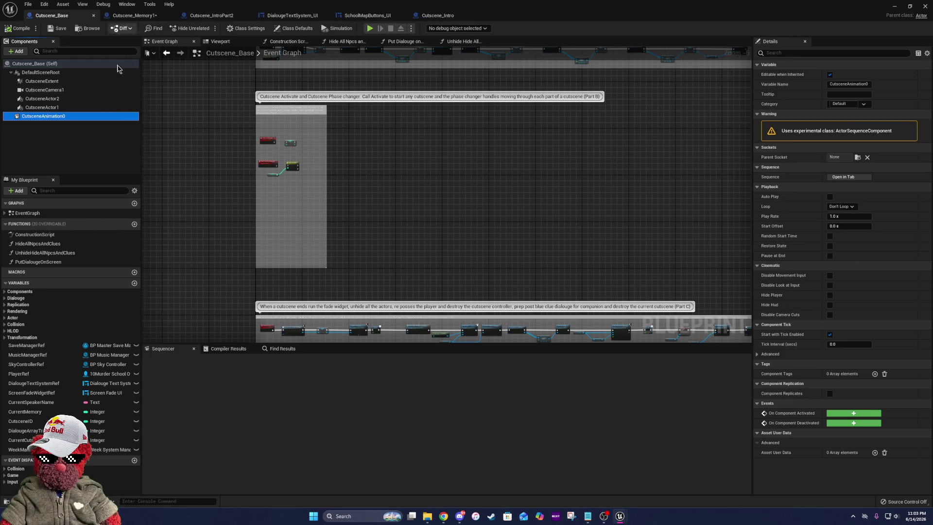
click(132, 20)
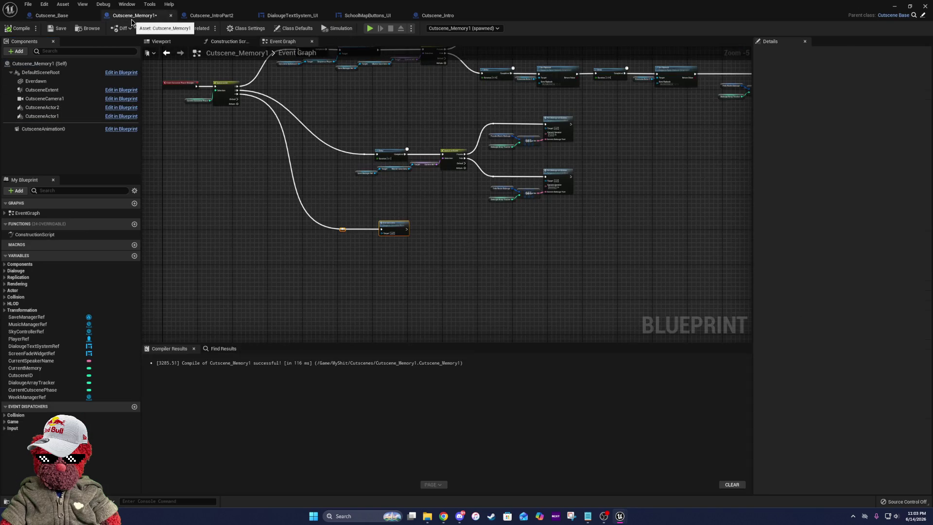
- Duplicate the inherited CutsceneAnimation0 component as CutsceneAnimation1 in Cutscene_Memory1
click(53, 129)
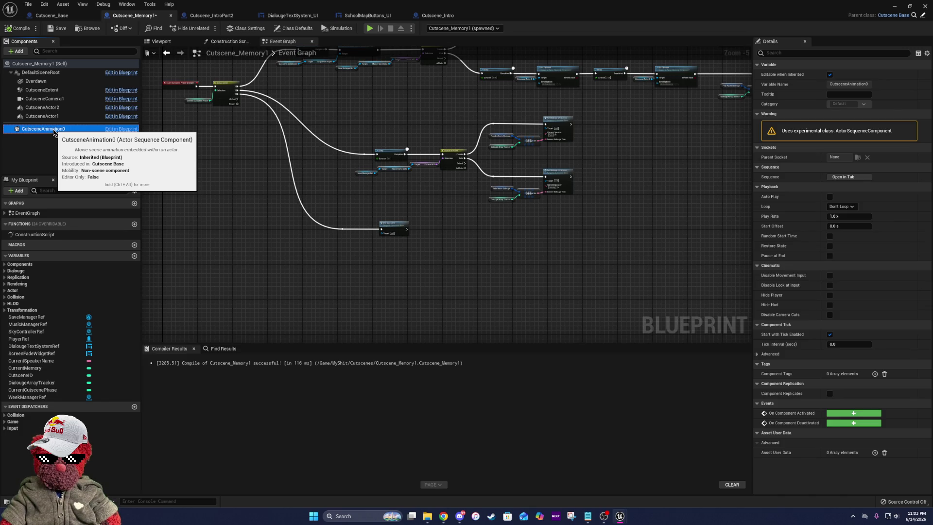
right_click(53, 130)
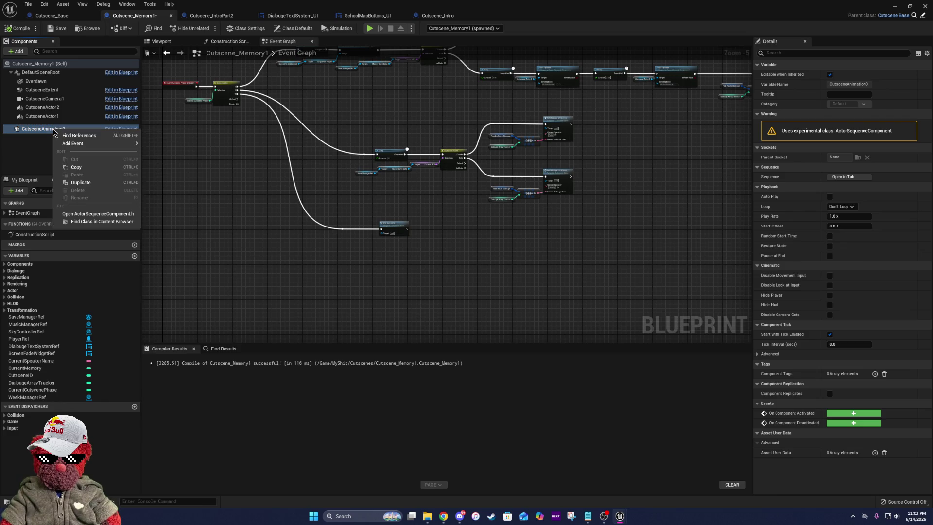
click(84, 184)
click(84, 161)
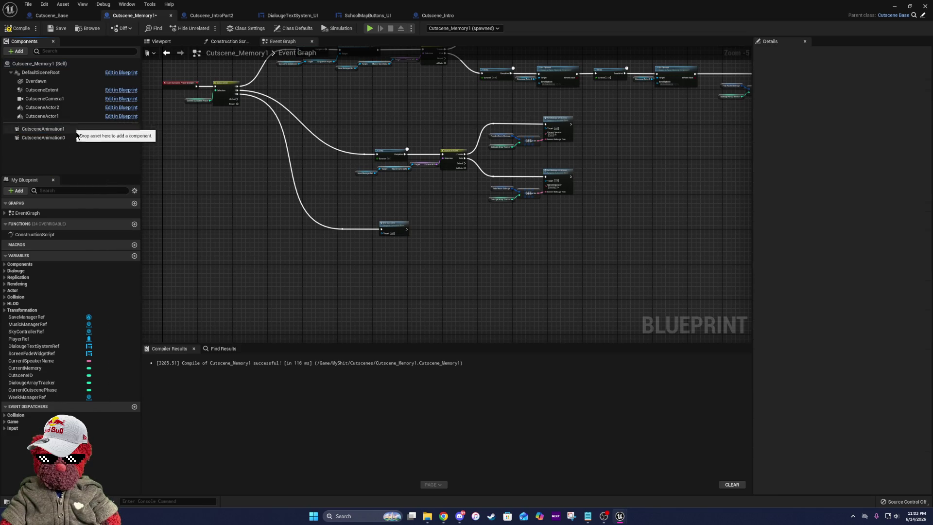
scroll(431, 183, up, 4)
scroll(441, 172, down, 6)
scroll(404, 223, up, 5)
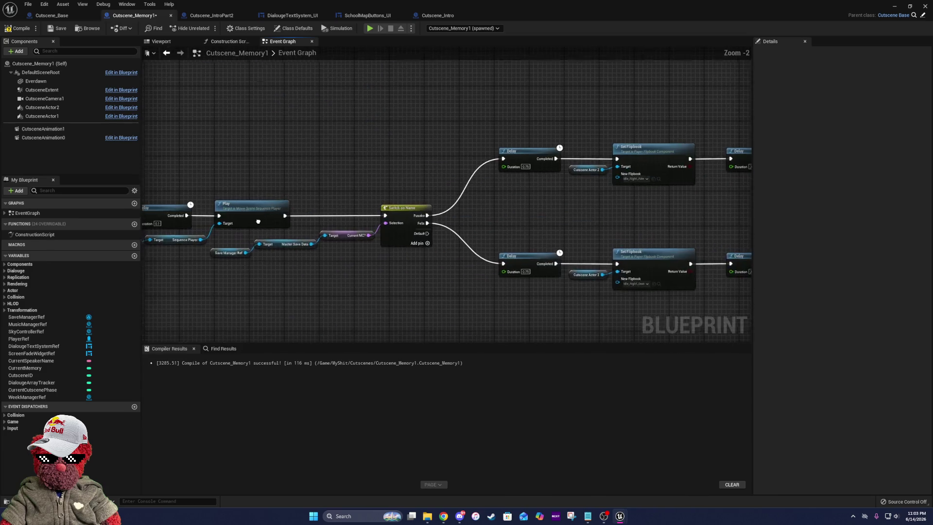
- Replace the Play node's Cutscene Animation 0 target with CutsceneAnimation1 and compile the blueprint
drag(248, 233, 511, 190)
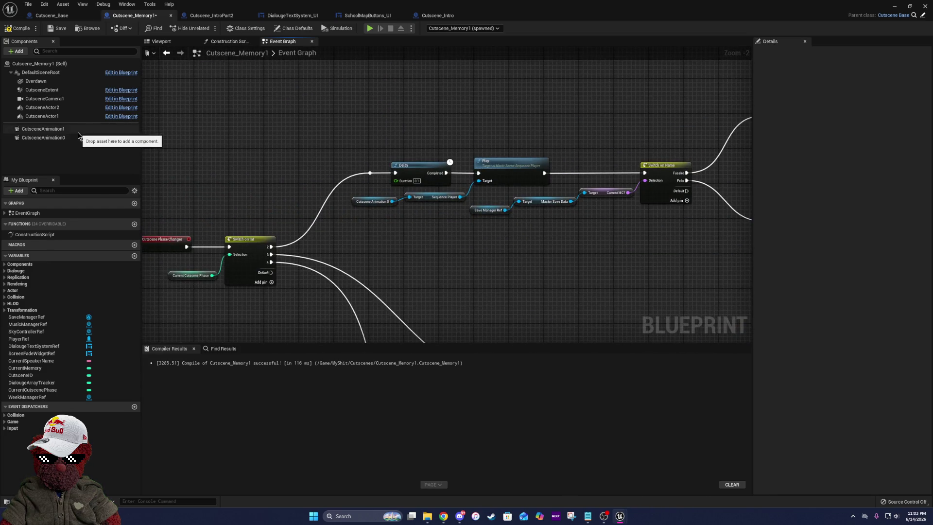
click(43, 128)
mouse_move(43, 129)
mouse_down()
mouse_move(373, 223)
mouse_move(362, 217)
mouse_up()
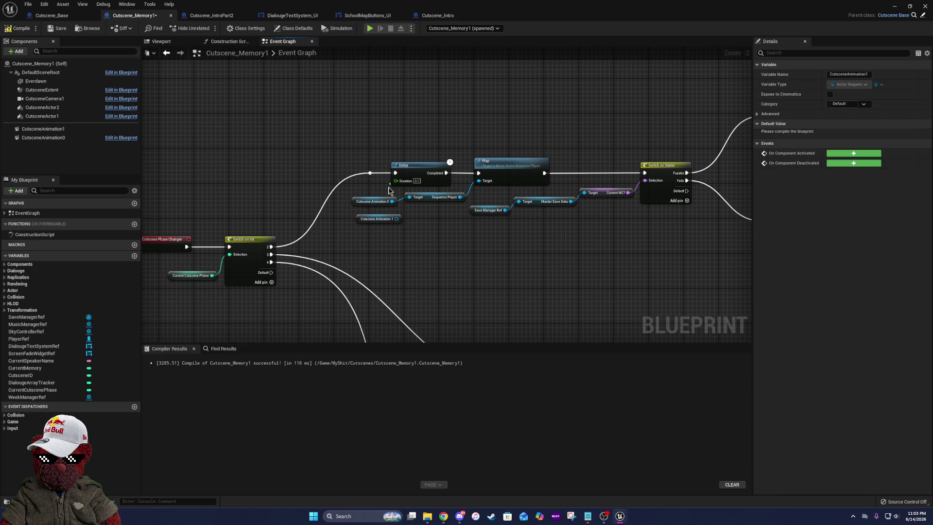
click(373, 201)
key(Delete)
drag(413, 202, 394, 203)
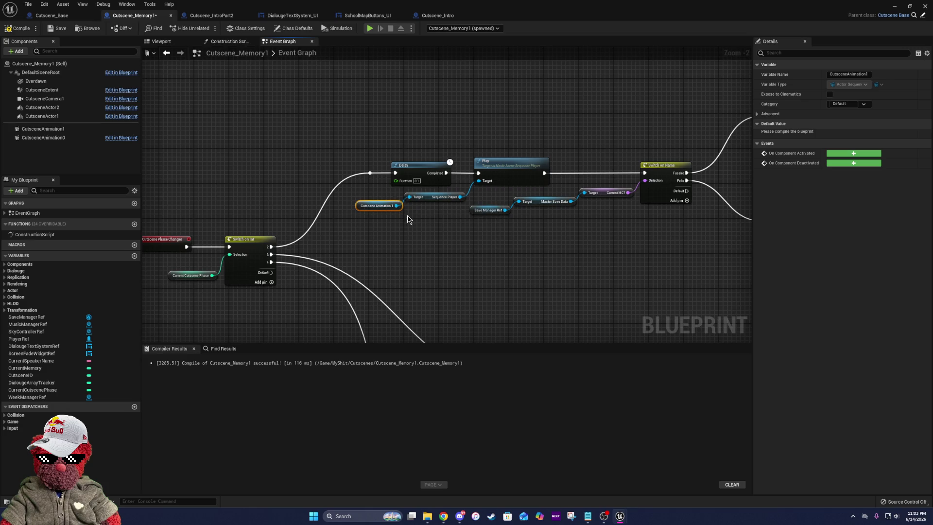
click(18, 29)
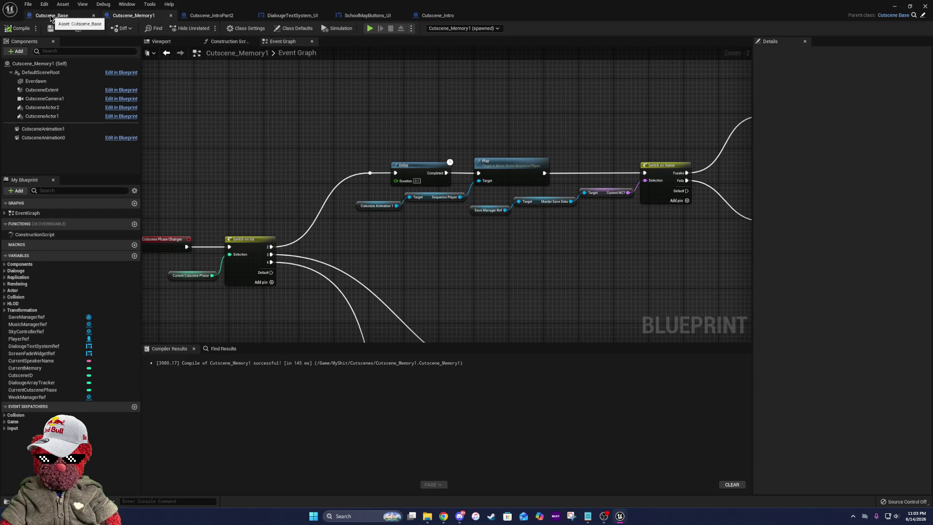
click(52, 18)
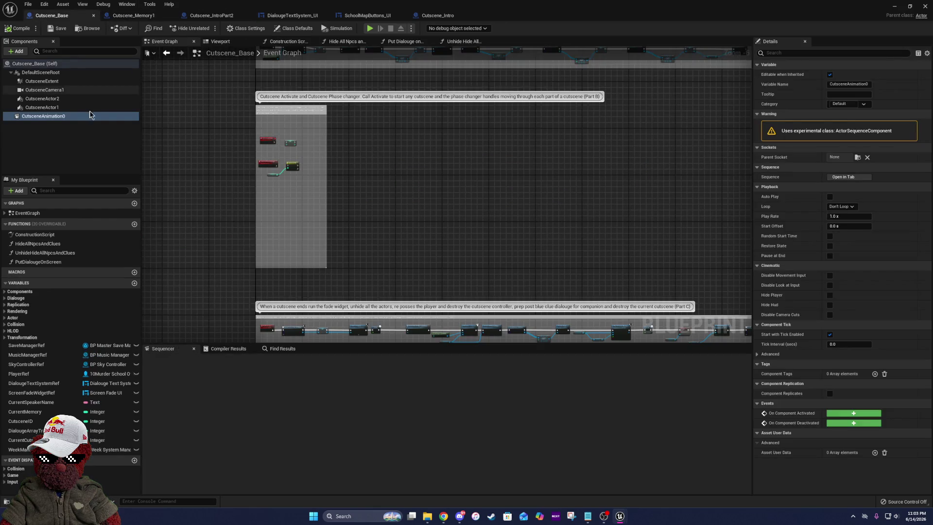
drag(234, 4, 837, 204)
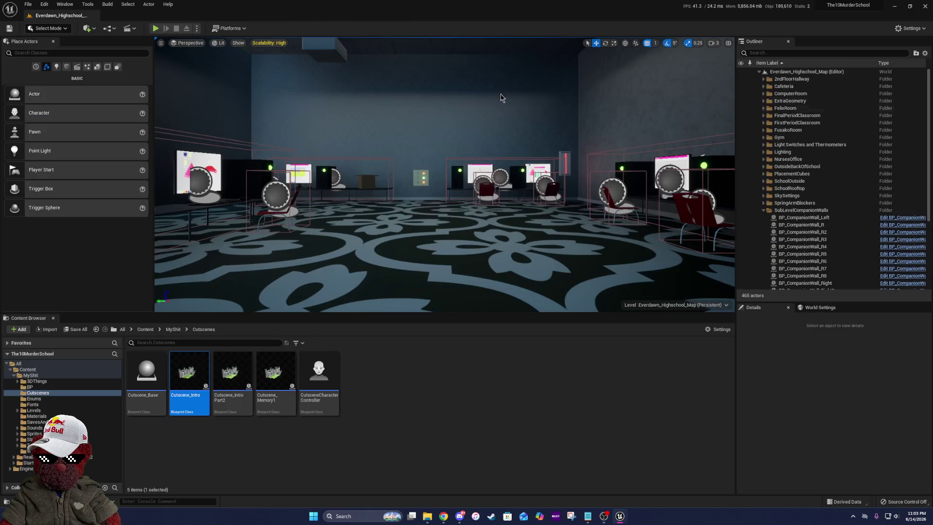
- Start a new playtest as Fusako and Fate, overwriting the save and accepting the disclaimer
click(157, 29)
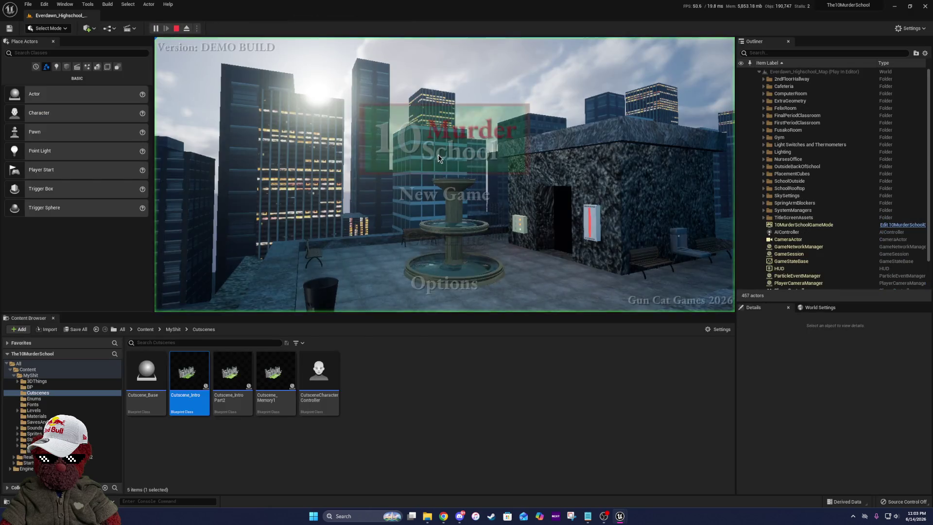
click(422, 200)
click(403, 256)
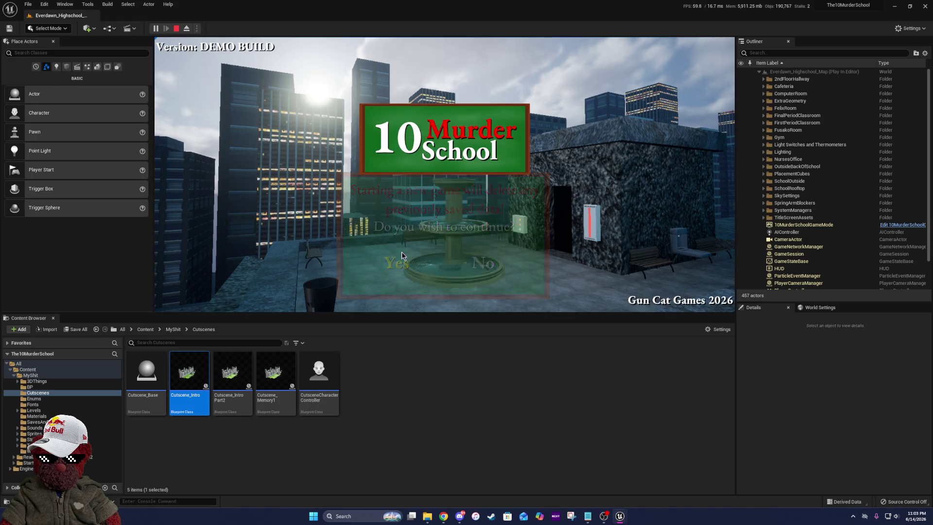
click(414, 266)
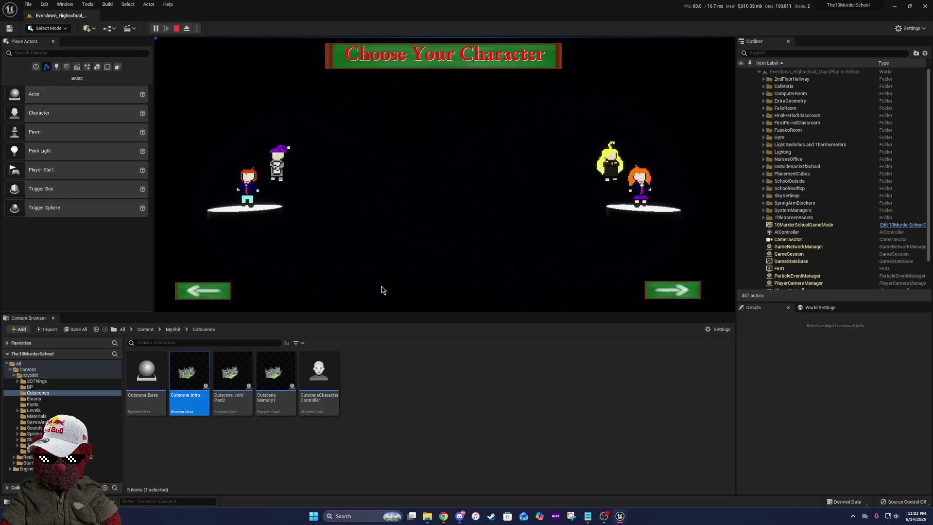
click(678, 289)
click(482, 293)
click(481, 293)
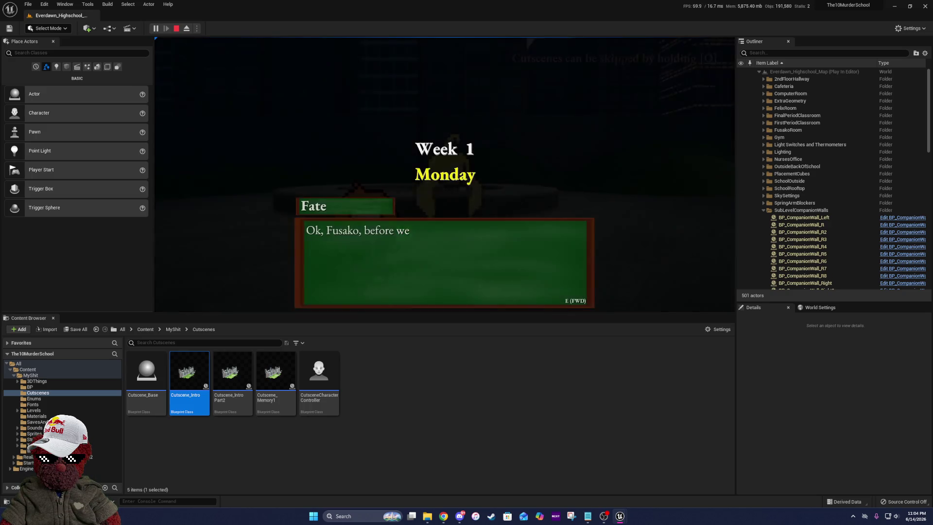
- Advance the opening cutscene, choose a blessing target, and walk the classroom until the hangman starts
key(e)
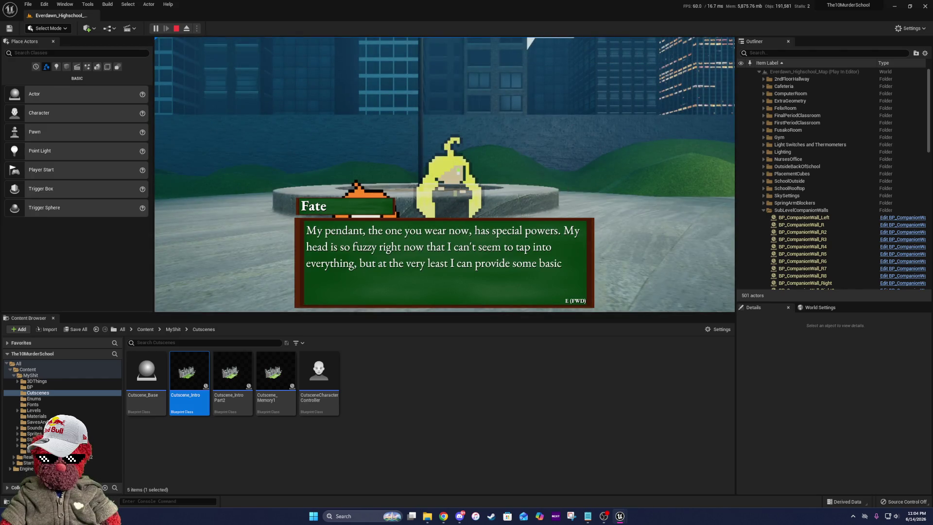
key(e)
key(e)
key(e)
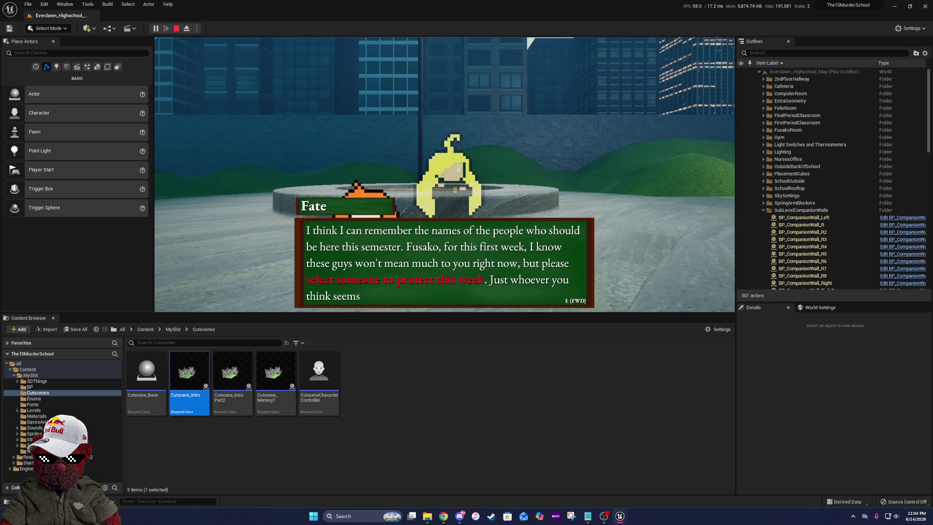
key(e)
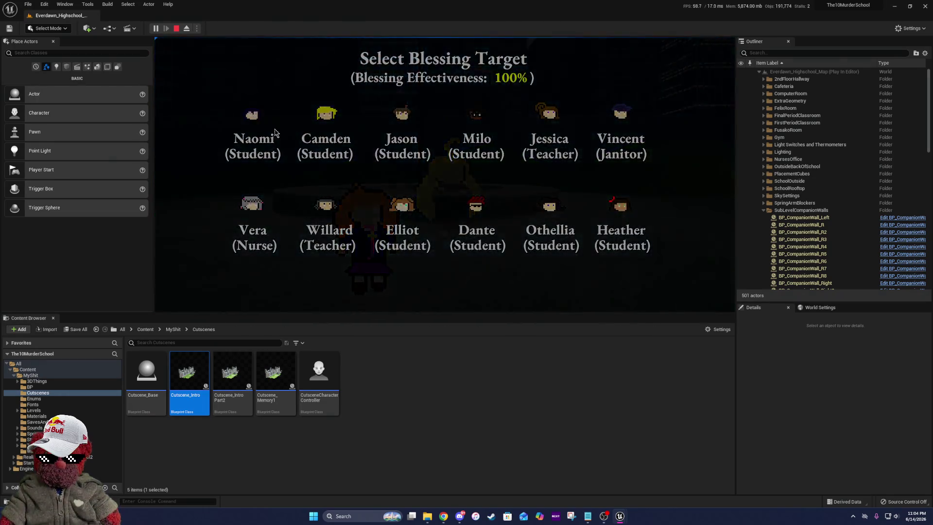
click(266, 124)
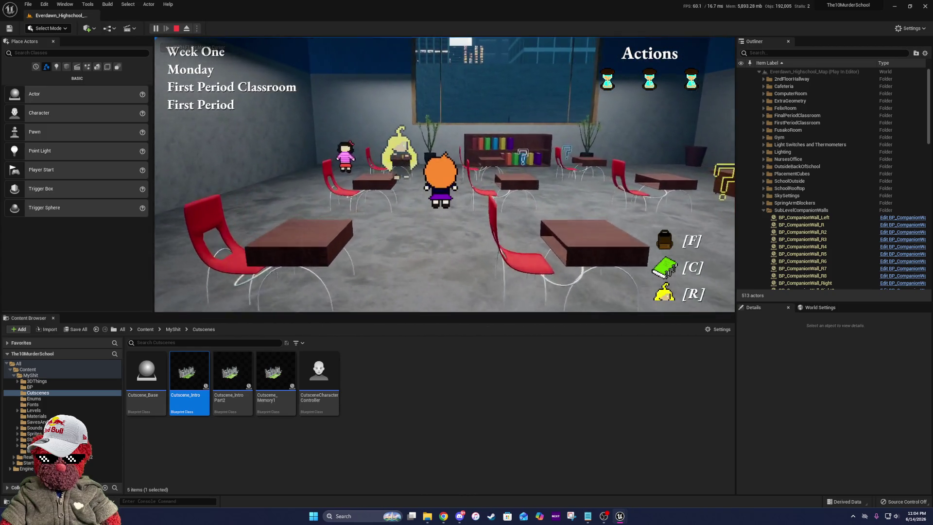
key(w)
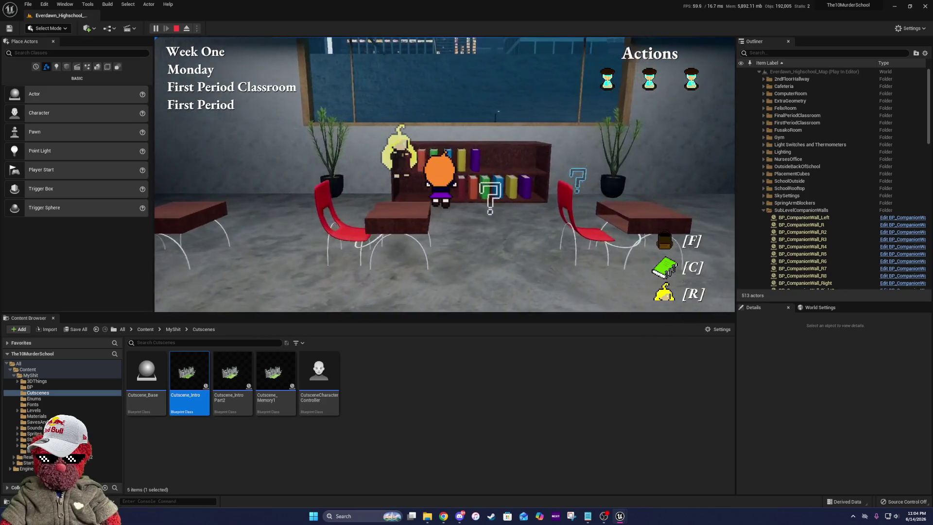
key(s)
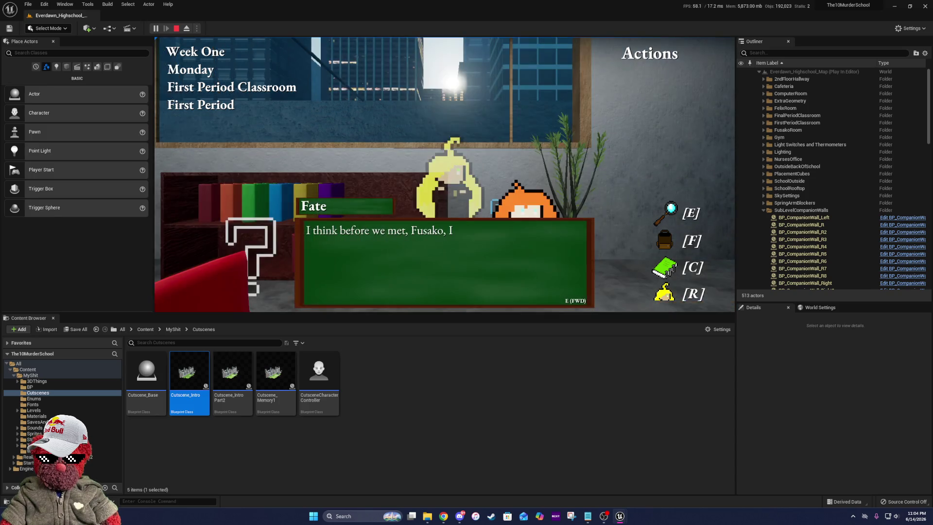
key(e)
key(e)
key(e)
key(e)
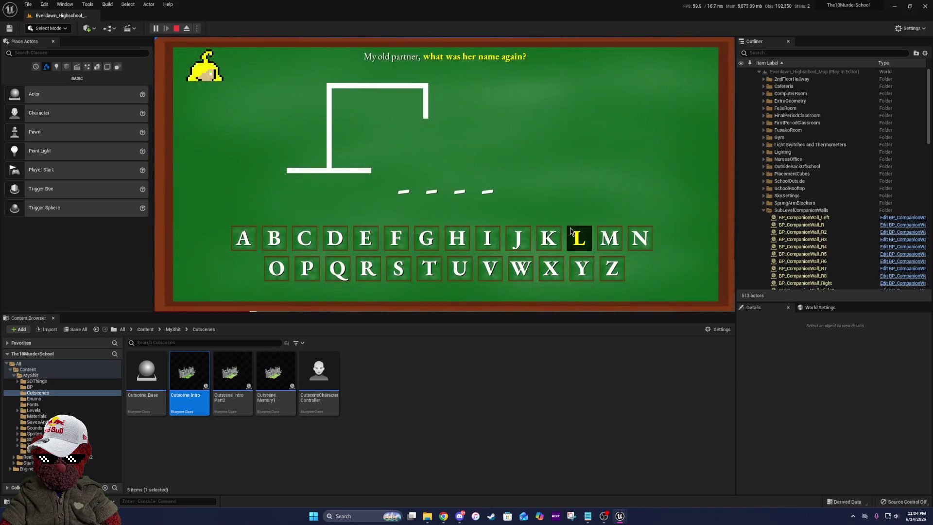
- Solve the hangman as LYNN by guessing L and N, then skip ahead in the memory cutscene
click(572, 239)
click(604, 246)
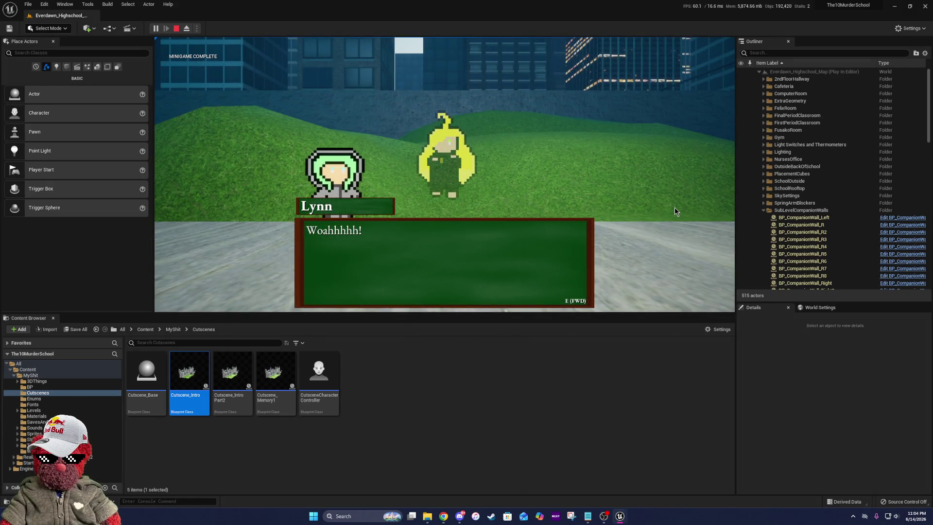
key(q)
key(q)
- Advance Lynn and Fate's conversation back to the classroom, then stop the playtest
key(e)
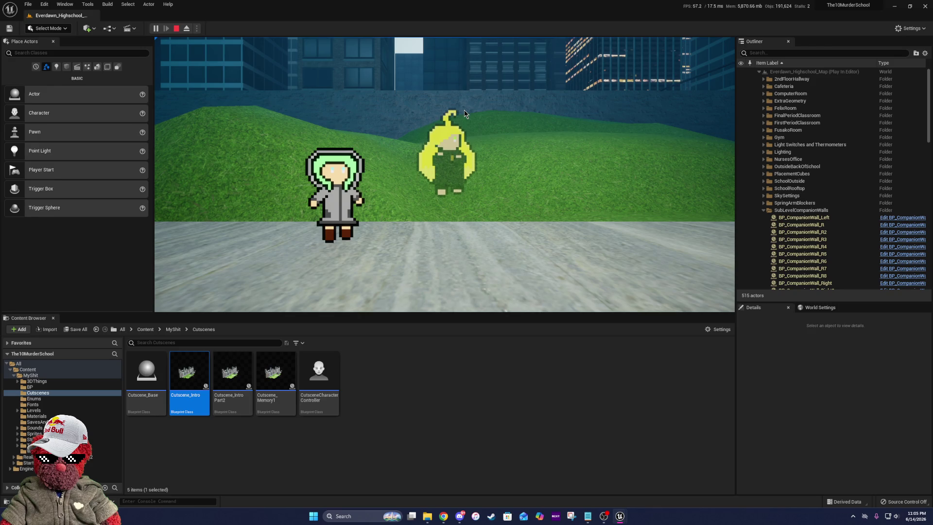
key(e)
key(e)
key(e)
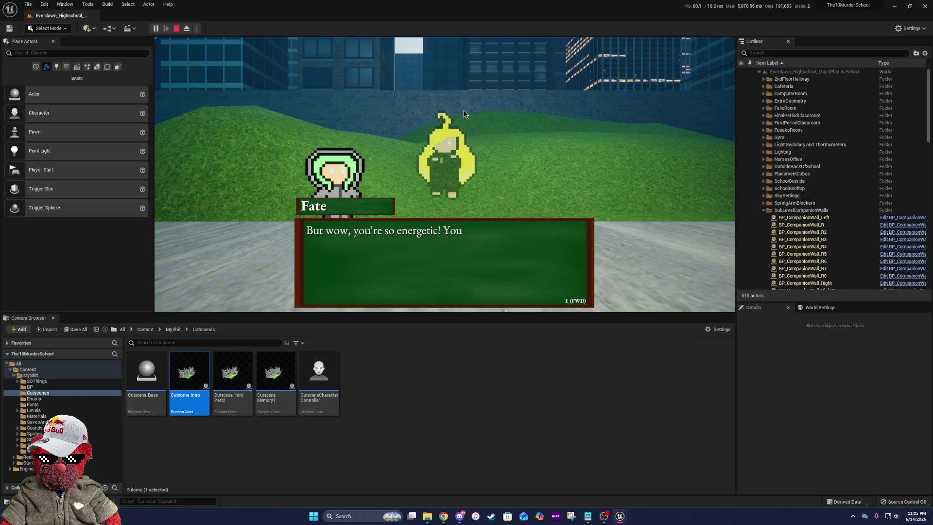
key(e)
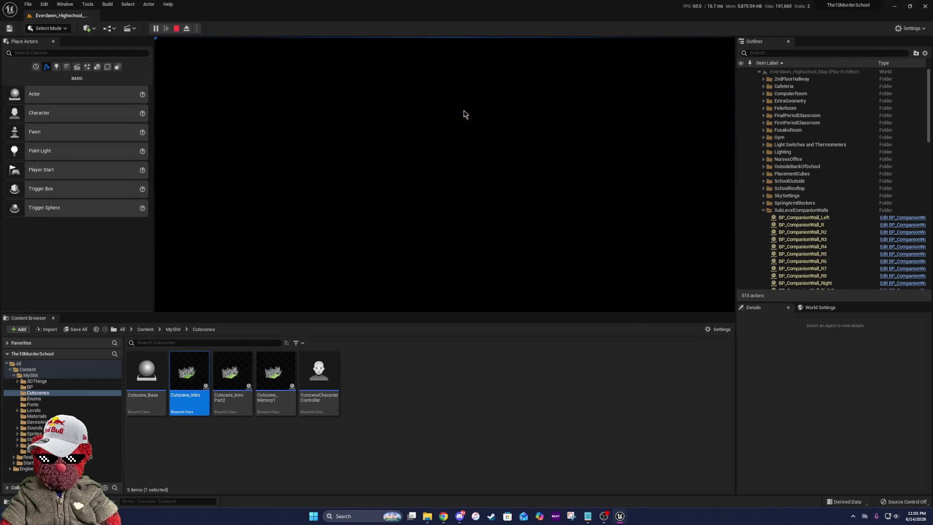
key(e)
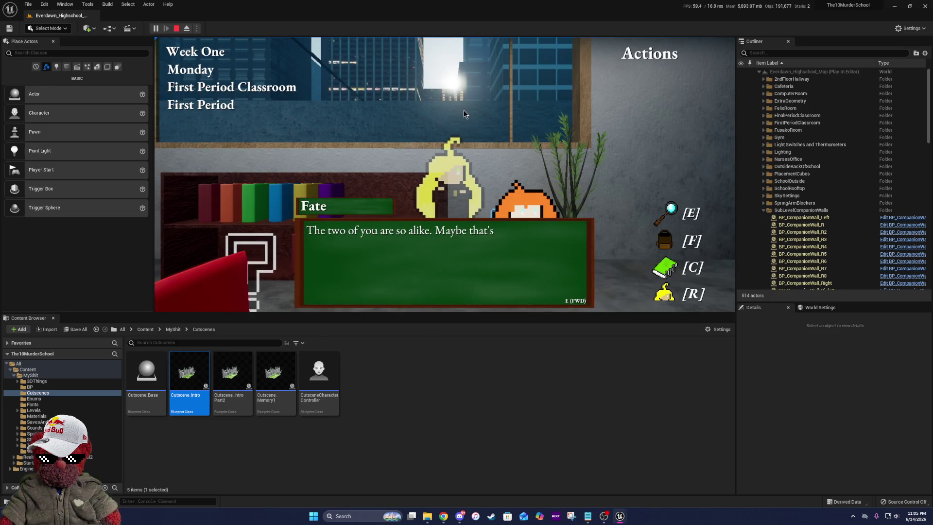
key(Escape)
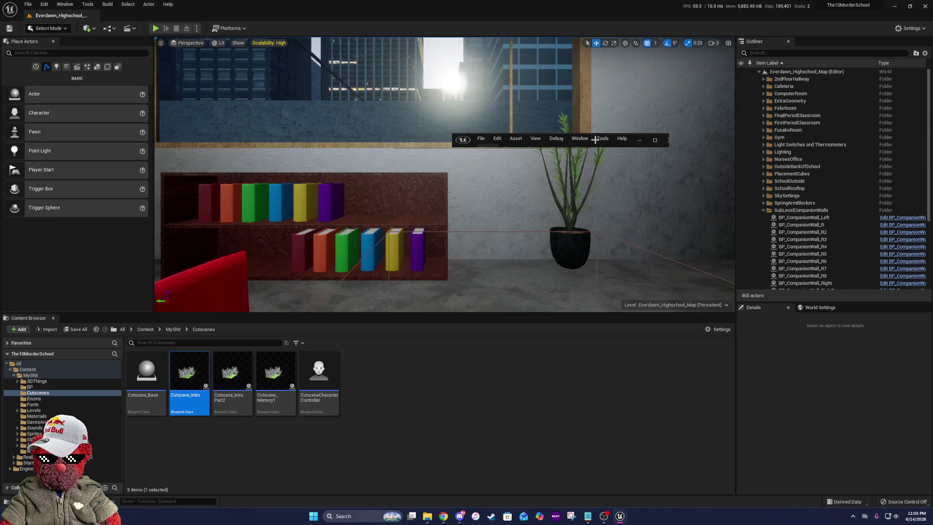
- Open Cutscene_Base and pan through Cutscene_Memory1's event graph to review its Flipbook, Play and Switch nodes
double_click(622, 140)
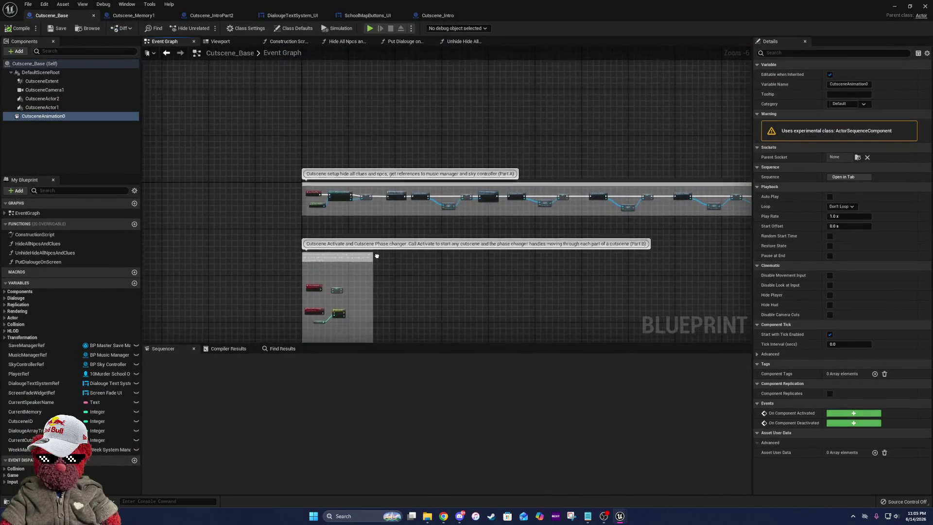
click(121, 17)
mouse_move(597, 227)
mouse_down()
mouse_move(499, 240)
mouse_move(302, 239)
mouse_up()
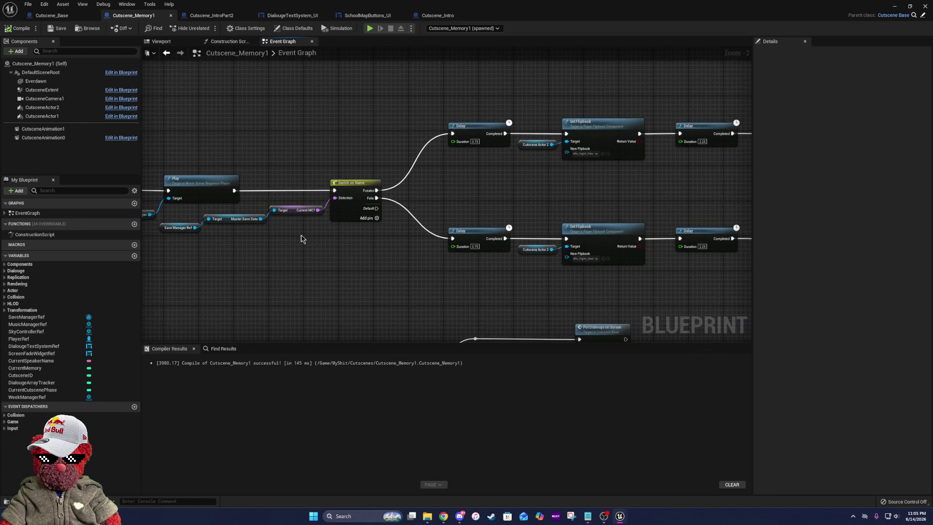
drag(526, 218, 143, 201)
drag(434, 190, 572, 210)
drag(404, 208, 589, 231)
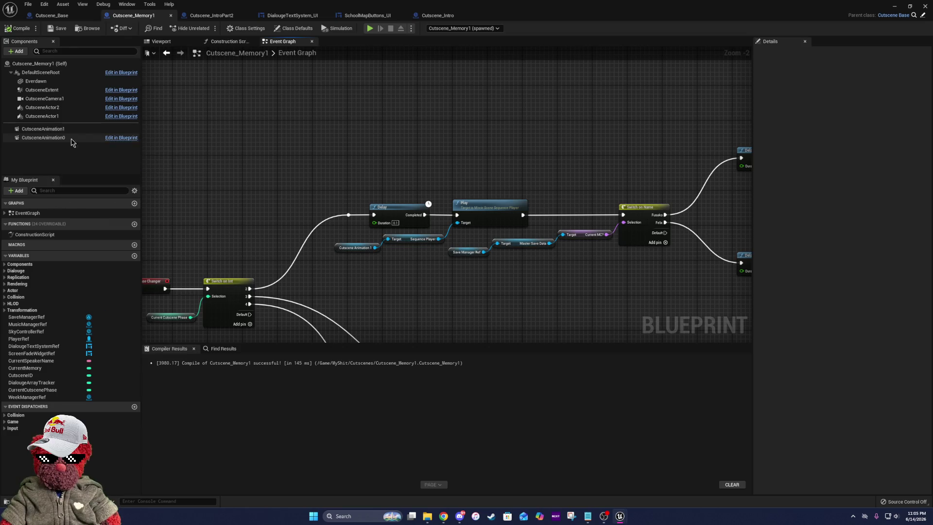
- Delete the CutsceneAnimation0 component from Cutscene_Base and save the blueprint
click(72, 18)
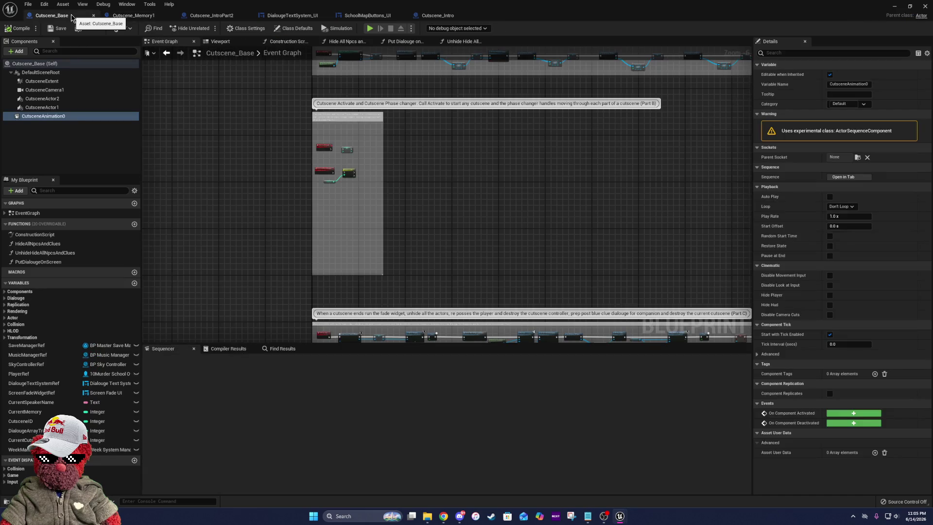
click(51, 117)
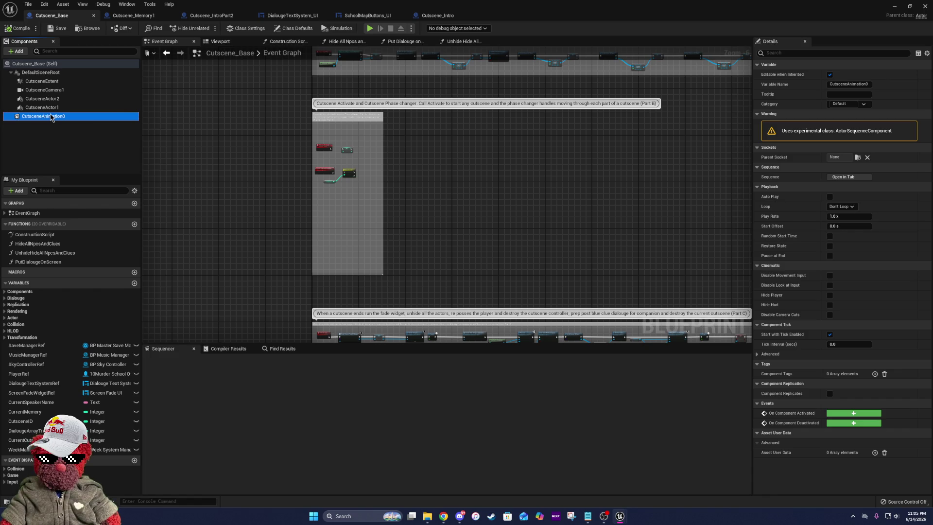
key(Delete)
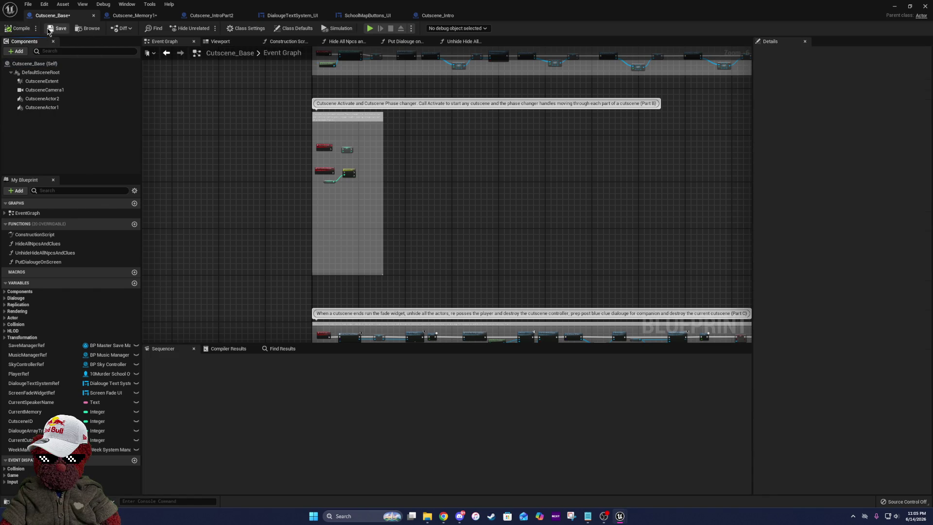
click(57, 28)
click(132, 16)
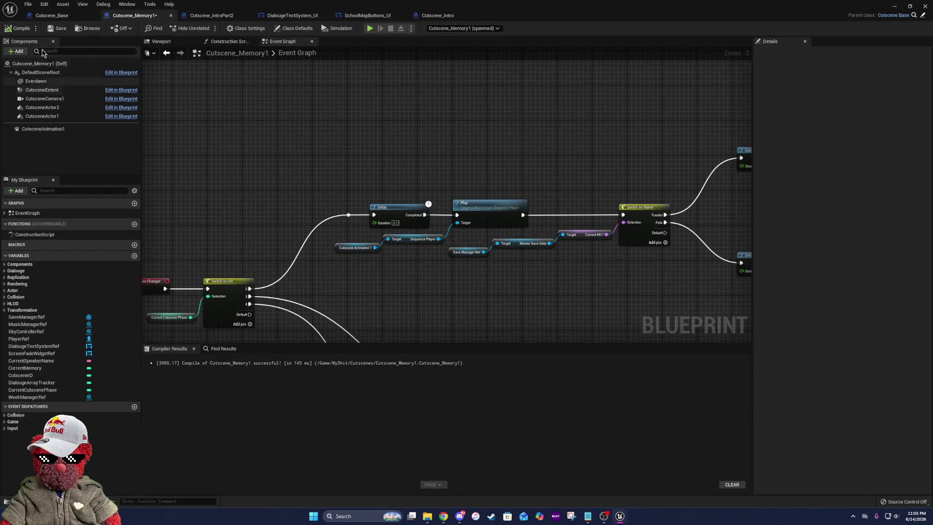
- Add an ActorSequence component to Cutscene_Memory1 via the 'act' search
click(54, 16)
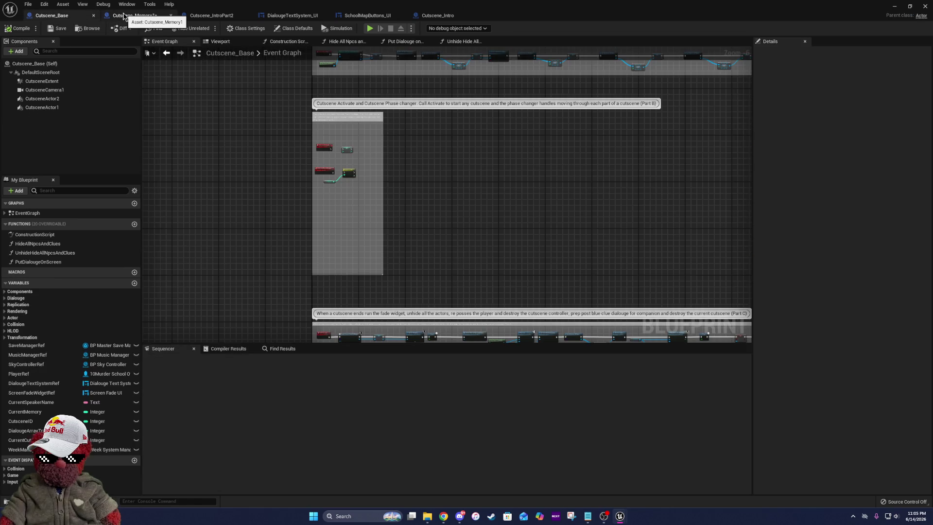
click(125, 16)
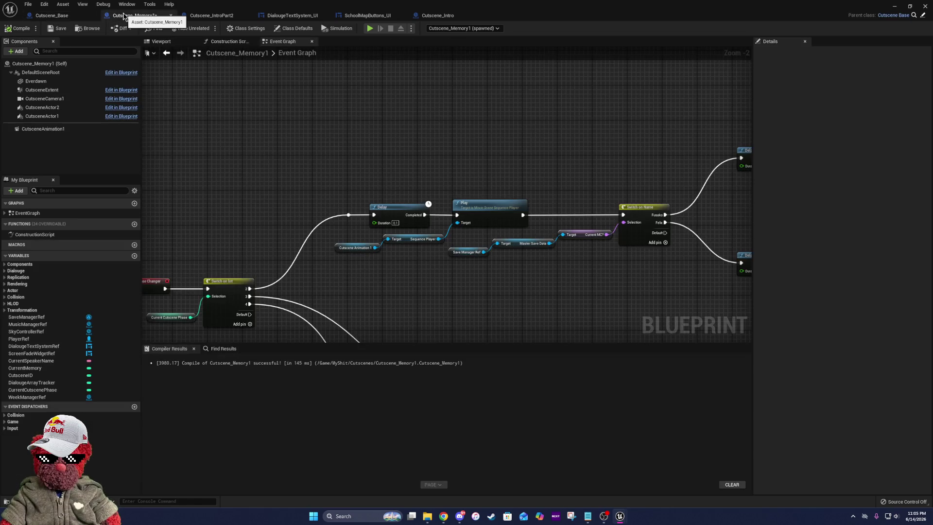
click(14, 52)
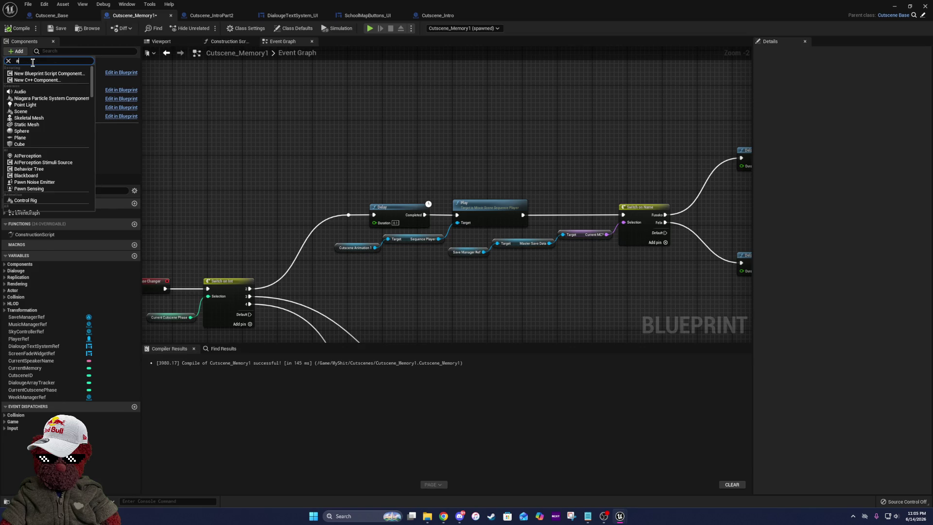
text(actor s)
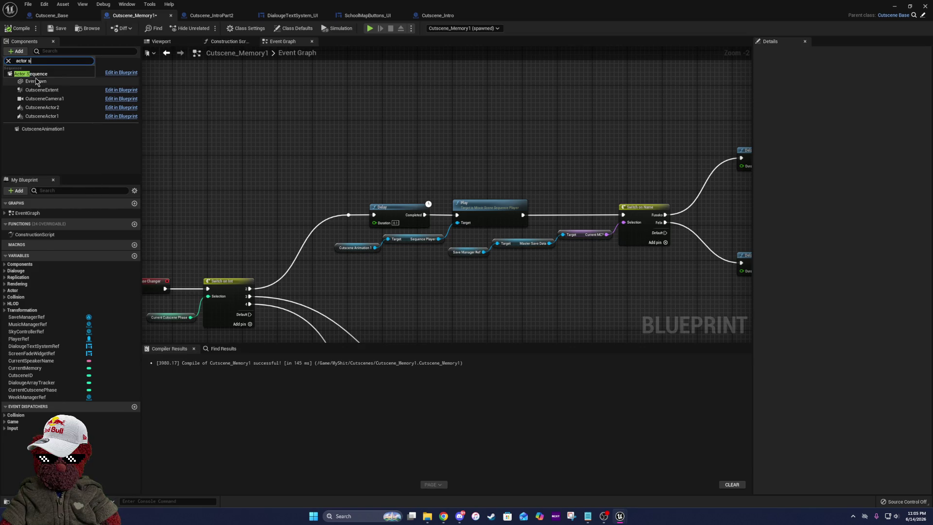
click(39, 77)
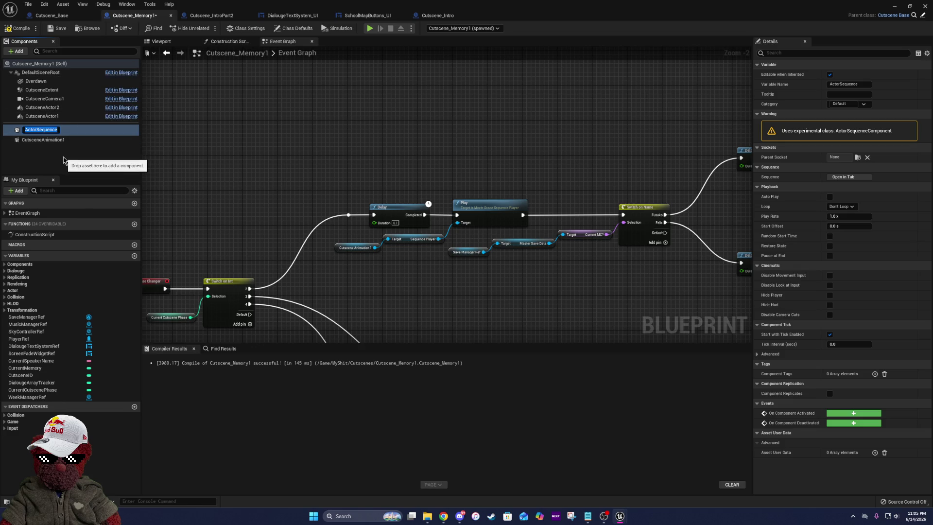
key(Escape)
- Open CutsceneAnimation1's sequence in the Sequencer, then undo the last change
click(63, 139)
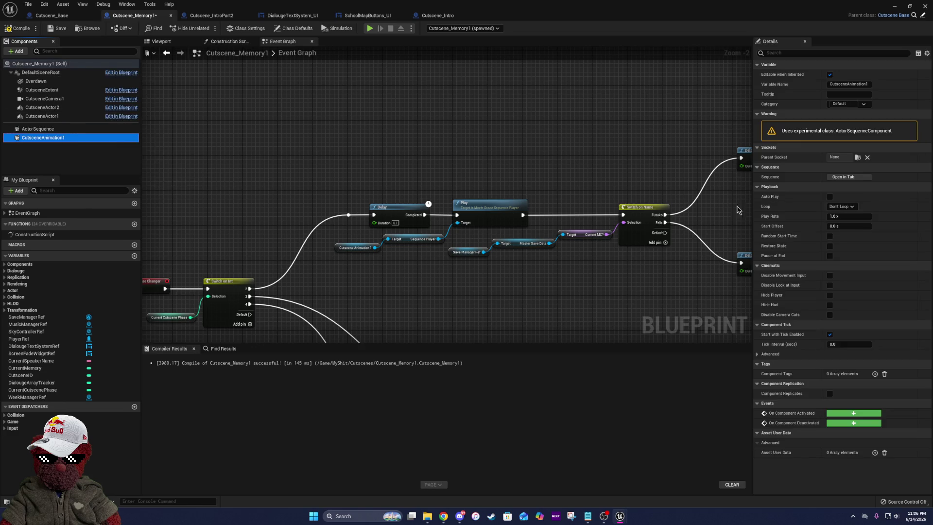
click(830, 178)
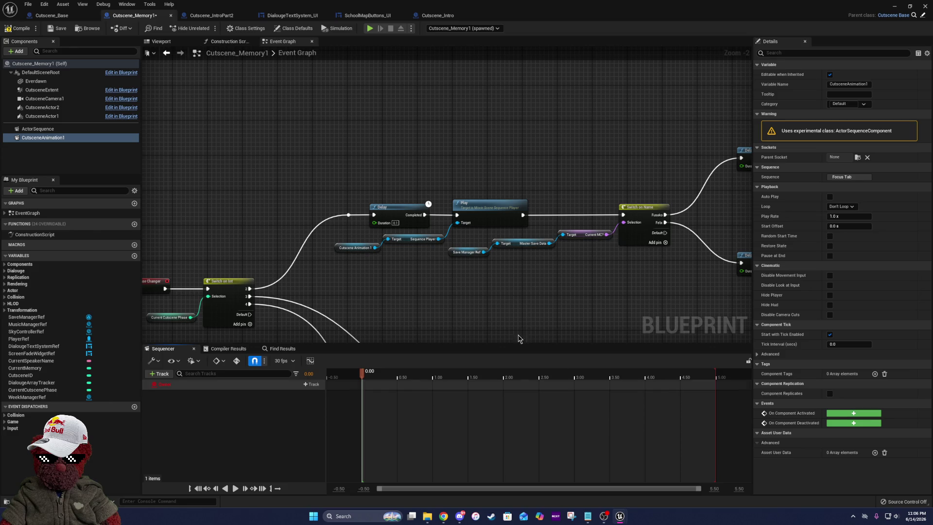
key(ctrl+z)
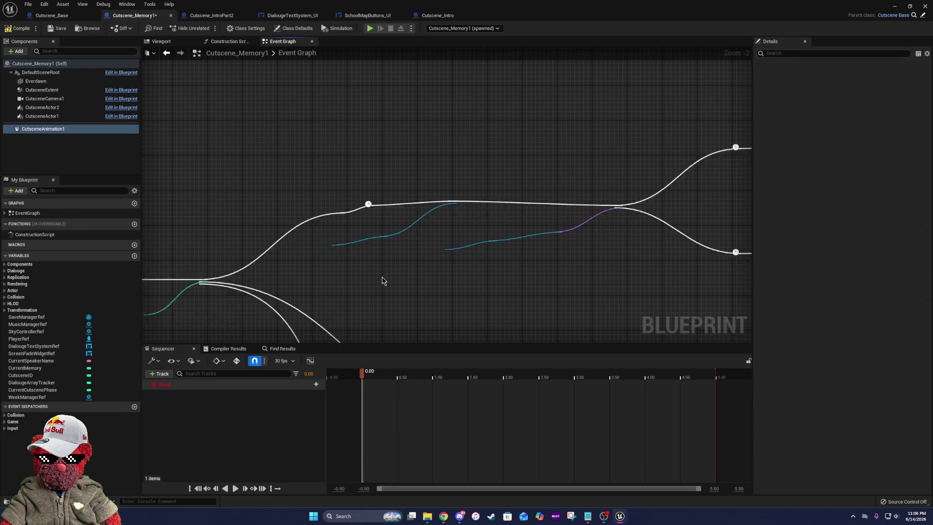
- Open CutsceneAnimation0's sequence, compile Cutscene_Memory1, and add another ActorSequence component
click(67, 140)
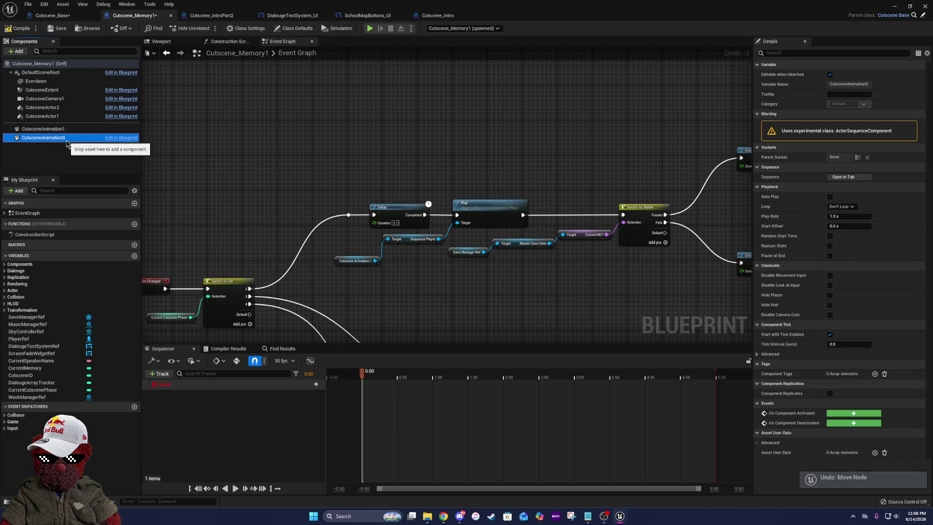
click(850, 178)
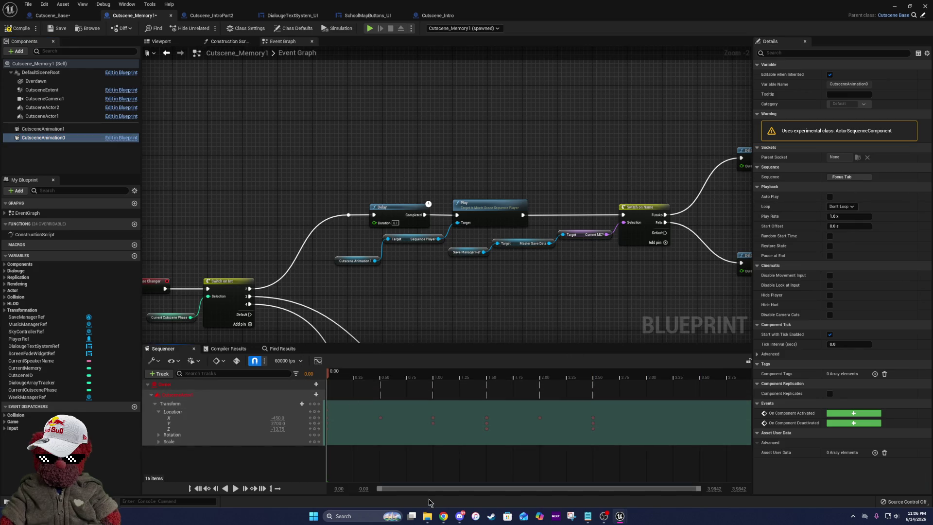
click(19, 30)
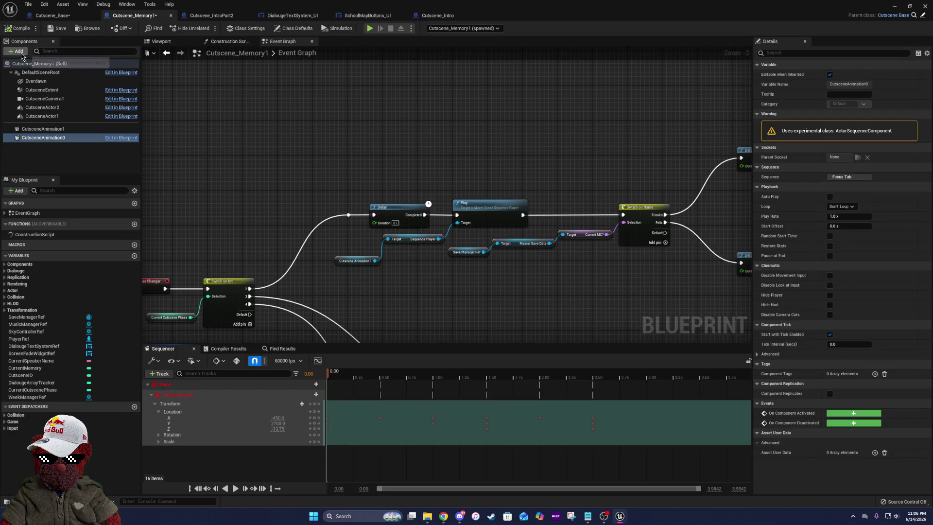
click(19, 52)
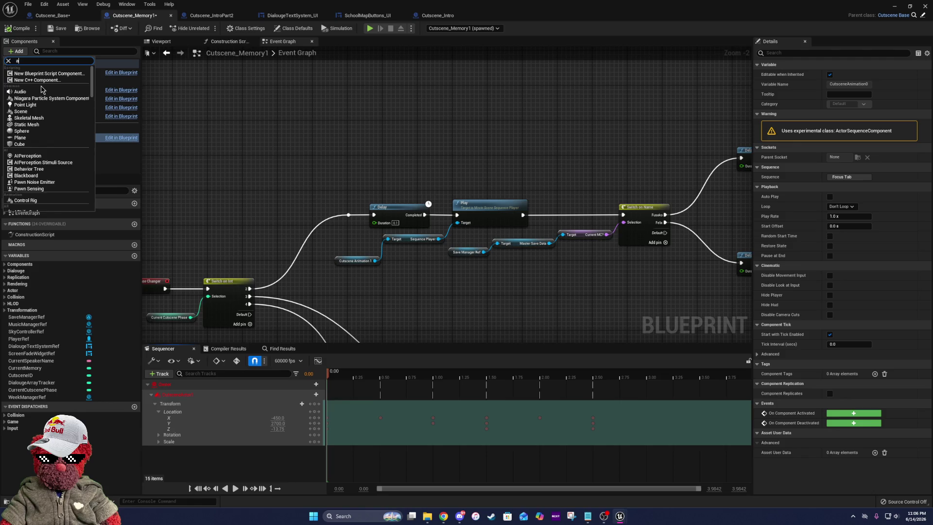
text(ctor)
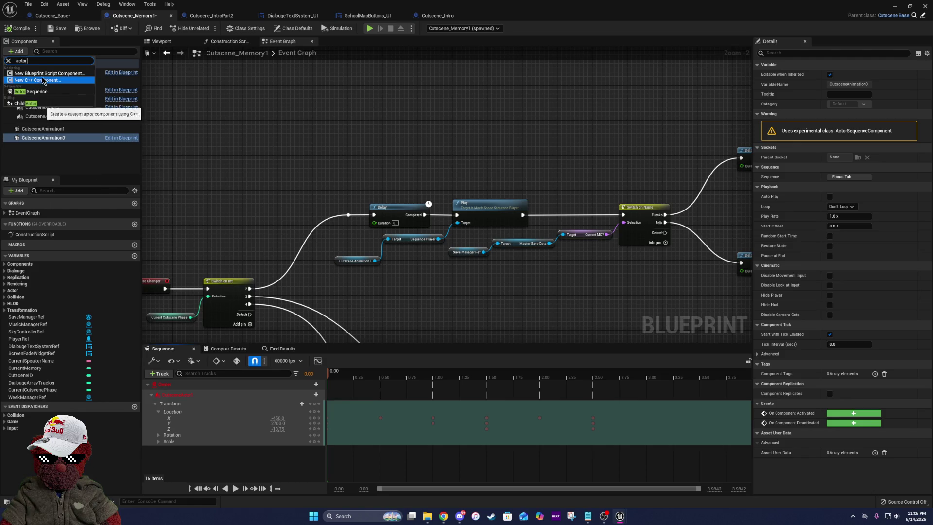
click(40, 92)
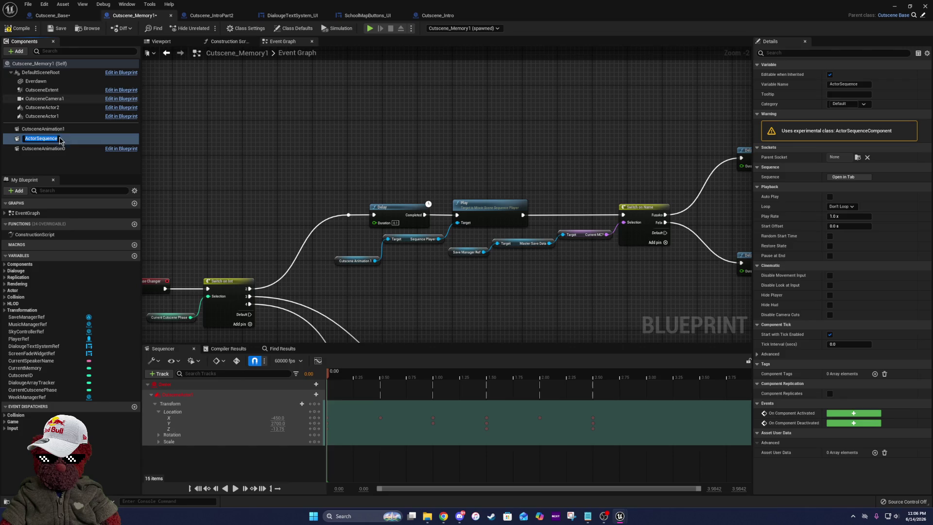
click(73, 168)
- Box-select the animation's location keyframes in the Sequencer
mouse_move(674, 391)
mouse_down()
mouse_move(535, 440)
mouse_move(311, 456)
mouse_move(266, 470)
mouse_move(371, 474)
mouse_up()
drag(802, 462, 432, 449)
drag(343, 446, 341, 447)
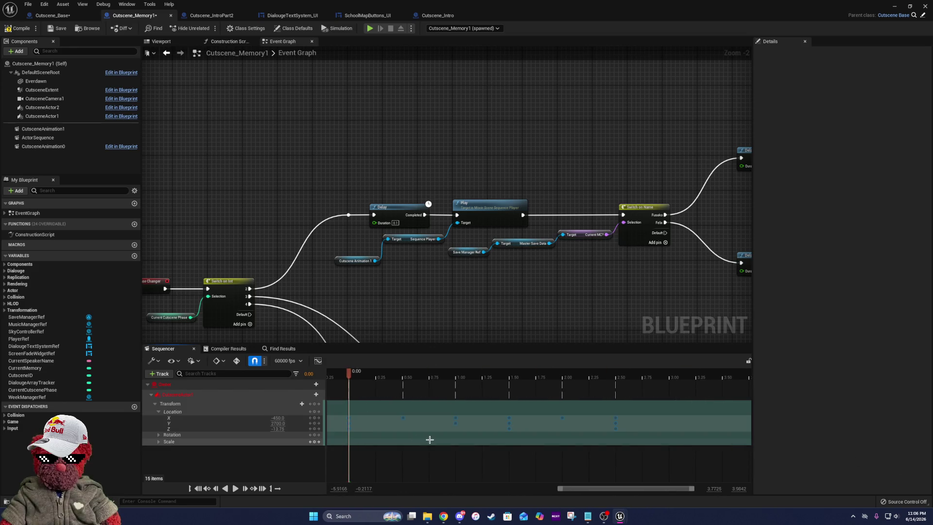
- Open the ActorSequence's empty sequence and check the Owner track's available track types
click(73, 138)
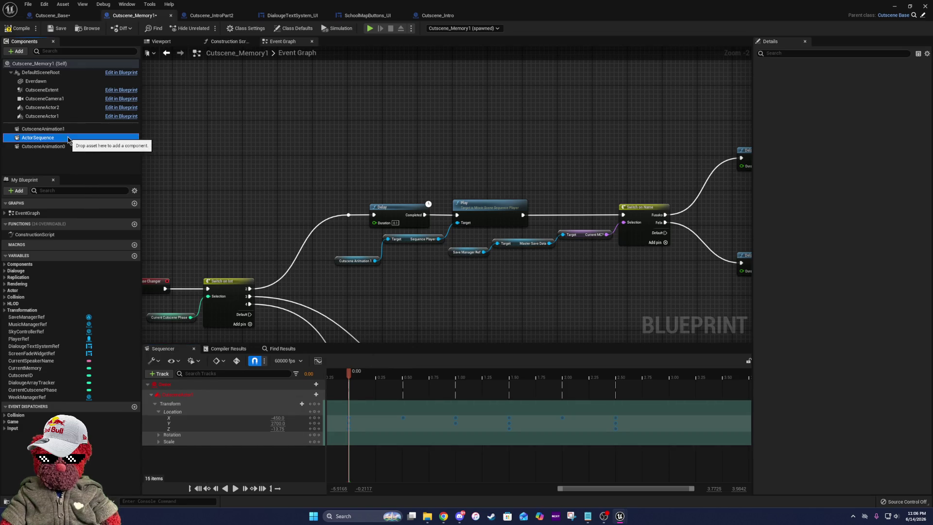
click(860, 177)
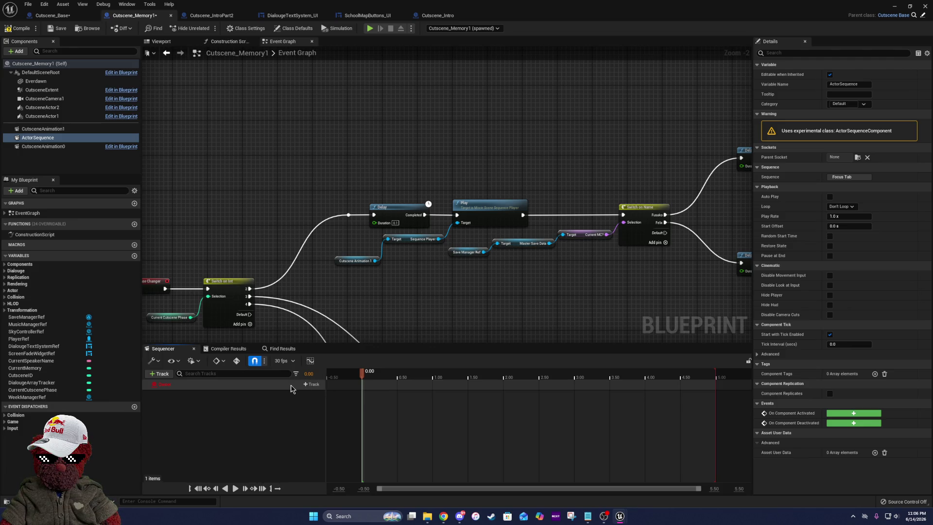
click(274, 385)
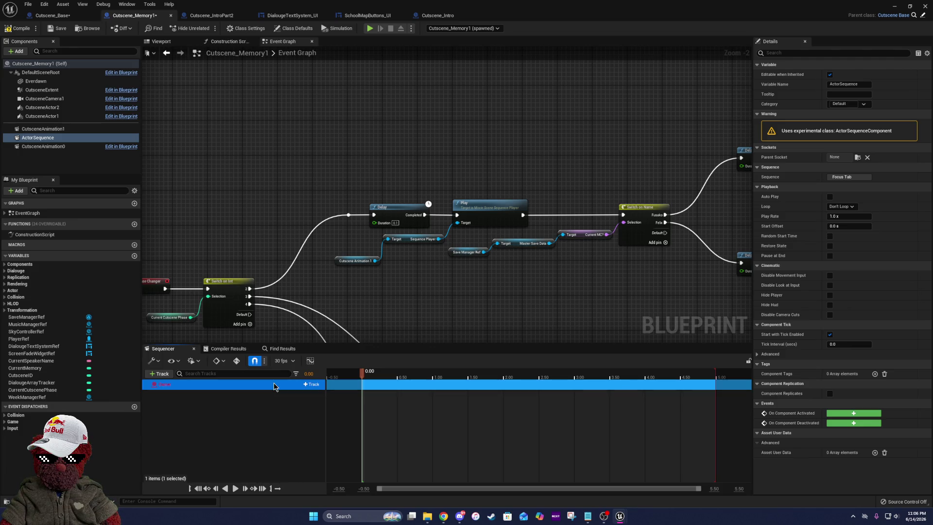
click(314, 384)
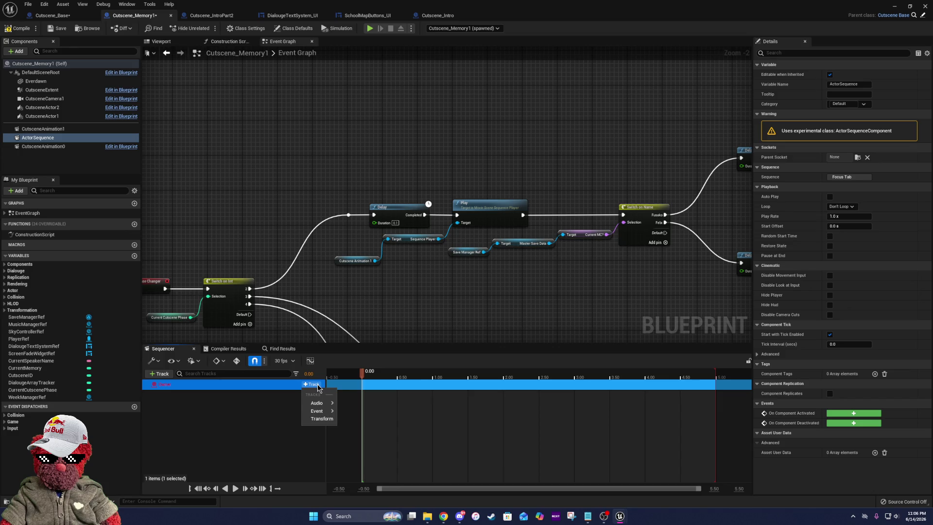
click(258, 392)
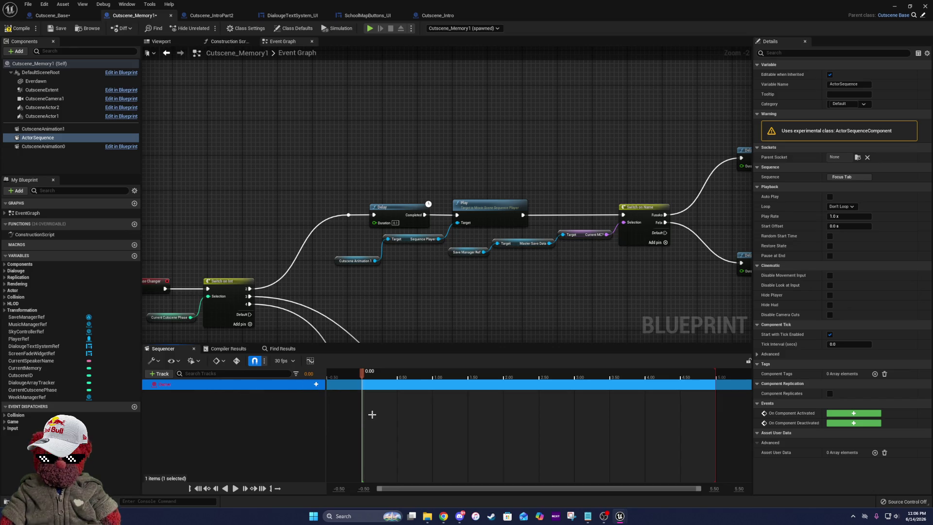
click(94, 130)
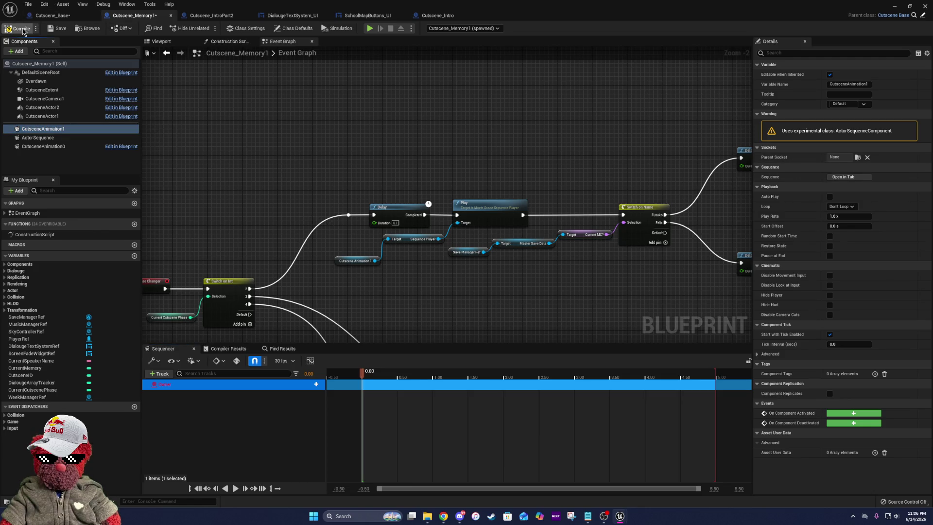
- Copy the CutsceneActor1 track from CutsceneAnimation0's sequence and paste it into ActorSequence
click(171, 43)
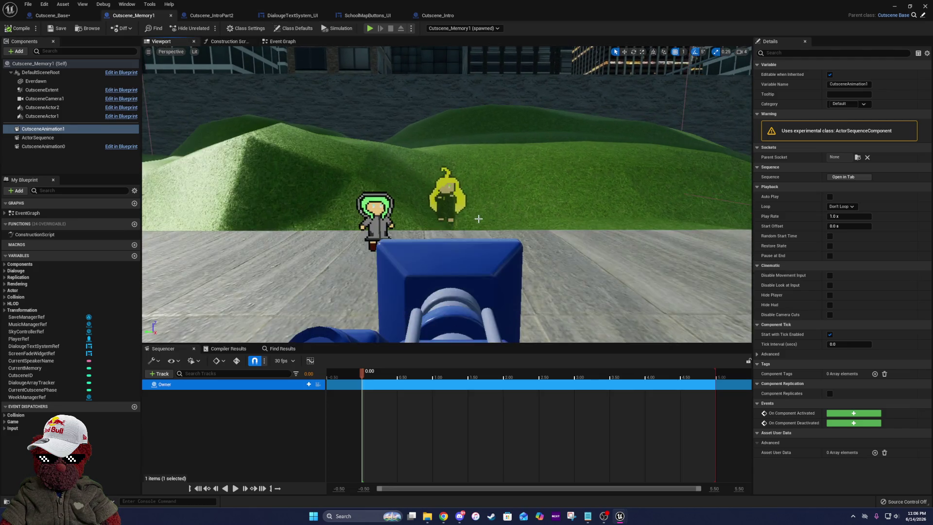
scroll(479, 219, up, 3)
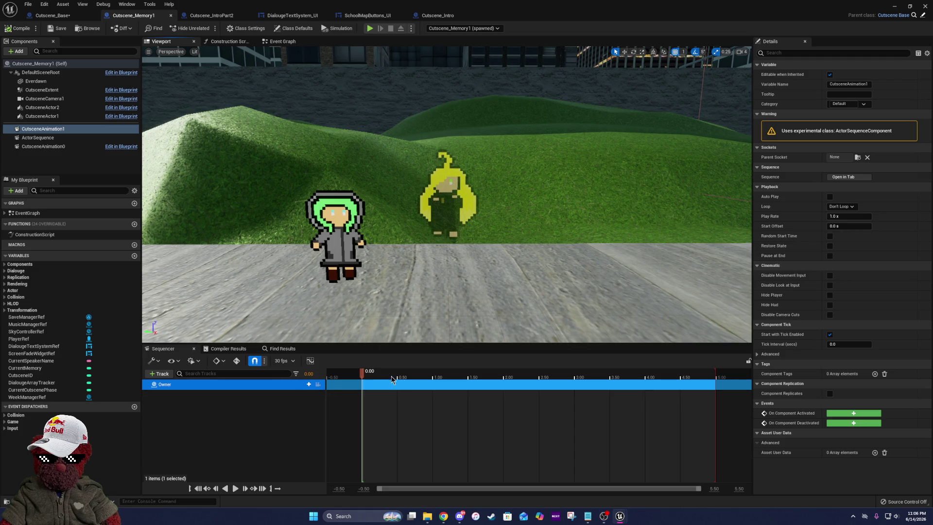
click(63, 145)
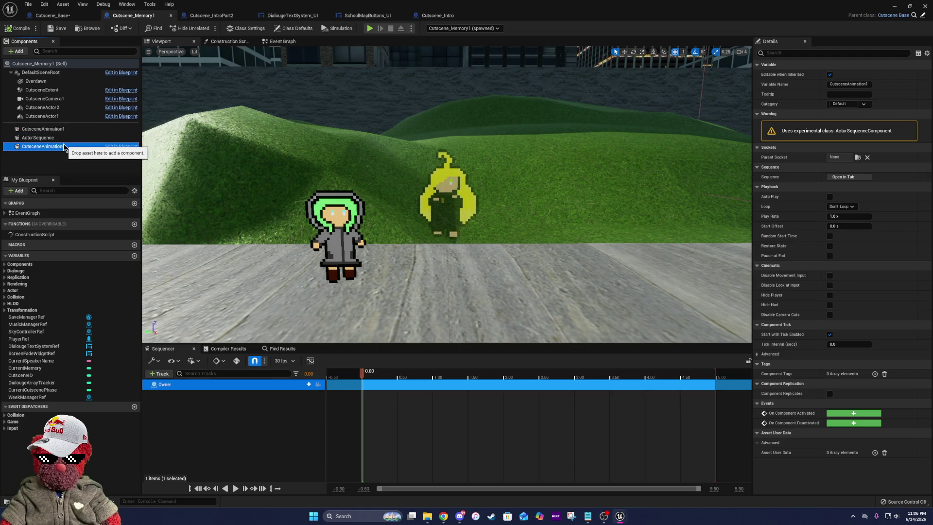
click(851, 178)
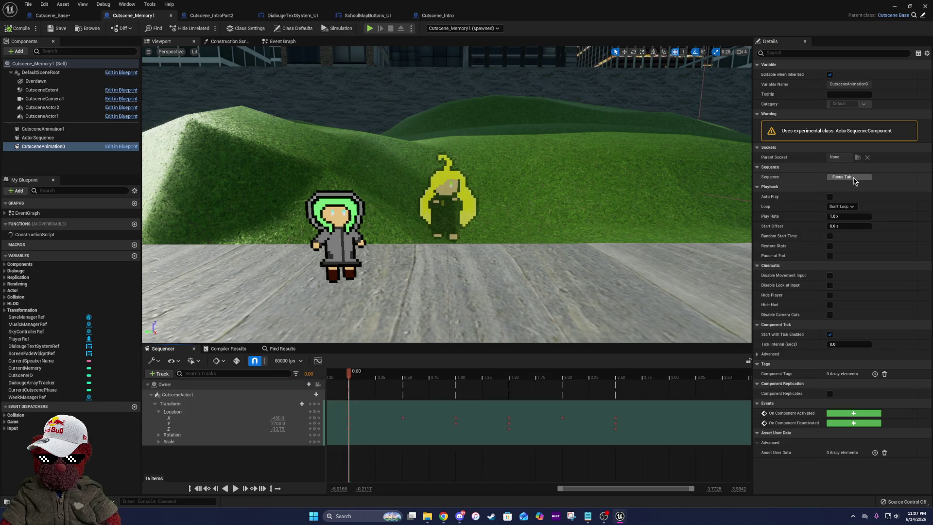
double_click(183, 394)
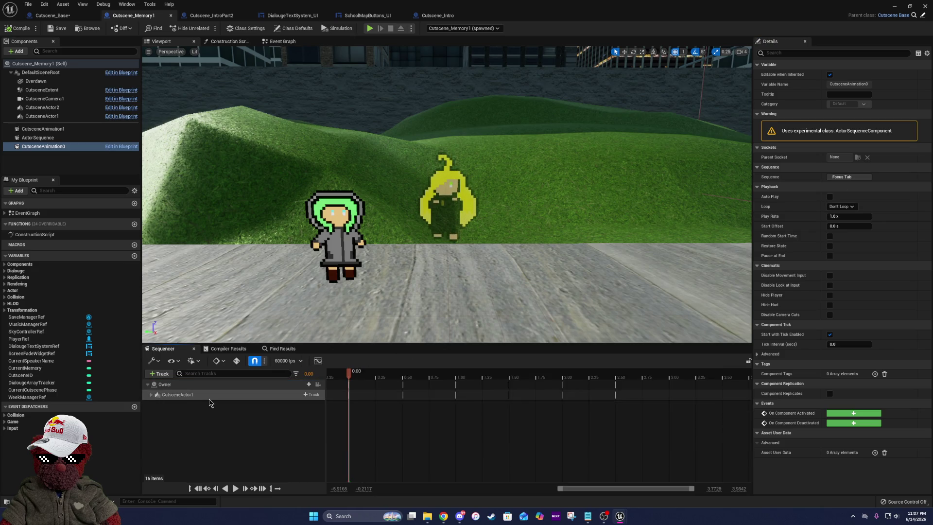
click(211, 396)
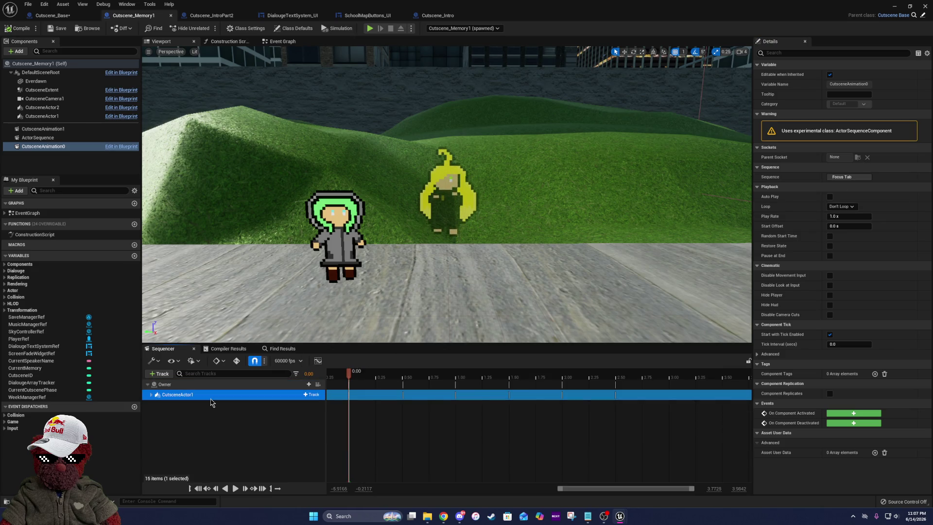
click(58, 140)
click(850, 177)
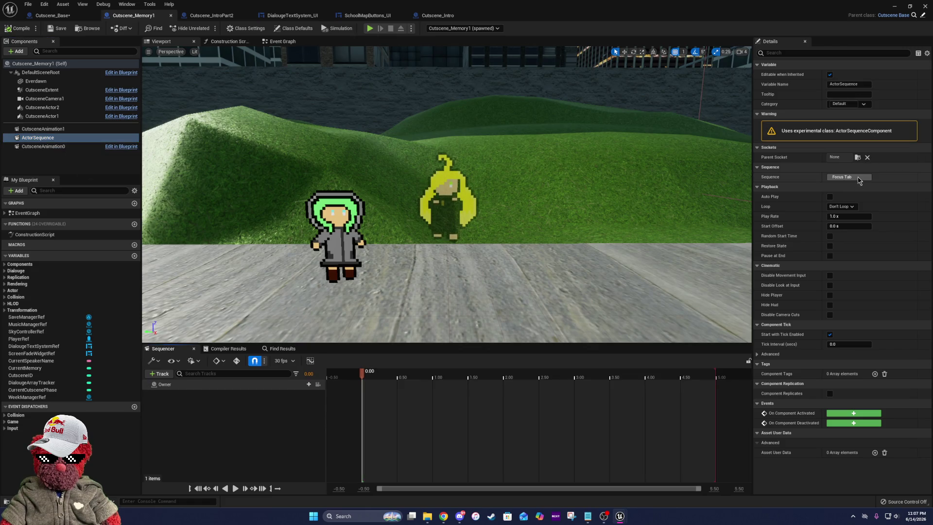
key(ctrl+v)
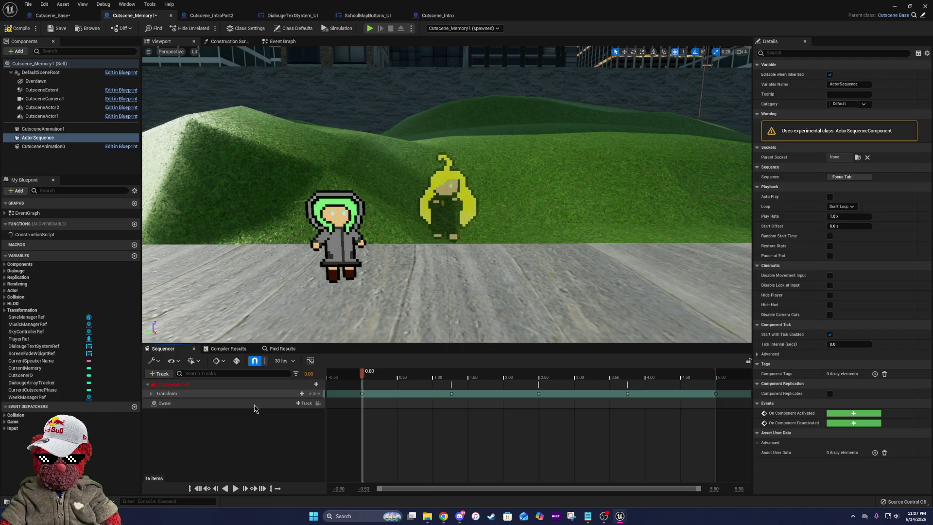
click(151, 394)
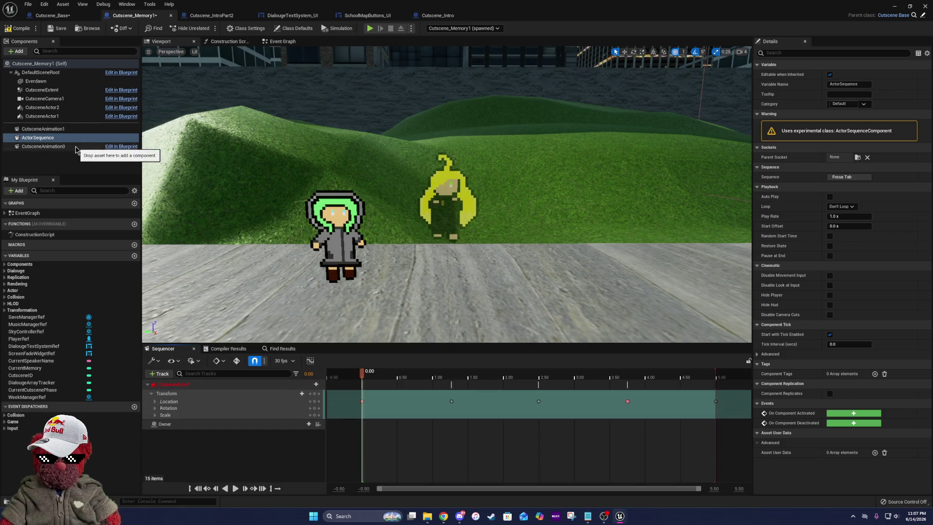
- Delete the CutsceneAnimation1 component from Cutscene_Memory1
click(83, 129)
click(846, 177)
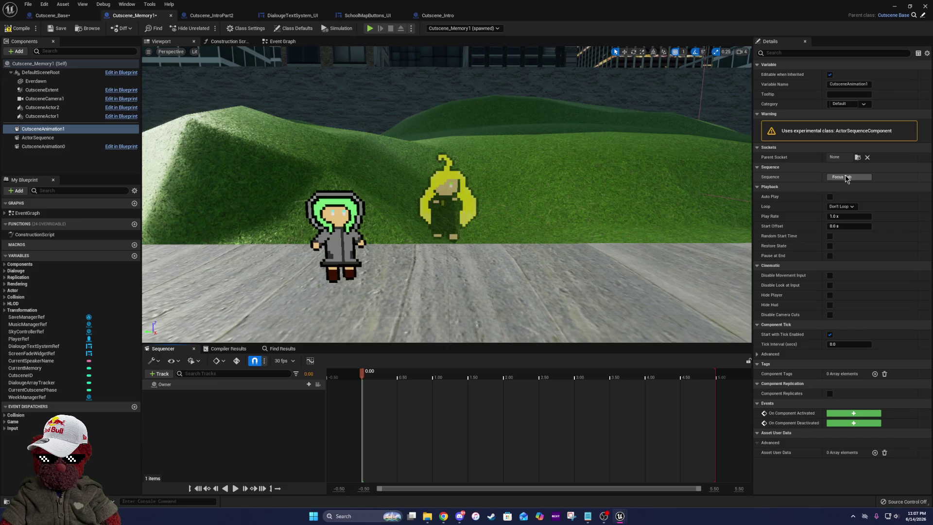
click(73, 135)
key(Delete)
click(853, 178)
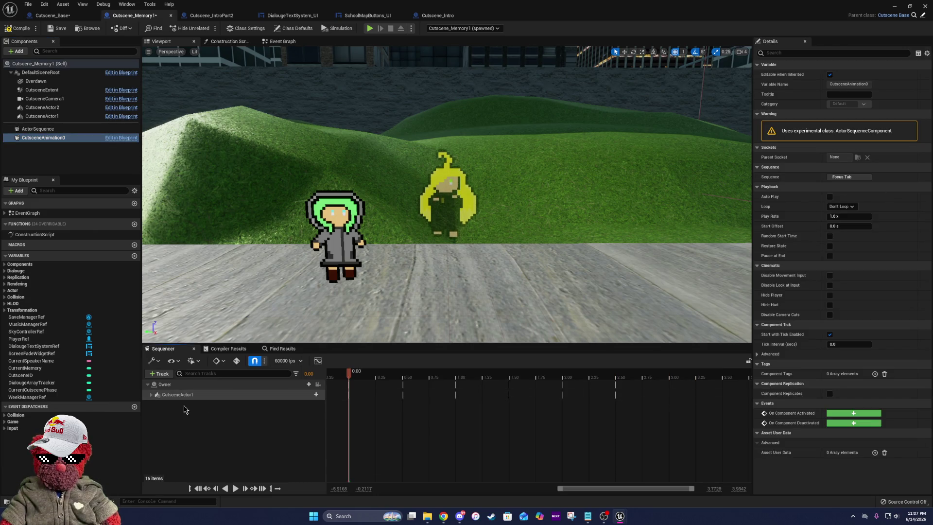
- Confirm ActorSequence has the pasted keys, then delete CutsceneAnimation0's red unbound CutsceneActor1 track
click(166, 385)
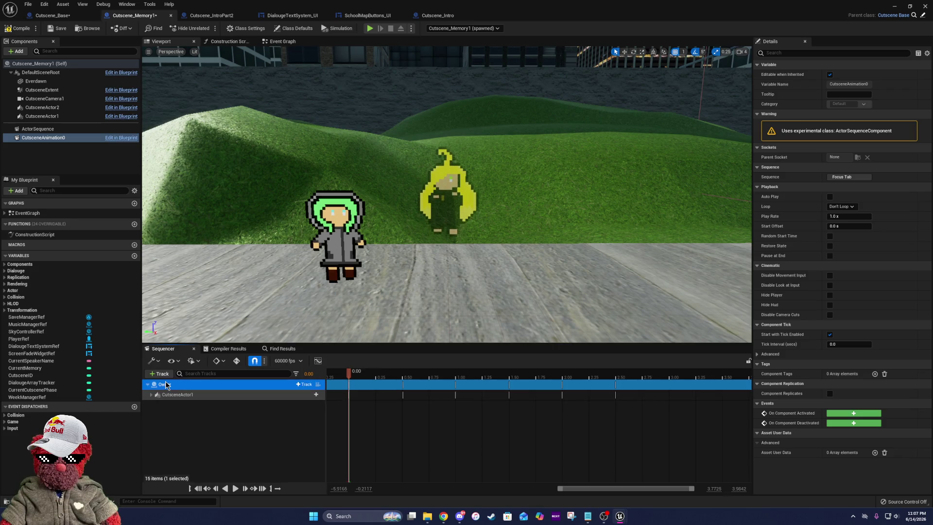
click(104, 132)
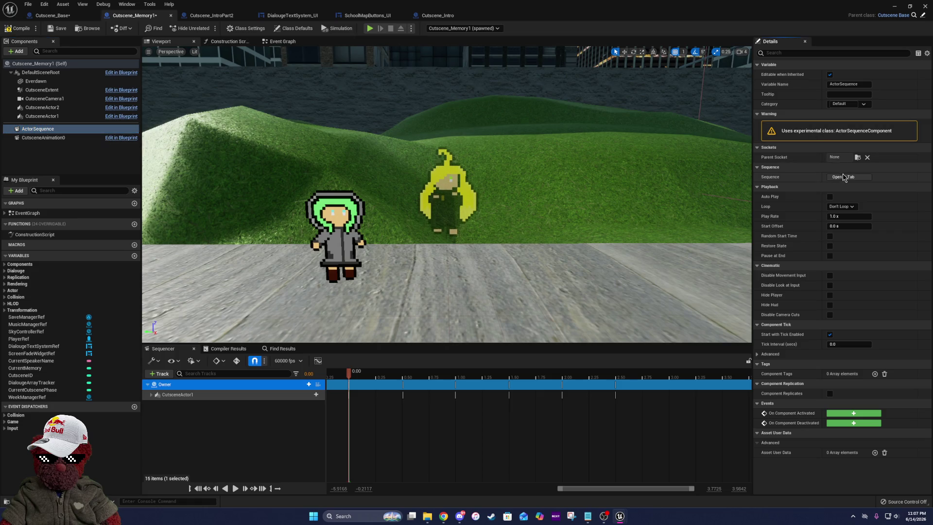
click(845, 177)
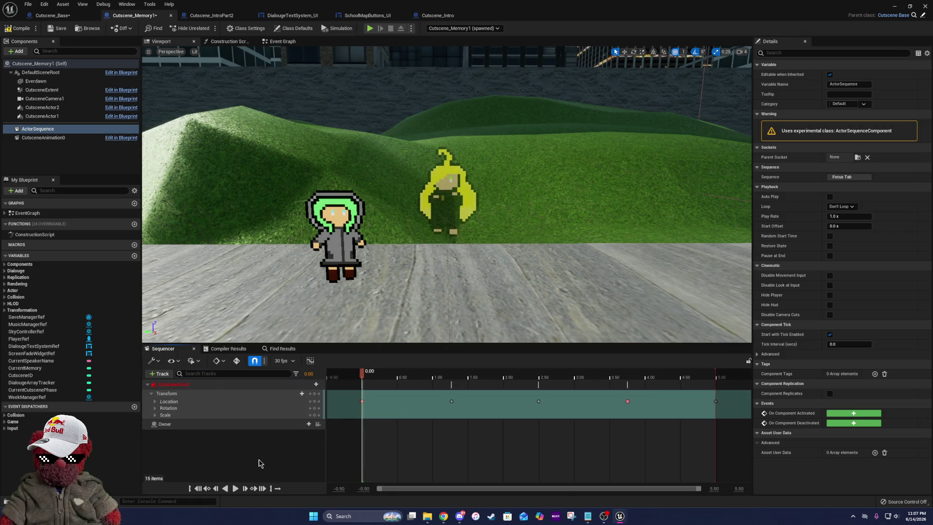
click(231, 386)
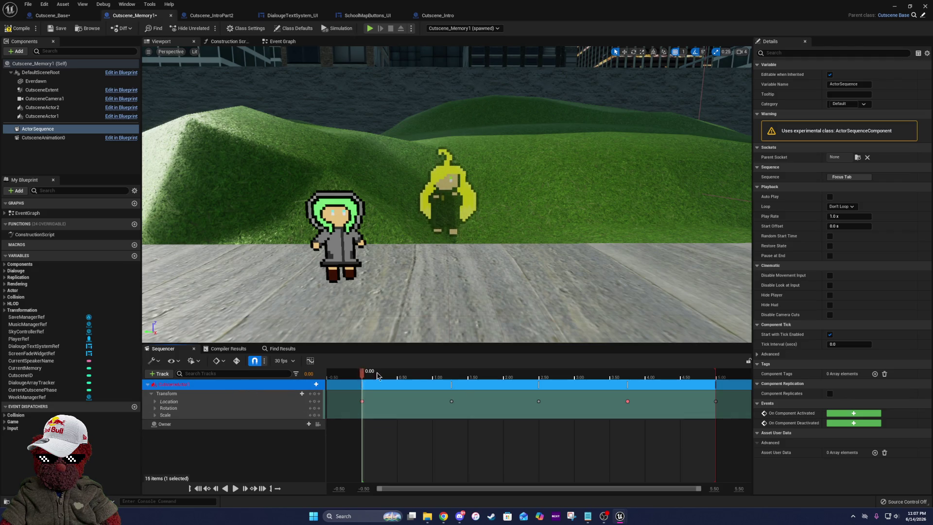
key(Left)
key(Left)
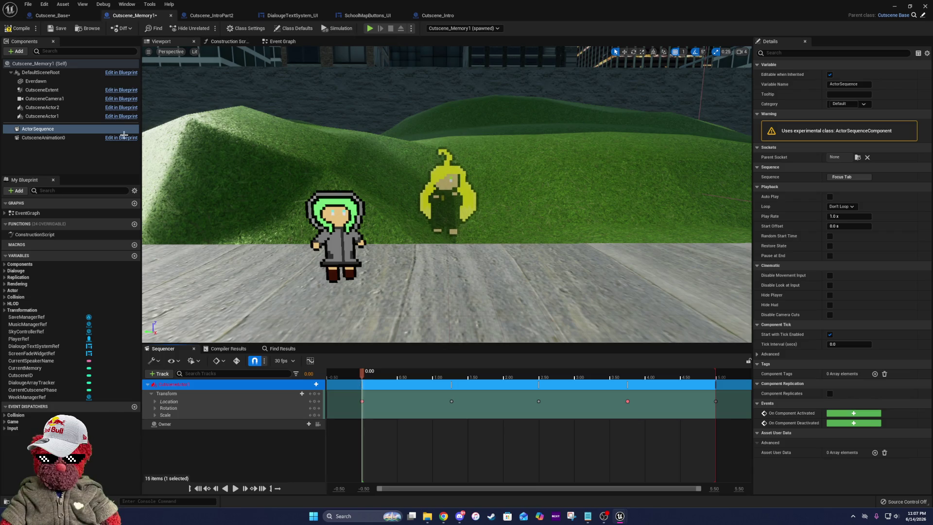
click(42, 138)
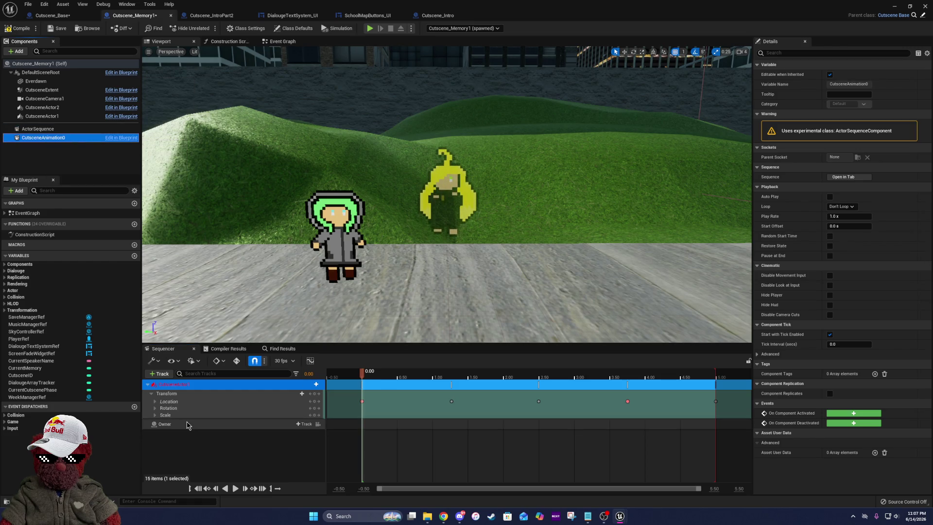
click(182, 385)
key(Delete)
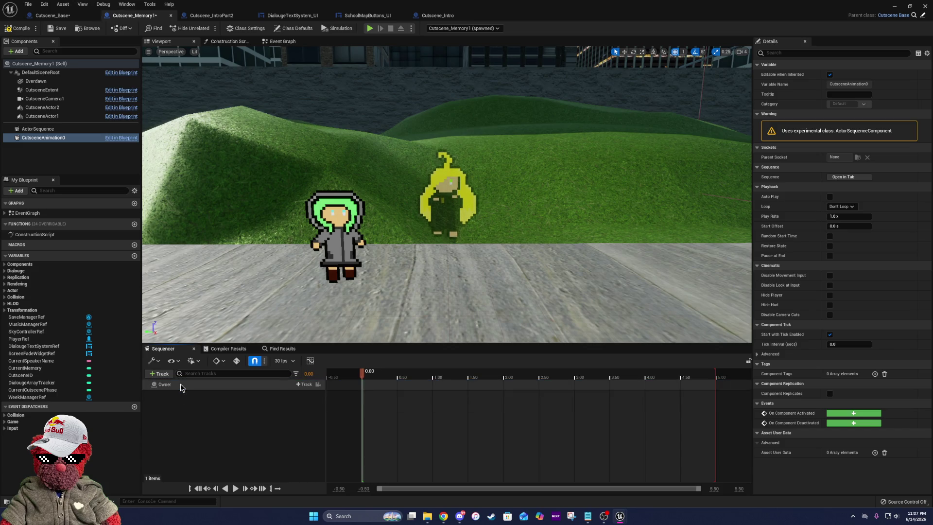
- Add a CutsceneActor1 track with a Transform track under Owner and expand its location keyframes
click(161, 374)
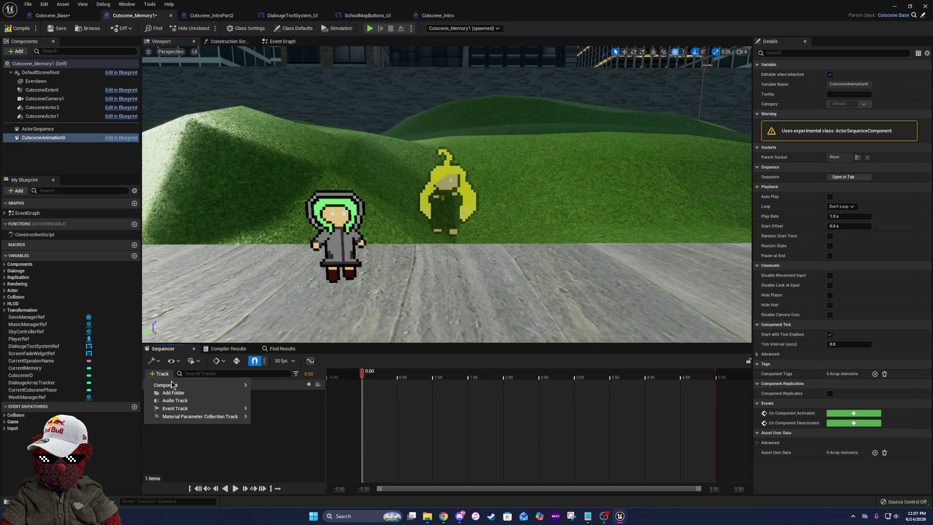
mouse_move(173, 385)
click(294, 402)
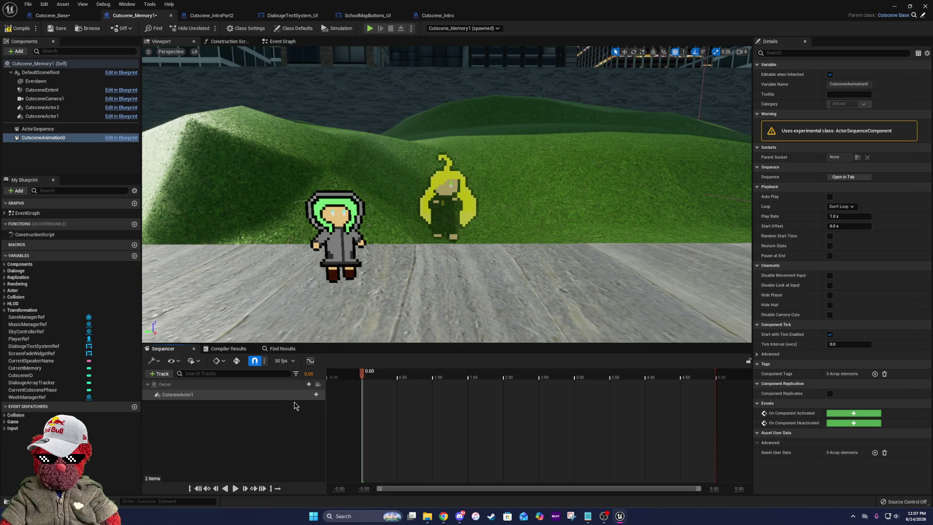
click(312, 395)
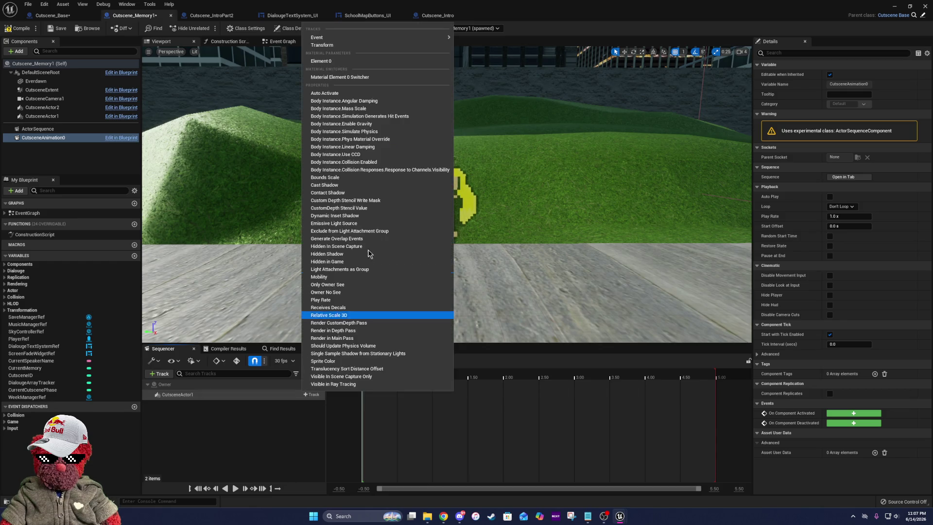
click(321, 44)
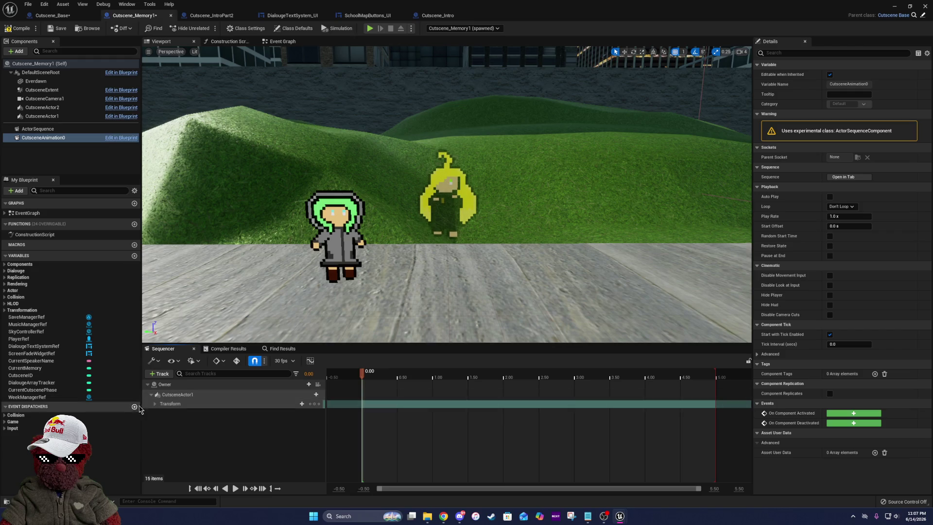
click(155, 404)
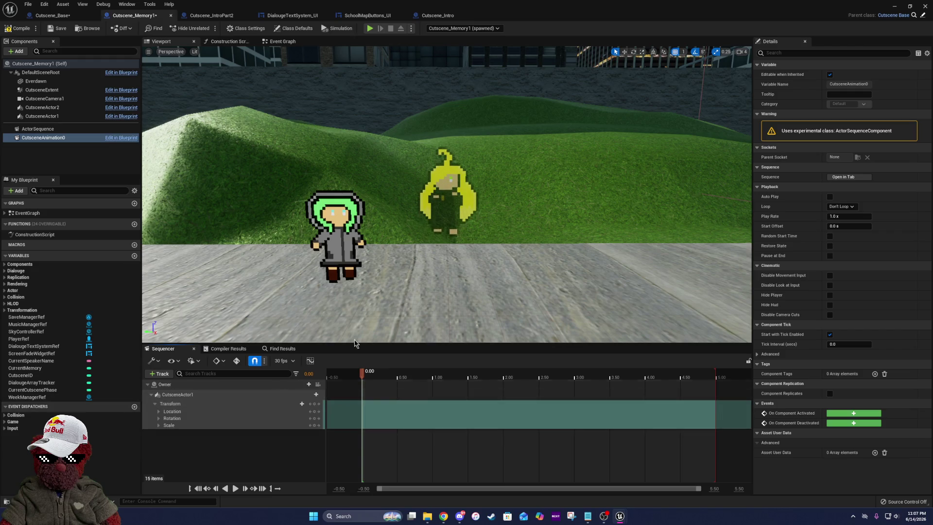
click(52, 130)
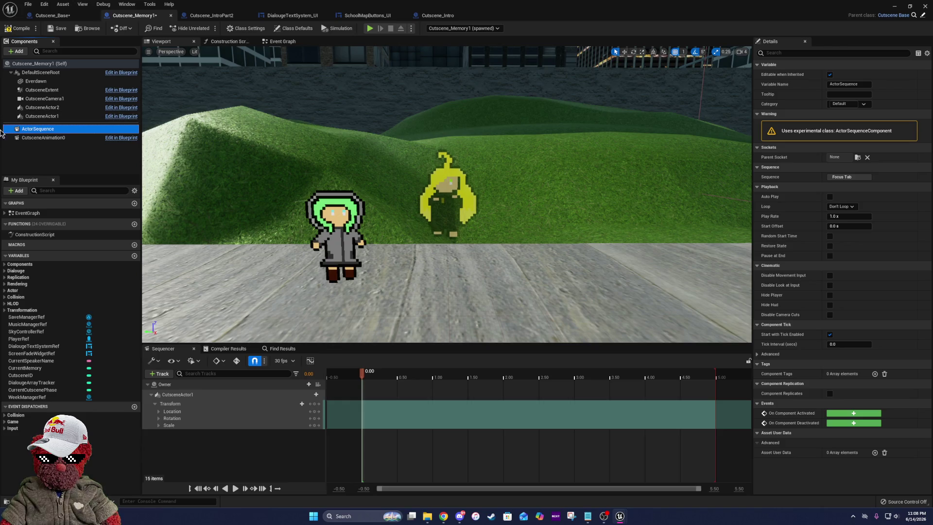
click(29, 138)
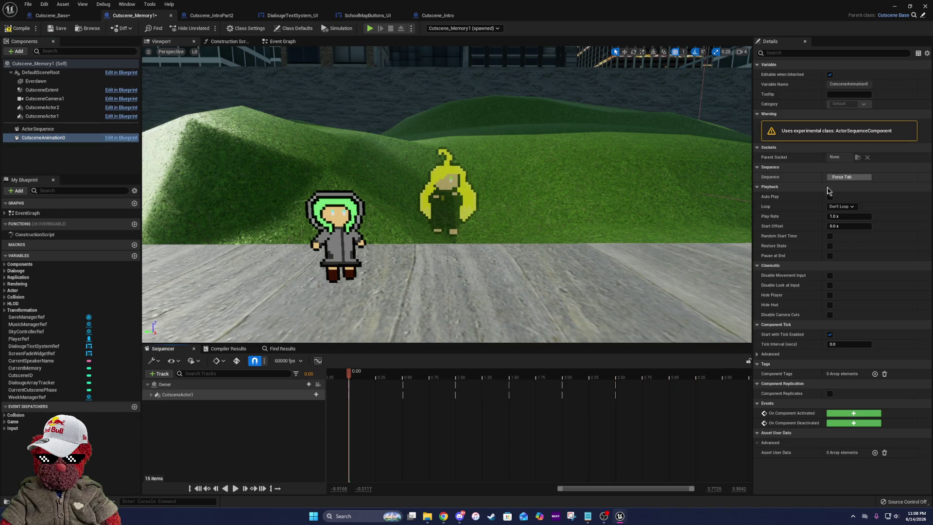
click(151, 395)
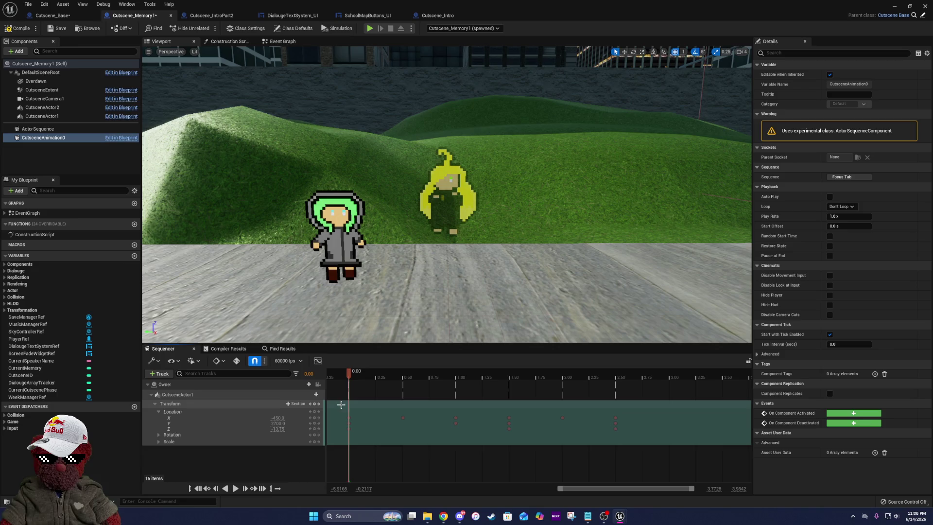
- In ActorSequence, expand Location and end the playback range at the last keyframe, around 2.5 seconds
click(90, 130)
click(849, 177)
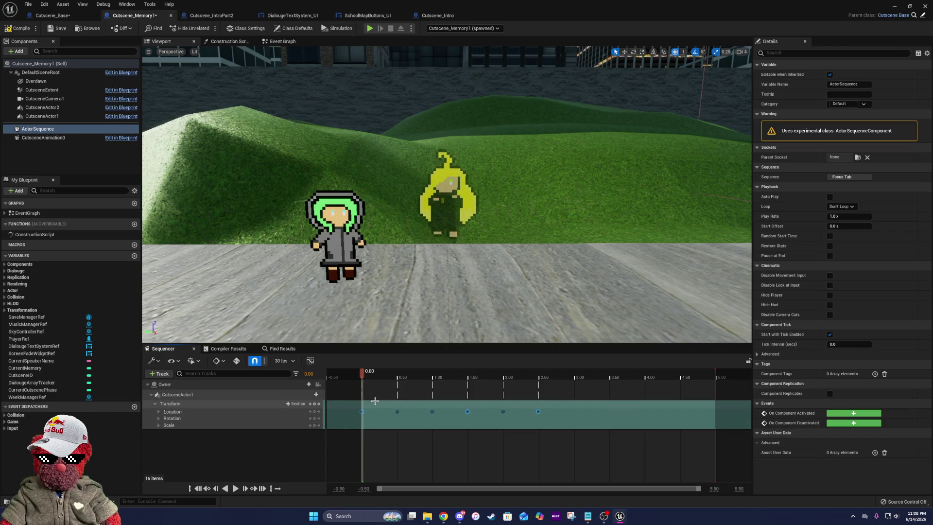
mouse_move(365, 374)
mouse_down()
mouse_move(537, 377)
mouse_move(364, 399)
mouse_up()
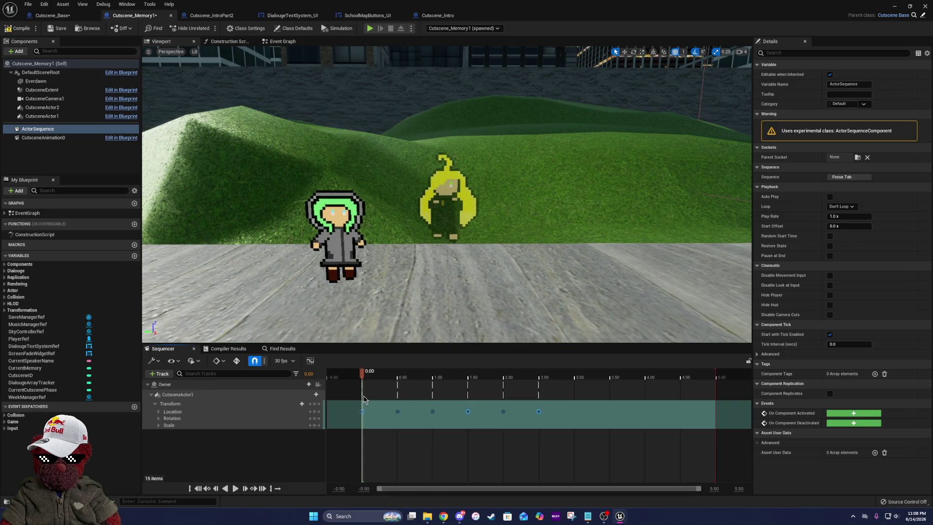
click(159, 412)
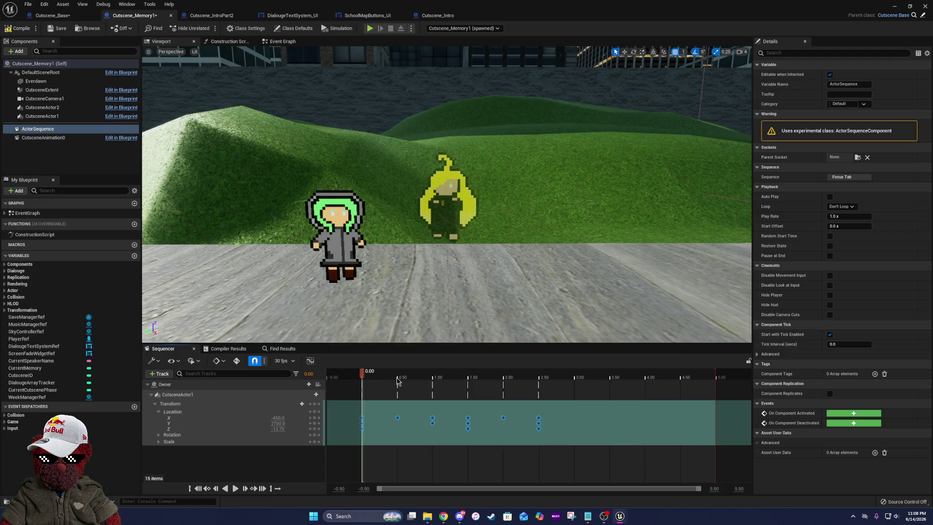
mouse_move(361, 374)
mouse_down()
mouse_move(541, 384)
mouse_move(361, 397)
mouse_up()
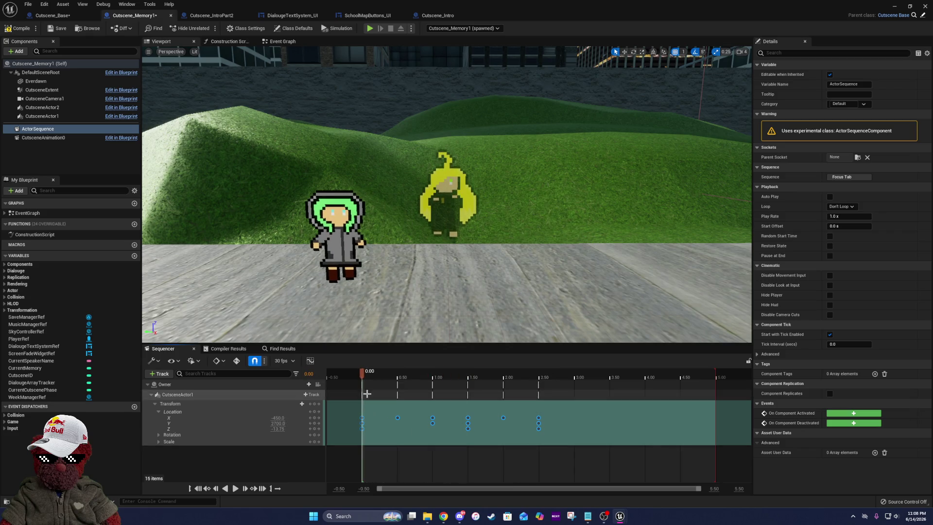
drag(715, 375, 541, 384)
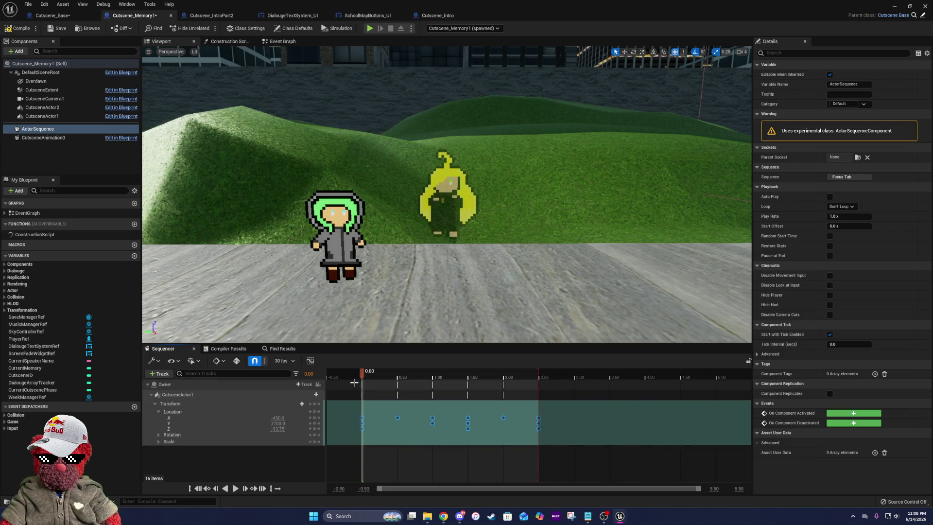
mouse_move(363, 379)
mouse_down()
mouse_move(525, 389)
mouse_move(359, 397)
mouse_up()
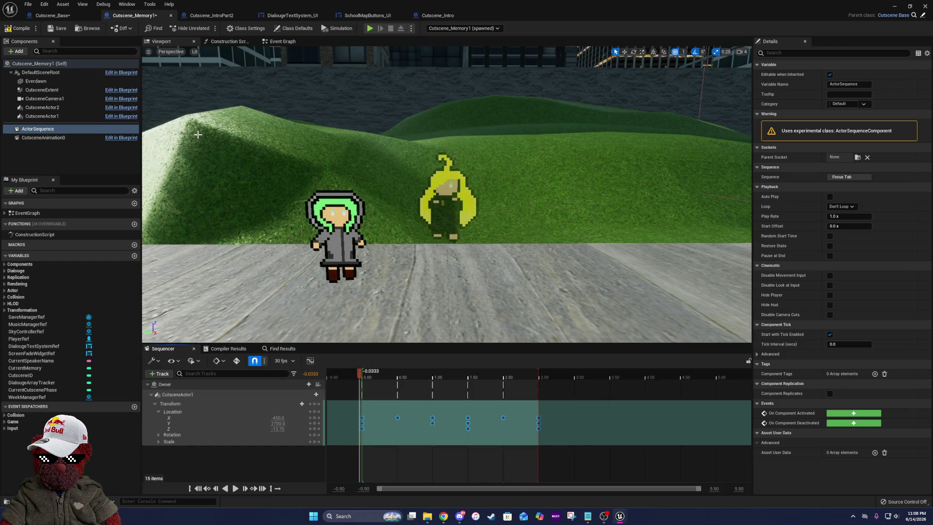
click(97, 138)
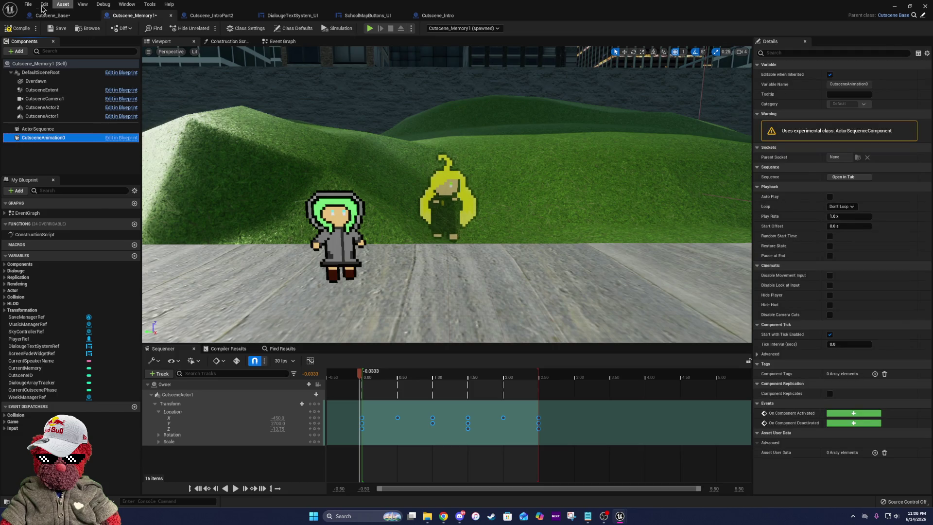
- Compile Cutscene_Memory1, deleting the erroring Sequence Player and Play nodes until it compiles cleanly
click(20, 28)
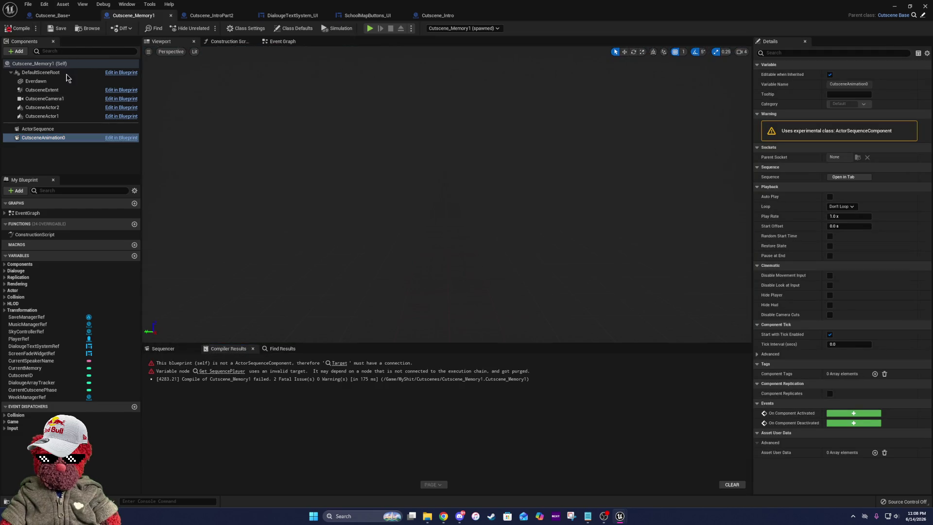
click(339, 363)
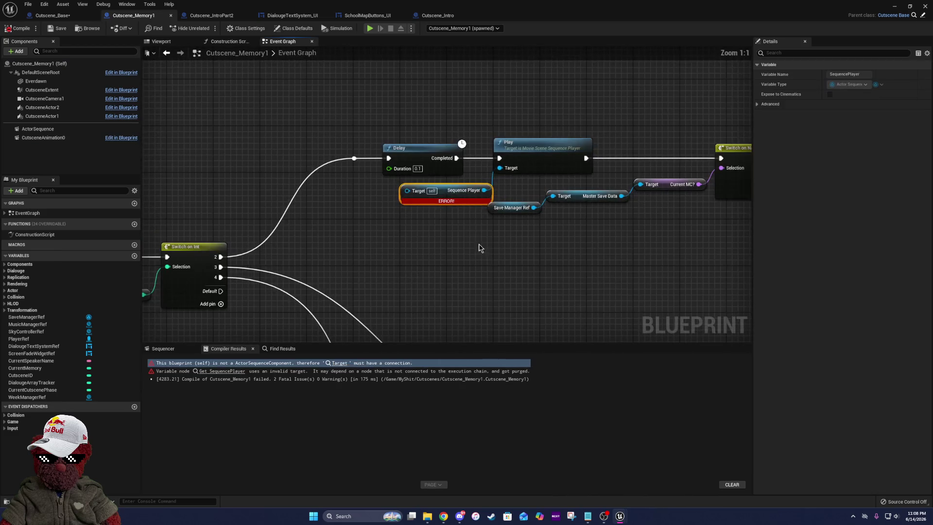
key(Delete)
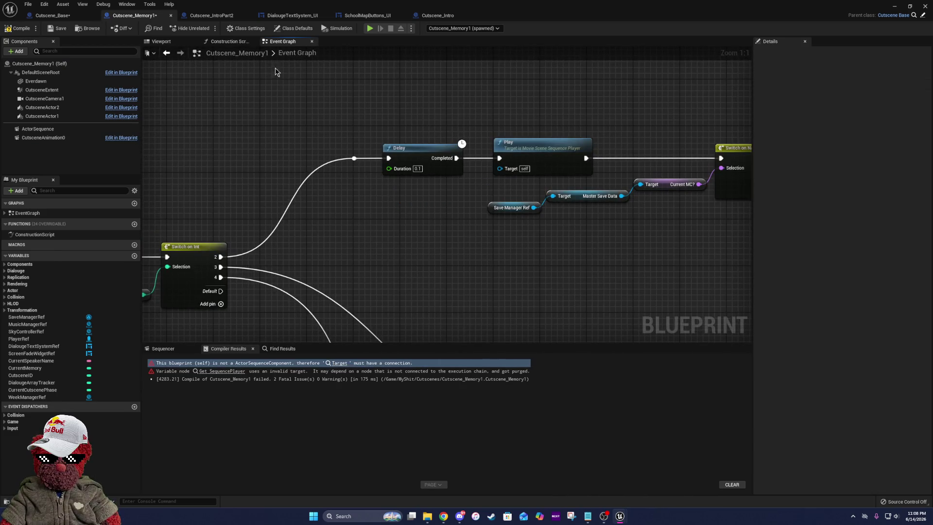
click(21, 28)
click(58, 28)
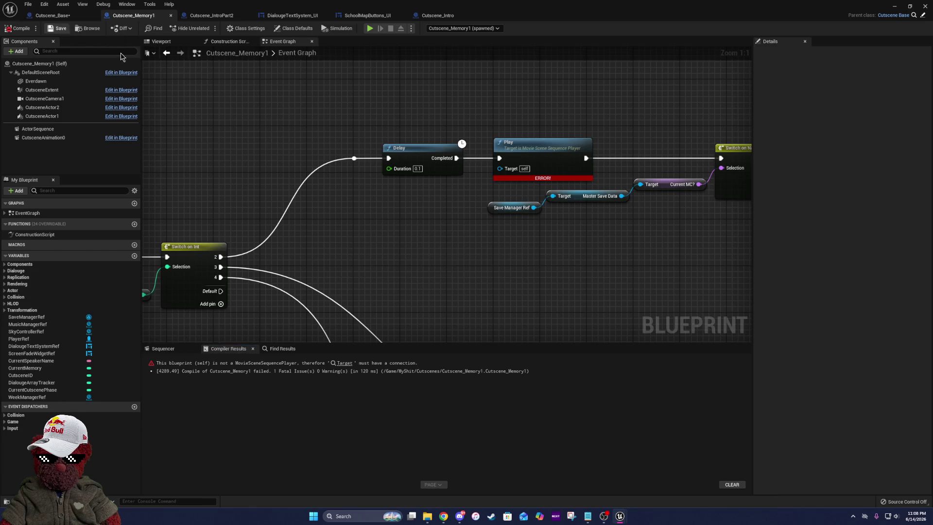
click(523, 148)
key(Delete)
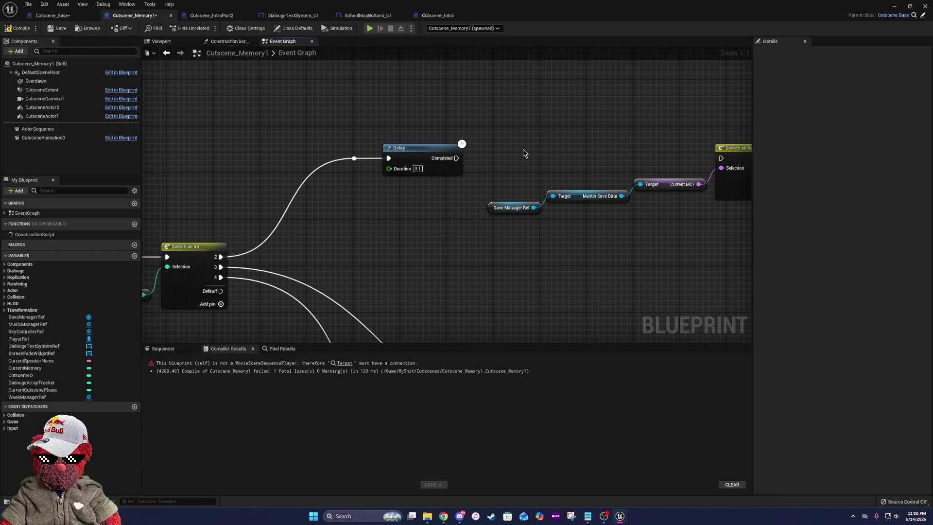
click(18, 29)
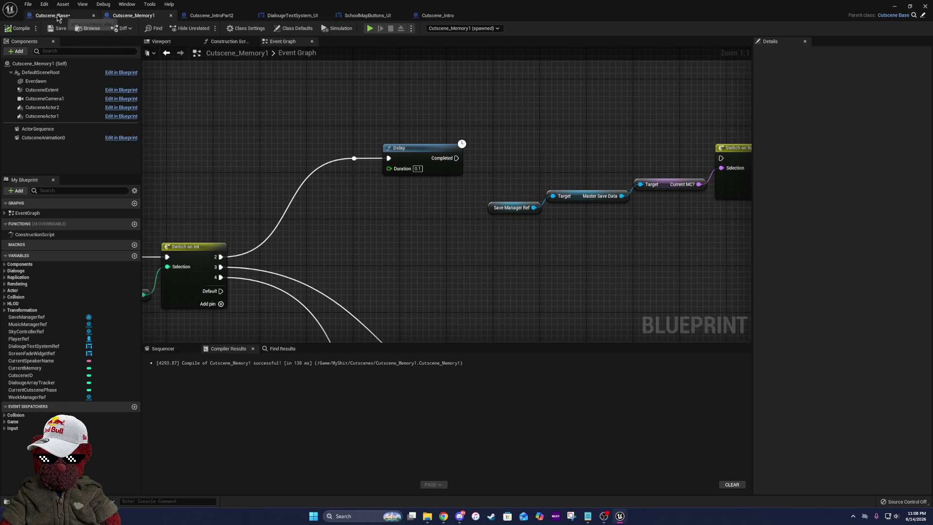
- Remove CutsceneAnimation0 from Cutscene_Base and compile it
click(58, 16)
click(67, 117)
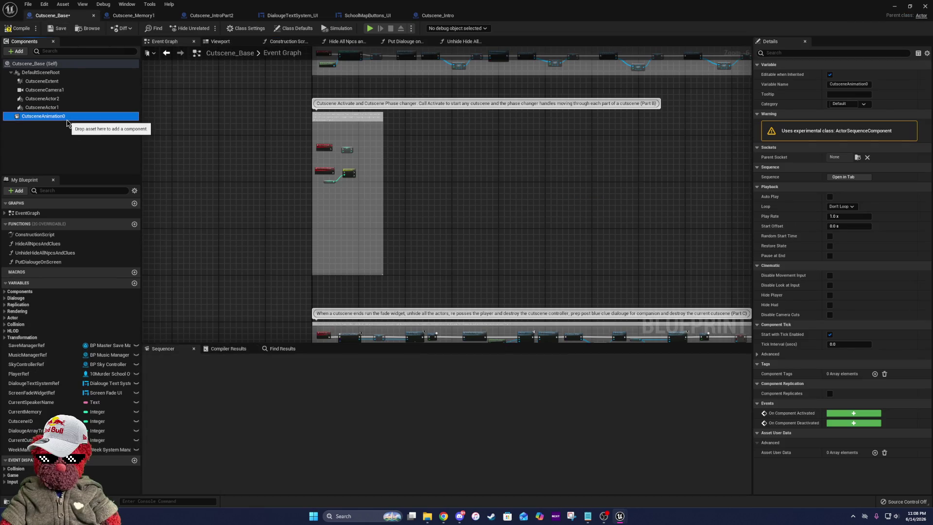
key(Delete)
click(18, 29)
- Back in Cutscene_Memory1, review ActorSequence's animation in the 3D scene, then return to the Event Graph
click(132, 15)
click(36, 129)
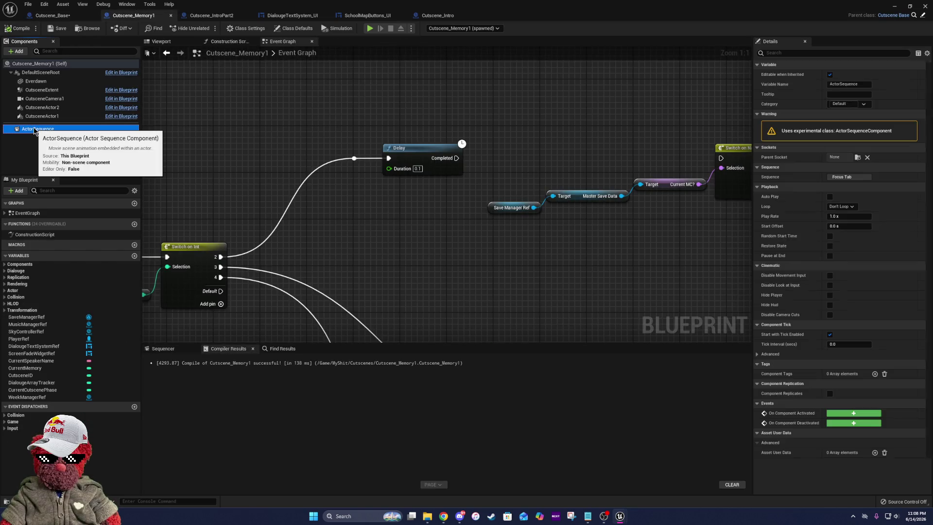
drag(347, 215, 222, 210)
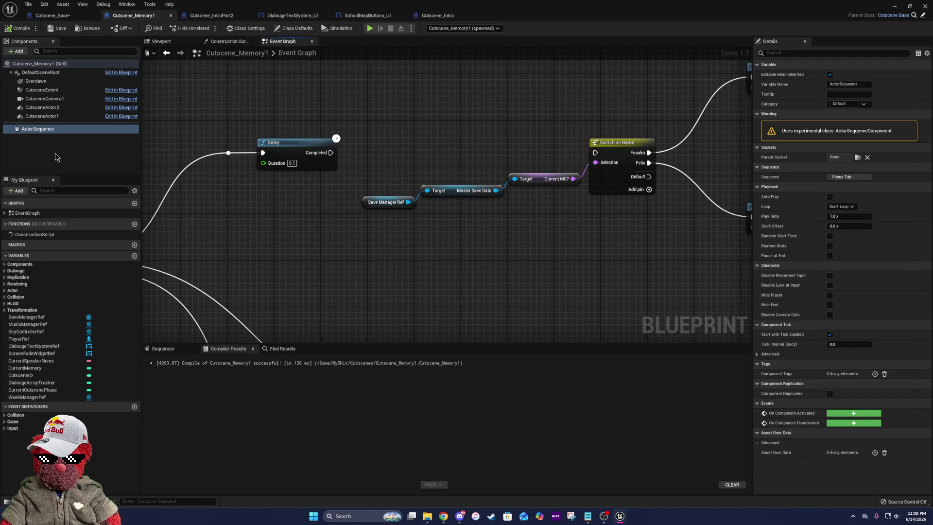
click(870, 178)
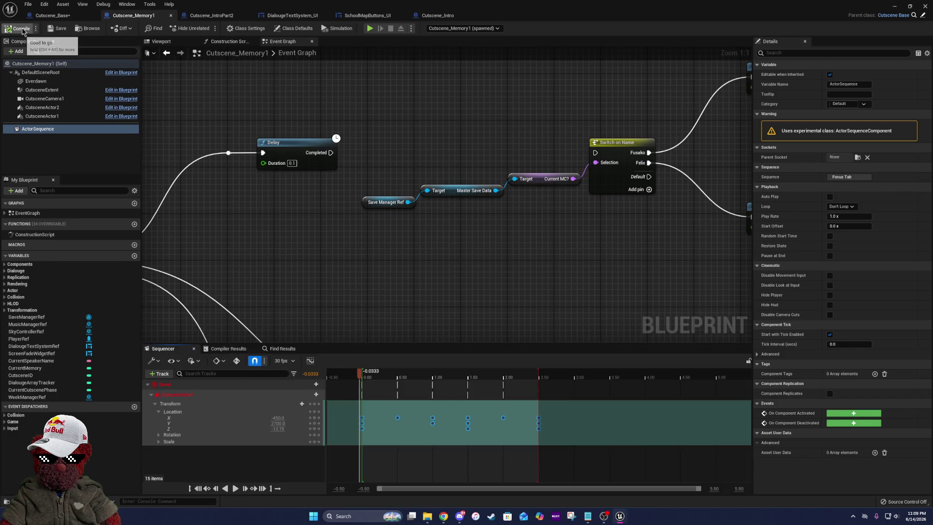
click(161, 41)
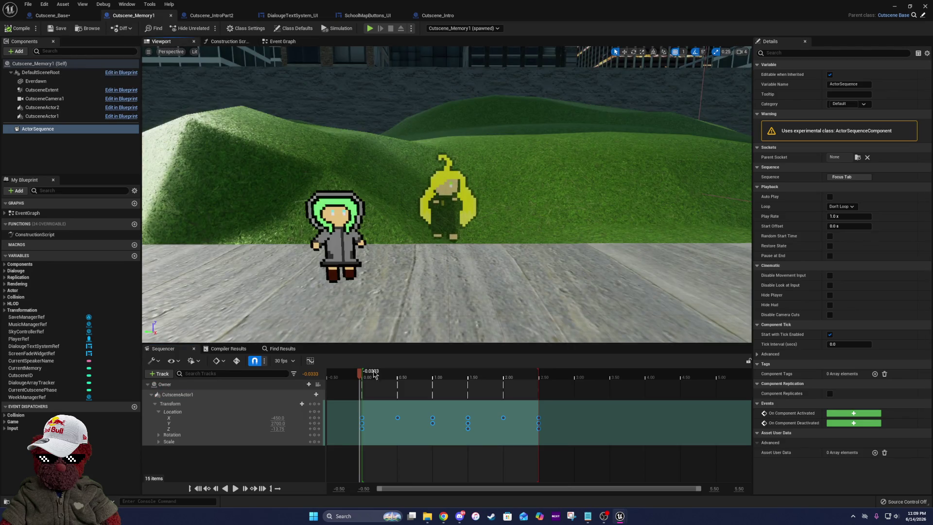
click(194, 348)
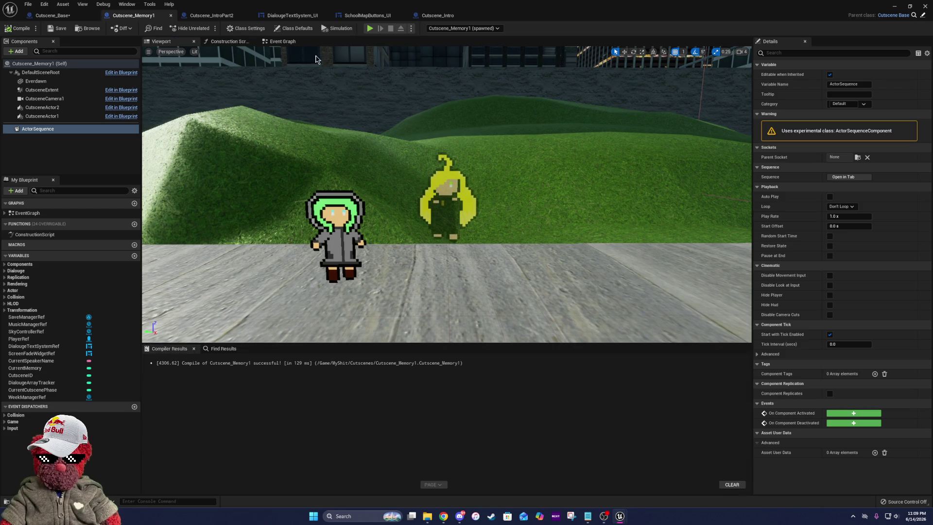
click(284, 41)
- Add a Play node on ActorSequence's Sequence Player, wired between Delay and Switch on Name
mouse_move(97, 134)
mouse_down()
mouse_move(281, 203)
mouse_move(371, 198)
mouse_move(391, 161)
mouse_up()
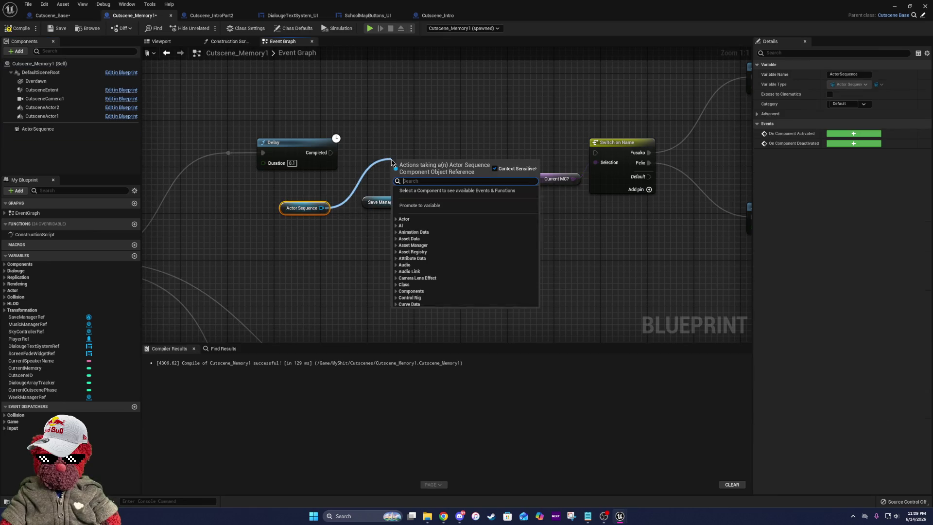
text(play)
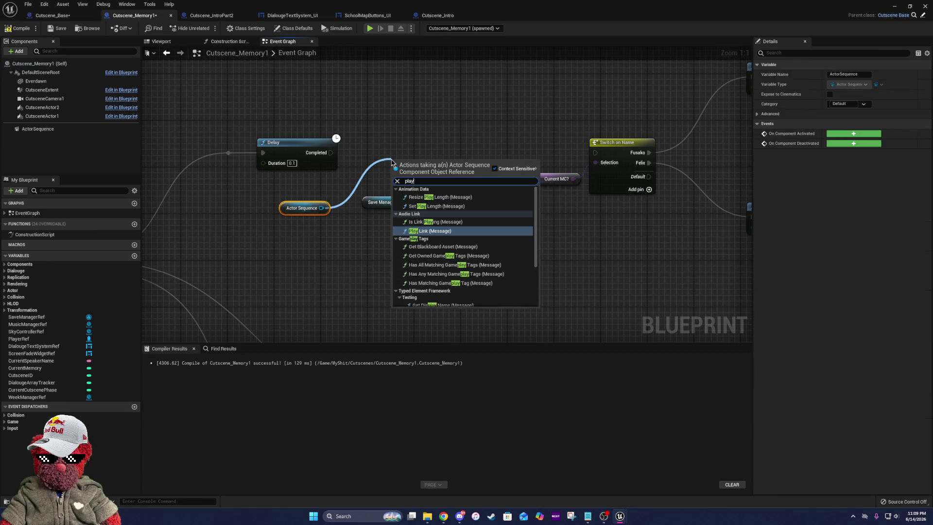
scroll(445, 273, down, 5)
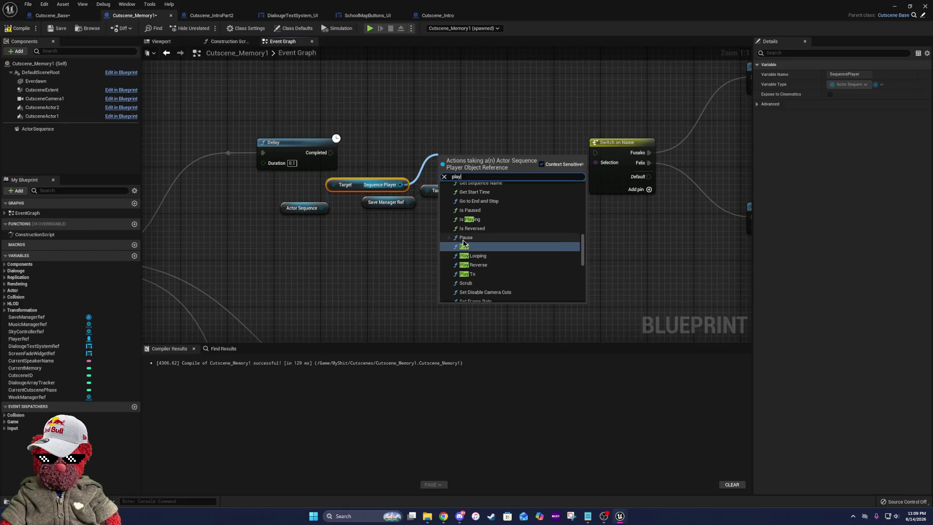
click(466, 245)
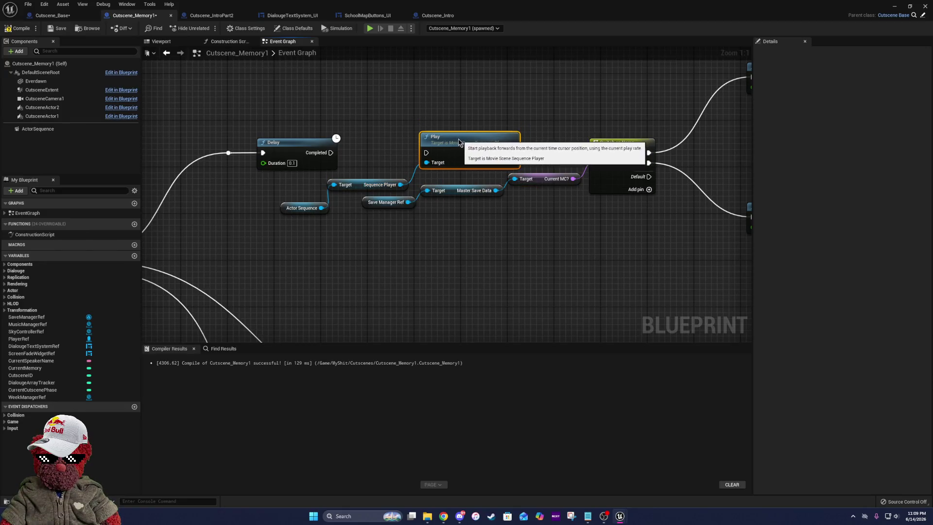
drag(427, 153, 331, 153)
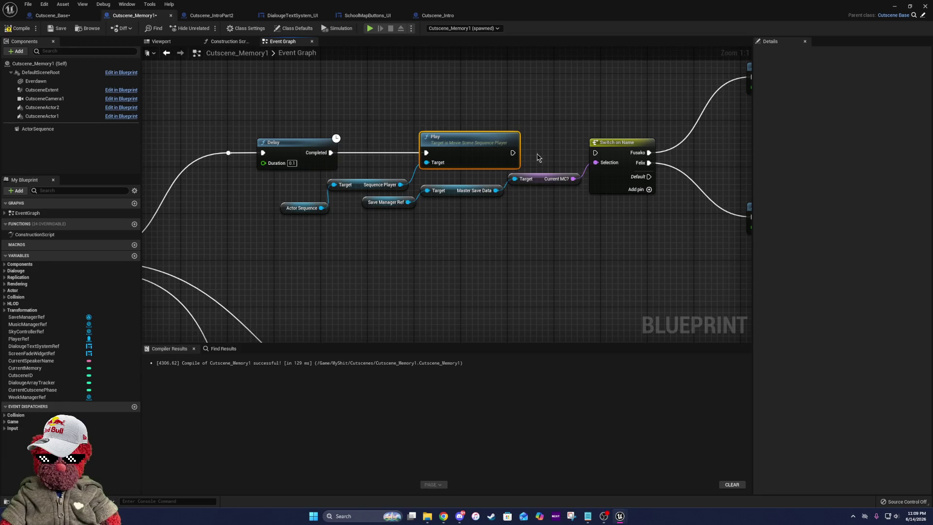
drag(513, 153, 596, 153)
- Reconnect the Sequence Player's Target to Actor Sequence and line up the Delay and Play nodes
drag(466, 212, 387, 207)
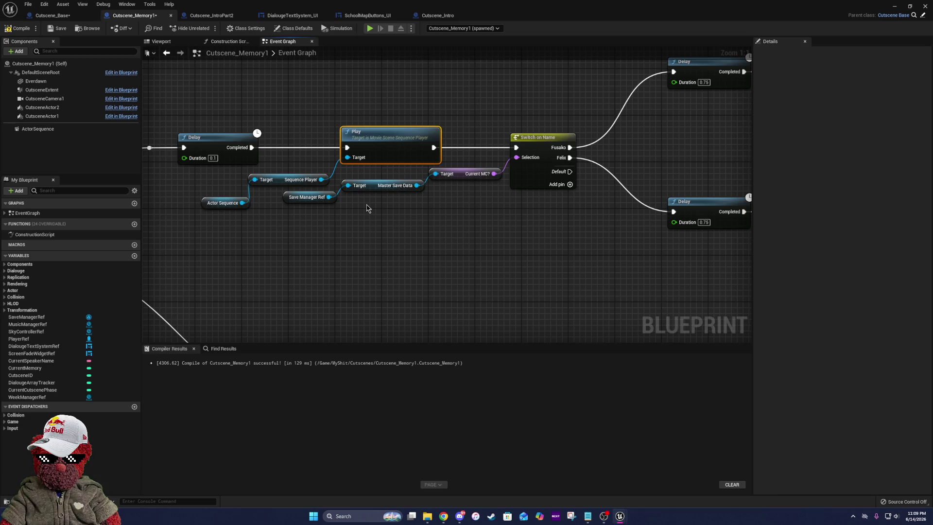
drag(414, 140, 396, 141)
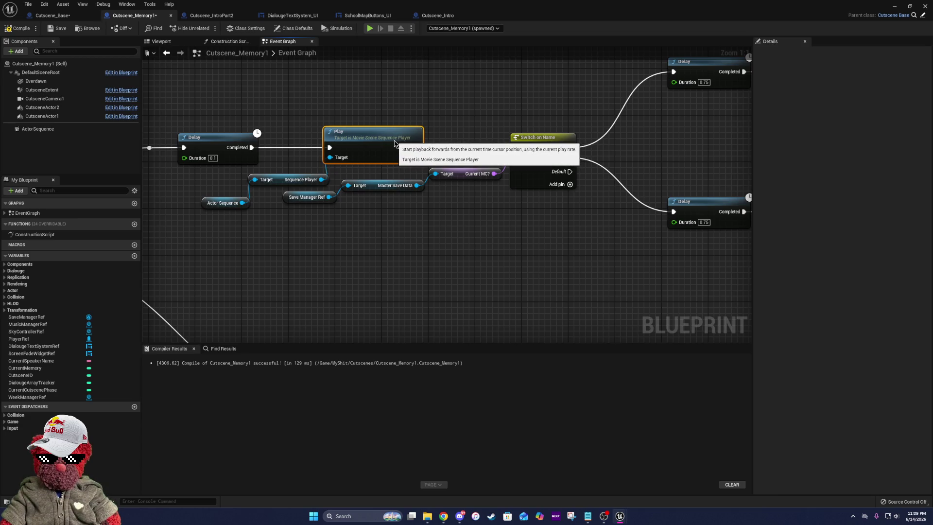
drag(338, 174, 465, 181)
click(397, 185)
ctrl+click(350, 209)
mouse_move(381, 186)
mouse_down()
mouse_move(399, 187)
mouse_move(369, 210)
mouse_move(391, 185)
mouse_up()
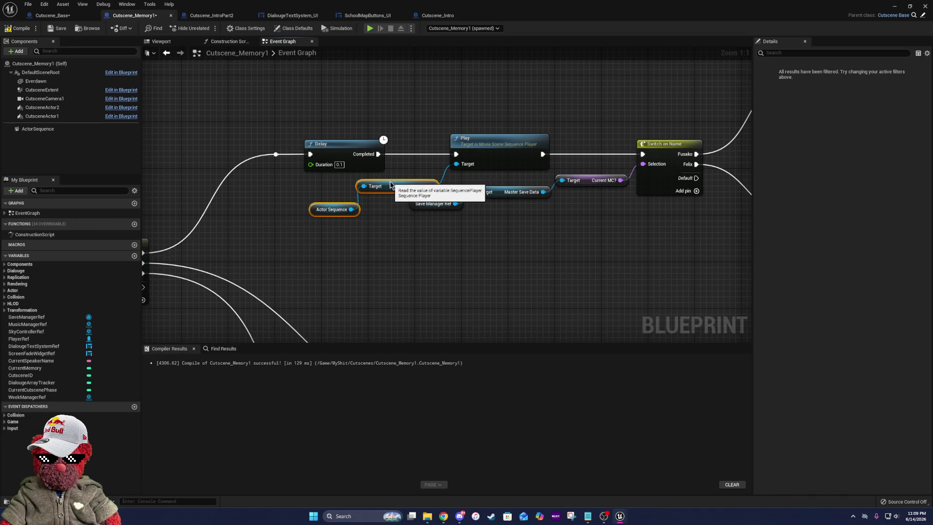
click(361, 212)
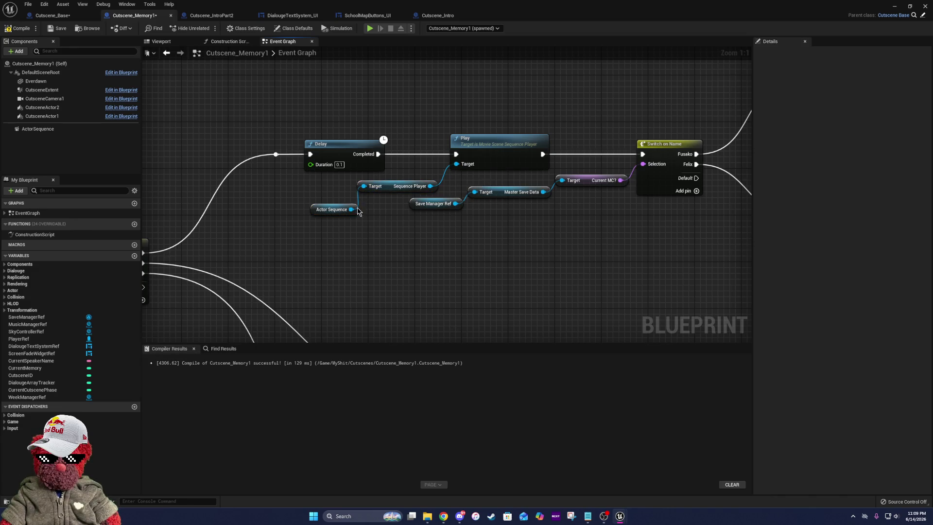
drag(357, 210, 345, 204)
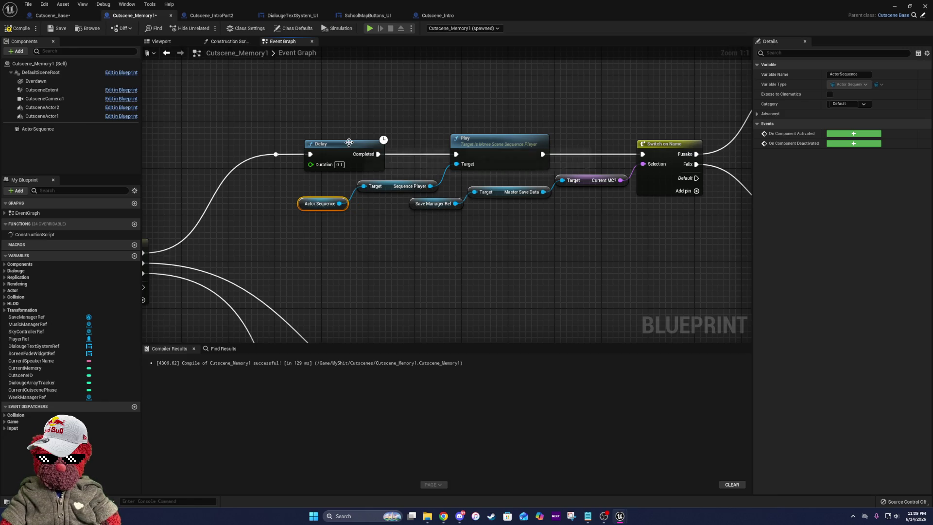
drag(349, 142, 338, 142)
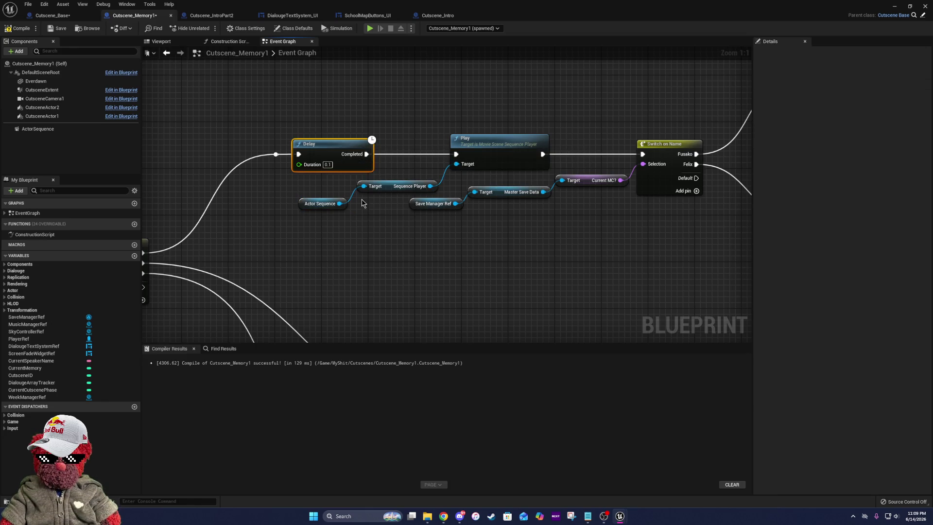
- Lower the save-data lookup nodes, group the three playback nodes, and compile Cutscene_Memory1
drag(447, 175, 358, 163)
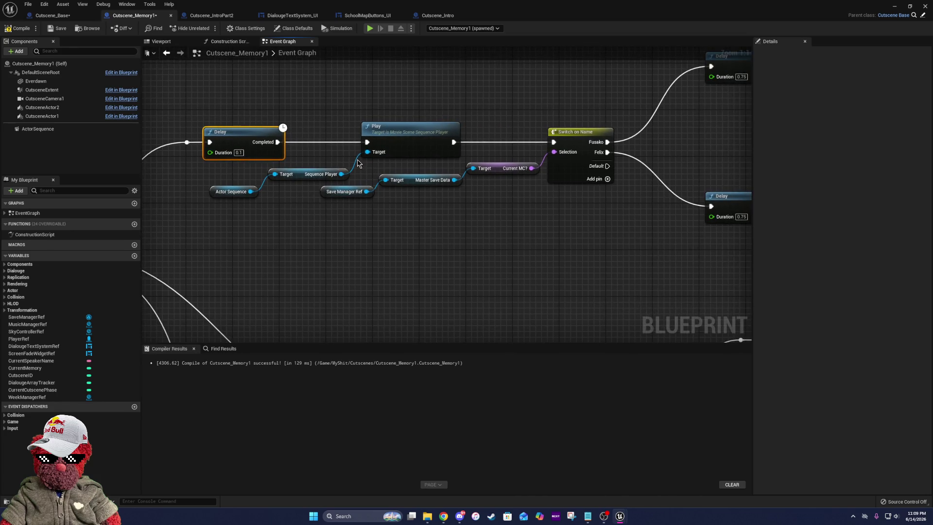
drag(422, 203, 492, 203)
drag(495, 169, 497, 186)
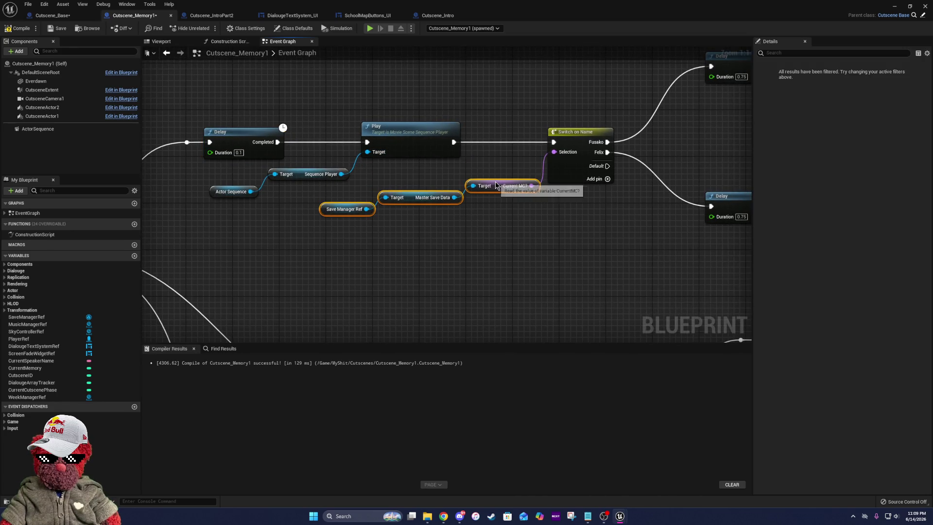
drag(302, 169, 308, 163)
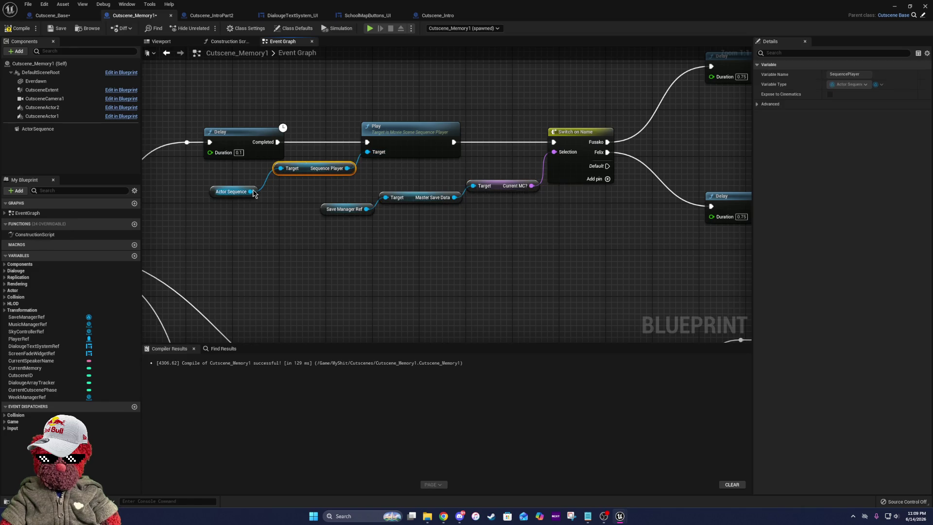
drag(258, 192, 264, 182)
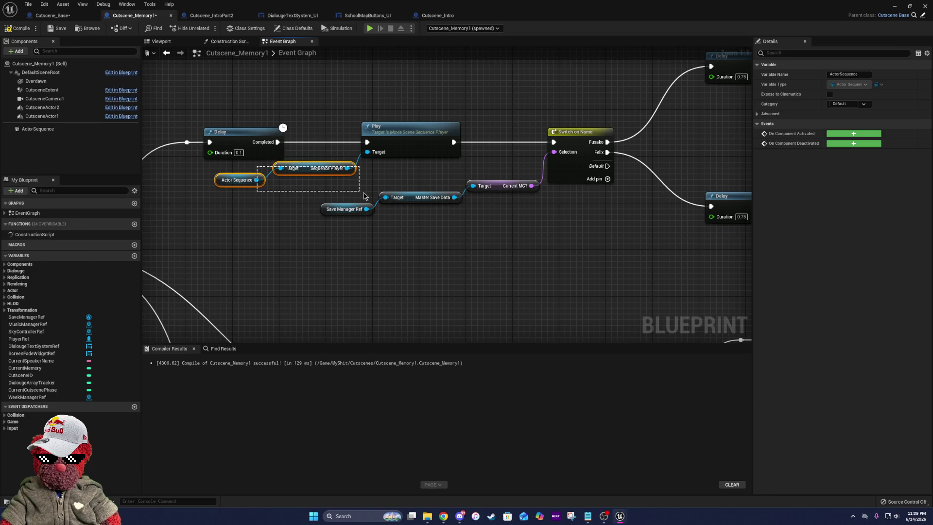
drag(366, 197, 367, 196)
shift+click(418, 134)
drag(418, 134, 455, 133)
click(421, 228)
click(61, 29)
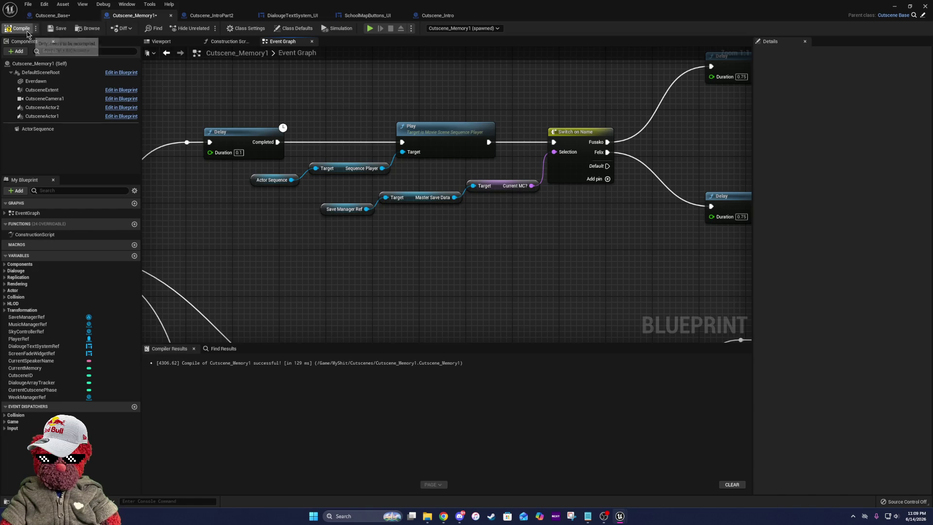
scroll(353, 224, down, 7)
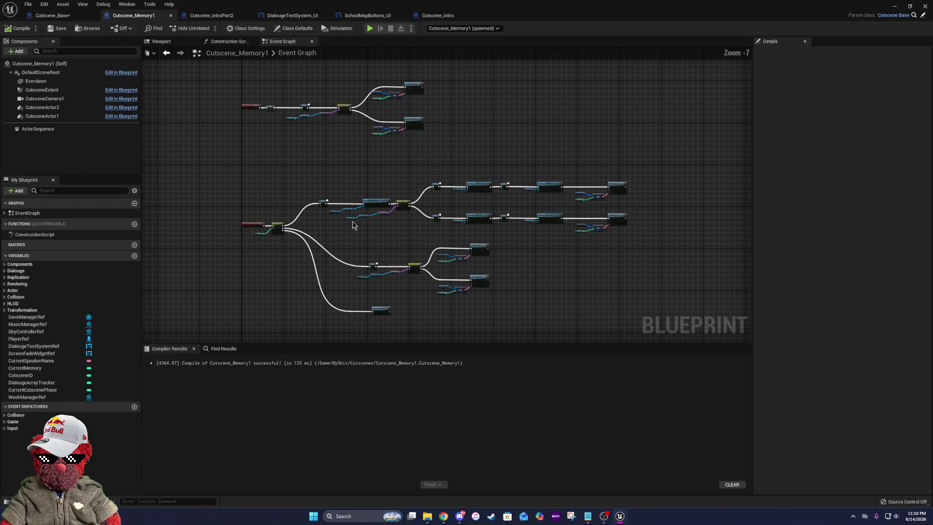
- Look over the Cutscene_Base graph and the Delay, Switch and phase-changed nodes in Cutscene_Memory1
mouse_move(353, 224)
mouse_down()
mouse_move(385, 146)
mouse_move(406, 160)
mouse_move(440, 223)
mouse_move(315, 184)
mouse_up()
click(52, 15)
mouse_move(604, 197)
mouse_down()
mouse_move(409, 170)
mouse_move(556, 181)
mouse_up()
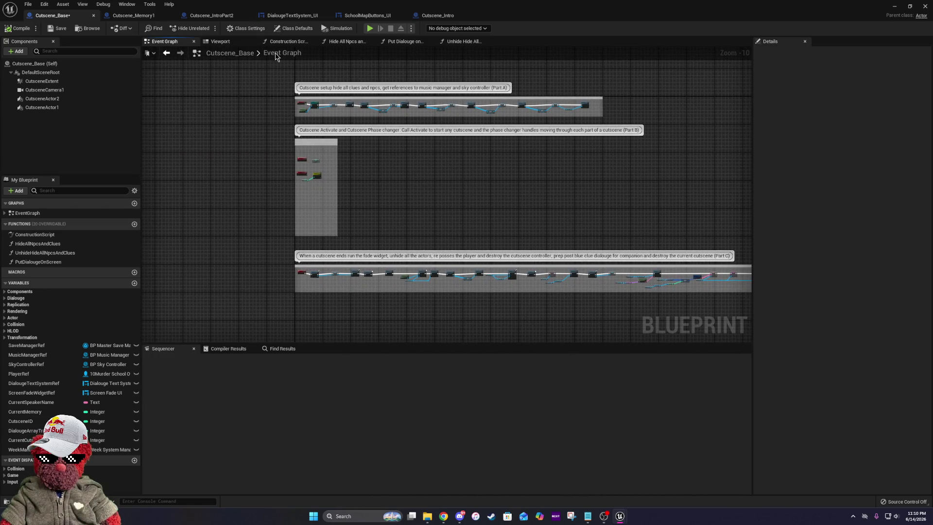
click(132, 16)
scroll(377, 218, up, 3)
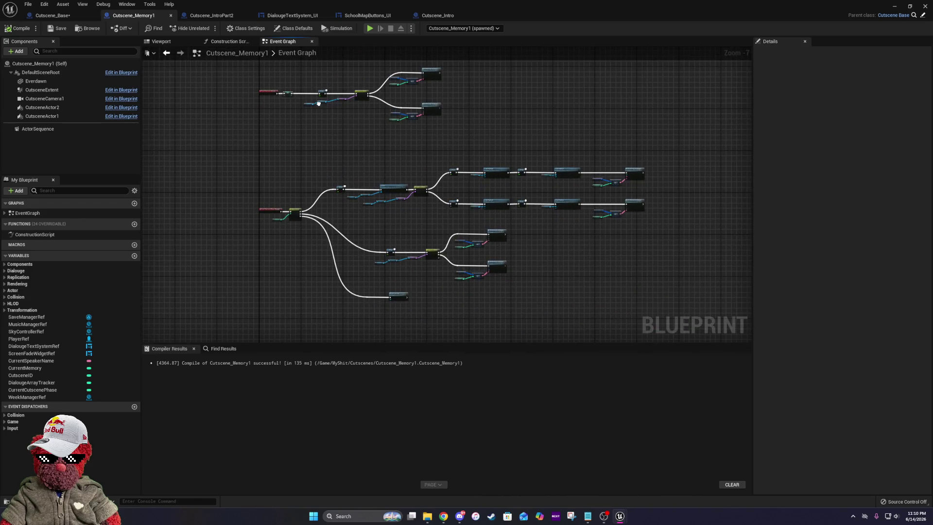
scroll(383, 244, up, 2)
mouse_move(469, 268)
mouse_down()
mouse_move(317, 138)
mouse_move(483, 246)
mouse_move(338, 186)
mouse_move(511, 172)
mouse_move(348, 146)
mouse_move(486, 94)
mouse_move(595, 171)
mouse_move(400, 230)
mouse_move(427, 292)
mouse_move(394, 74)
mouse_up()
scroll(442, 305, down, 2)
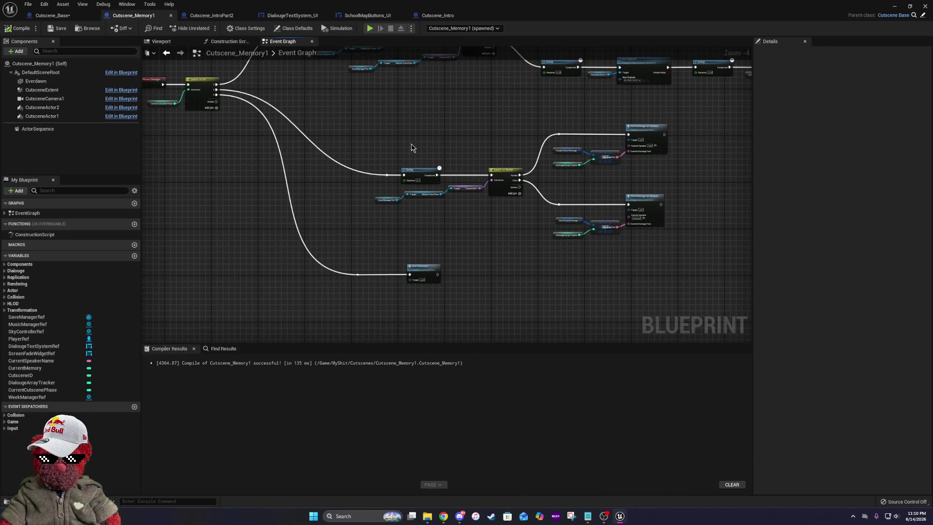
drag(399, 119, 465, 212)
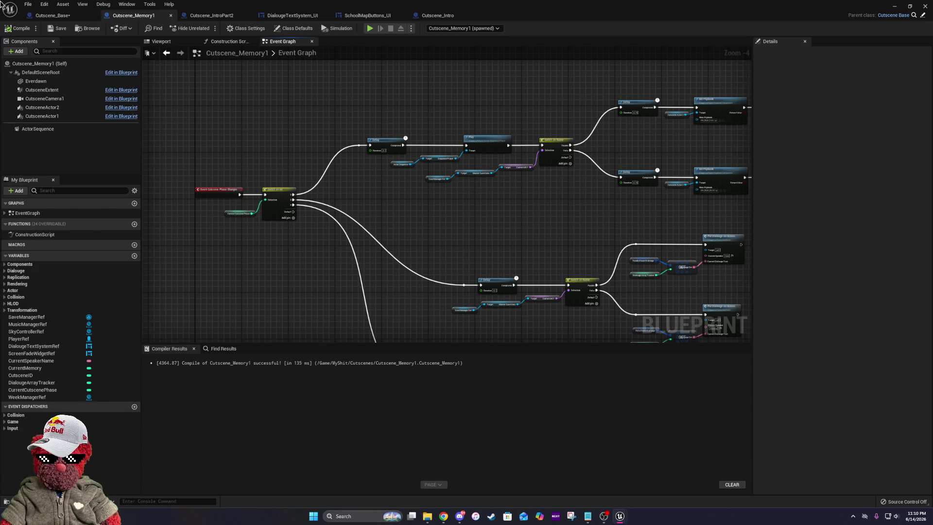
scroll(437, 169, up, 5)
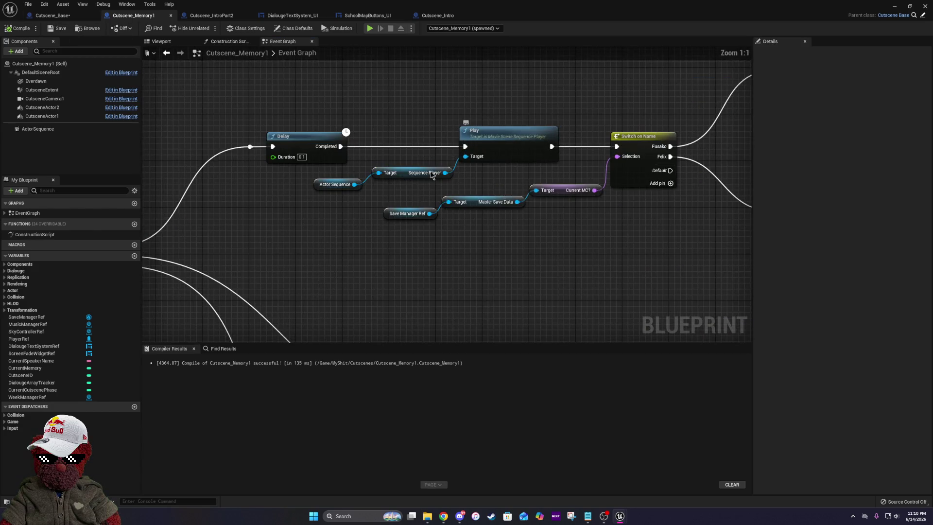
- Return to the Everdawn_Highschool_Map level editor and start a play-in-editor test
click(177, 4)
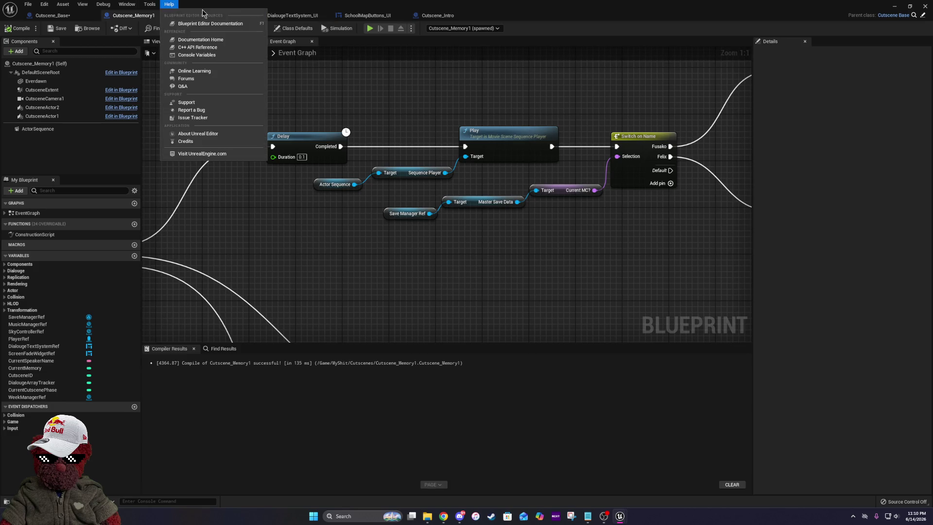
key(alt+Tab)
click(156, 28)
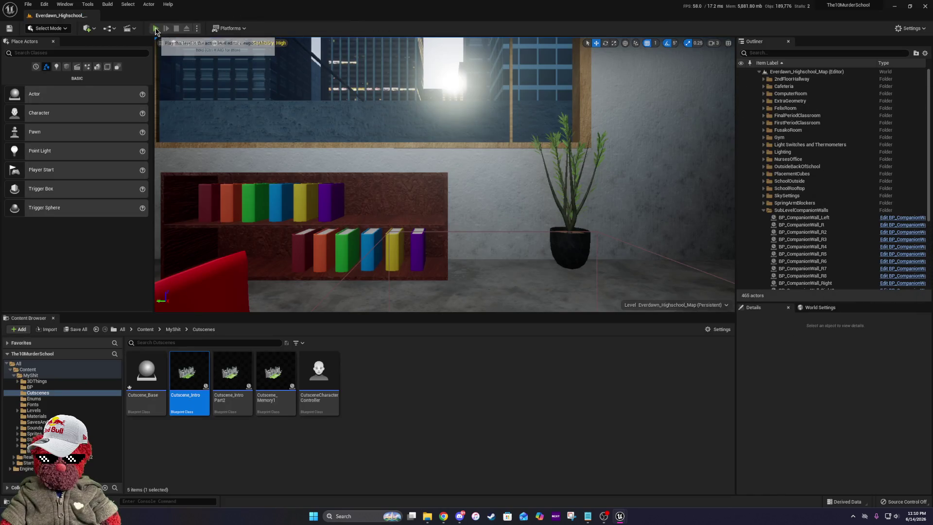
- Start a new game as Felix and Destiny, skipping the tutorial and opening cutscene
click(430, 203)
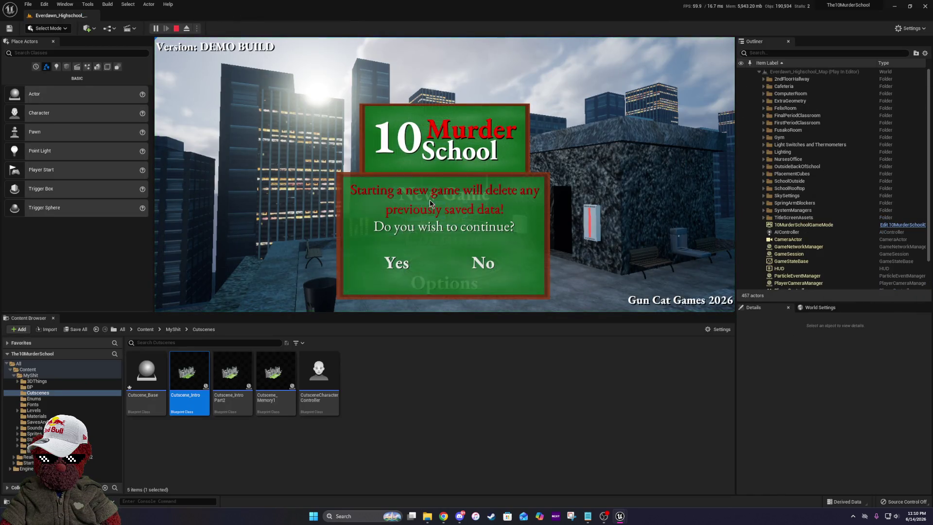
click(412, 263)
click(411, 262)
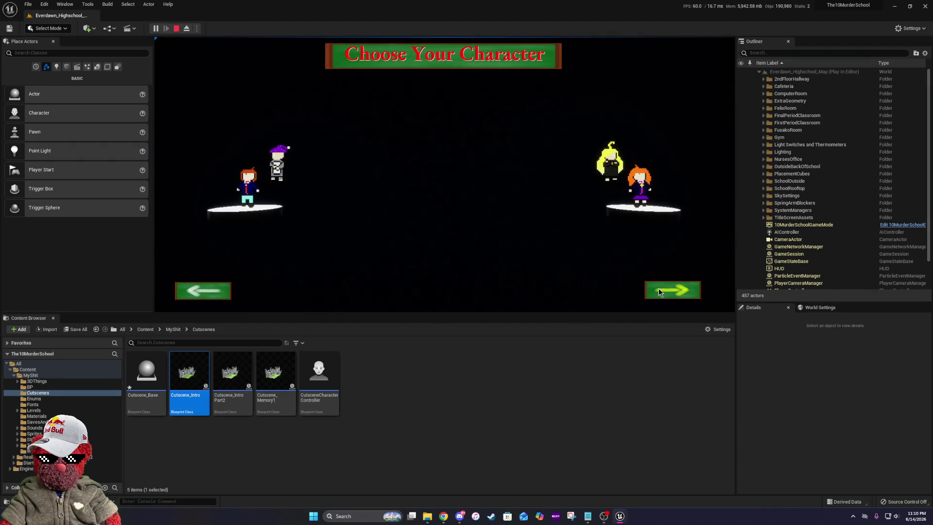
click(206, 291)
click(484, 291)
click(484, 290)
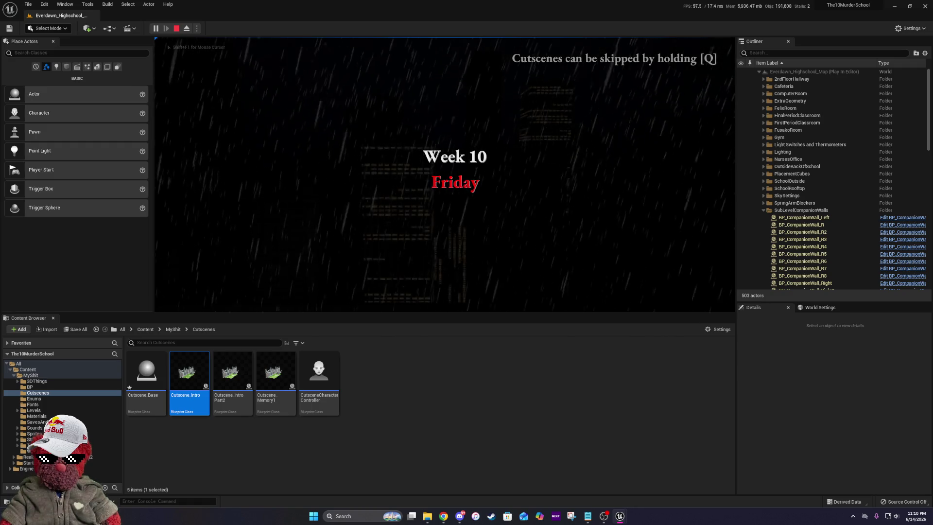
key(q)
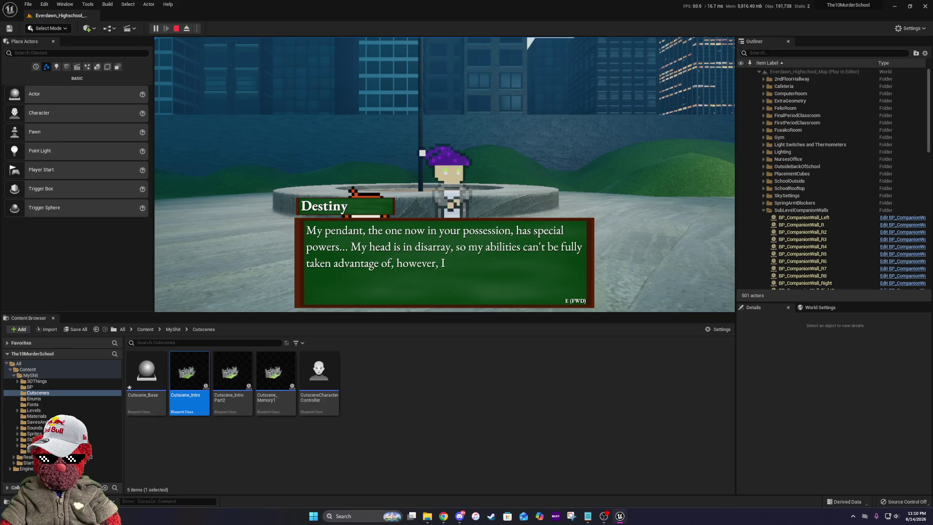
- Advance Destiny's classroom dialogue and guess L in the hangman minigame
key(e)
key(e)
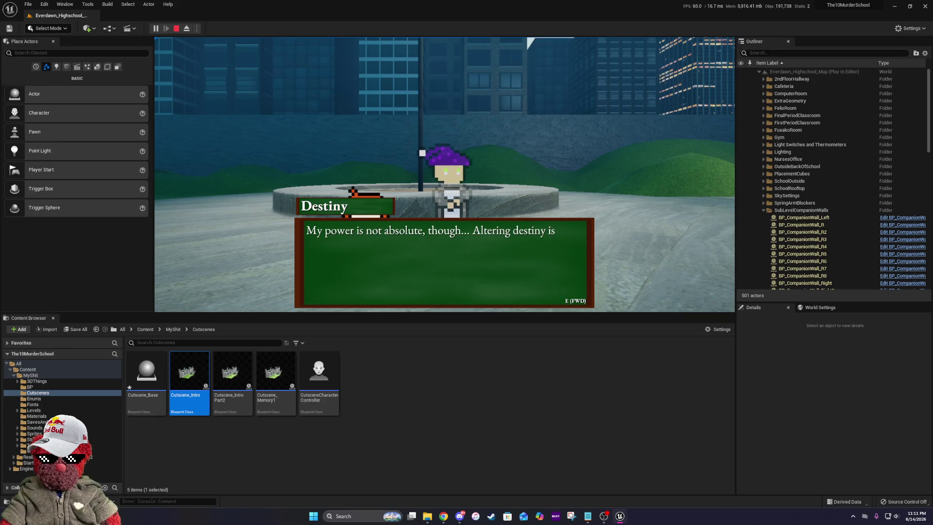
key(e)
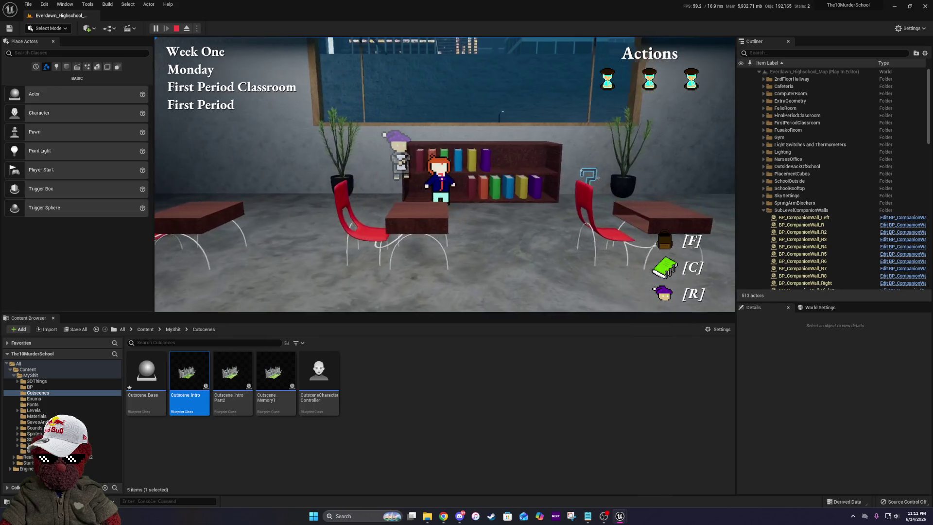
key(e)
key(e)
key(e)
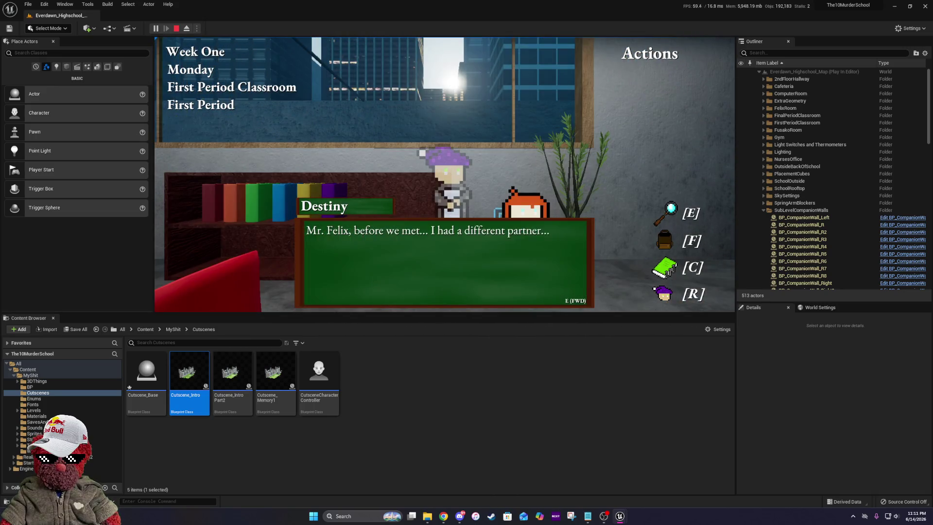
key(e)
key(e)
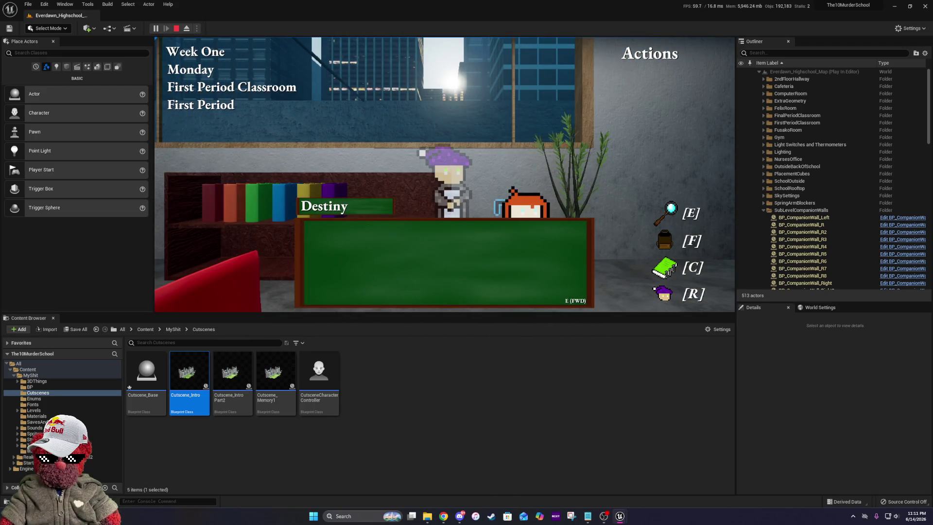
click(571, 238)
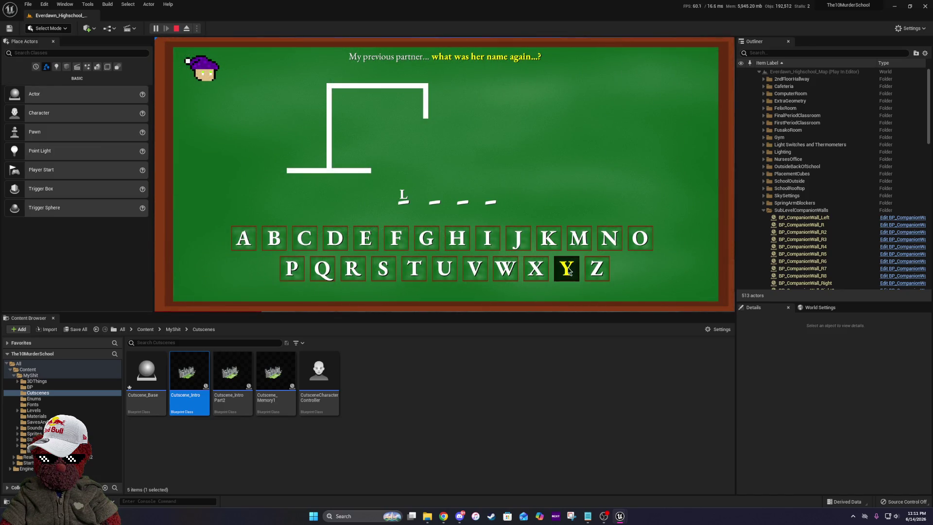
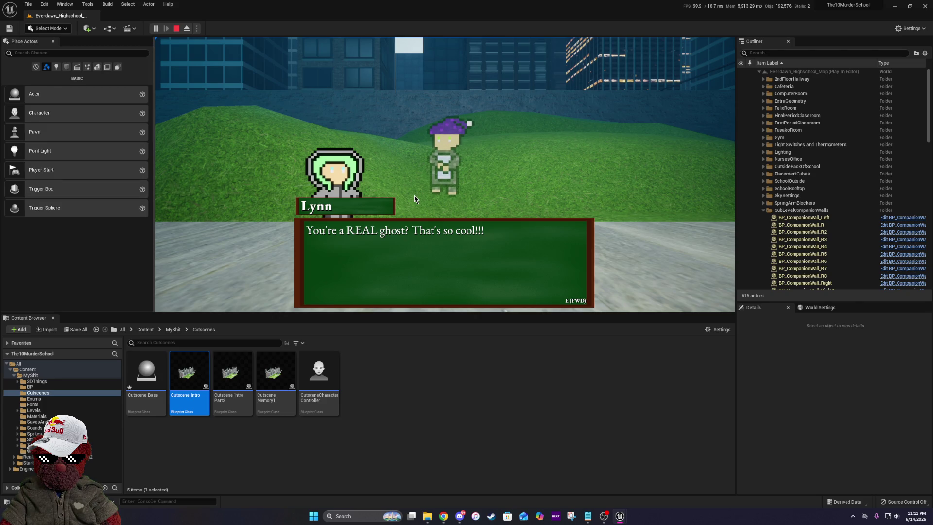
- Advance the remaining cutscene dialogue, stop the play session, and select the CutsceneCharacterController asset
key(e)
key(e)
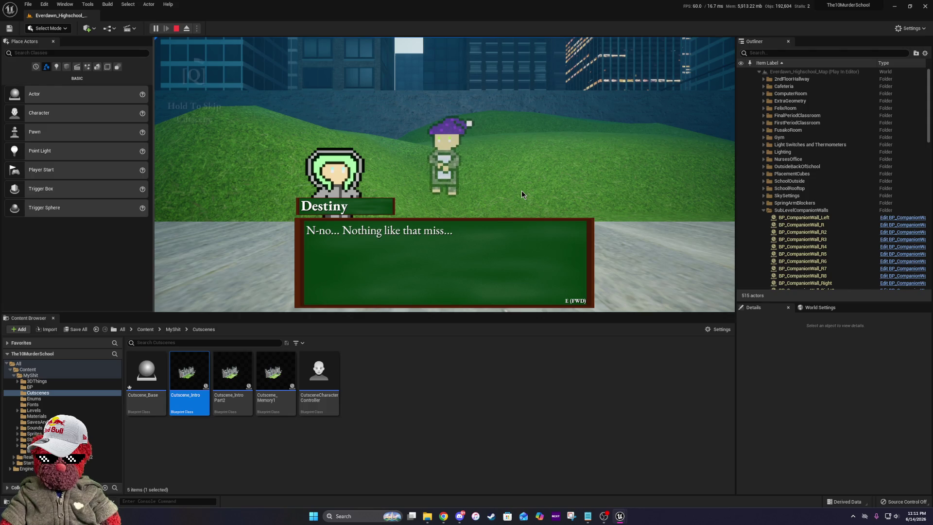
key(q)
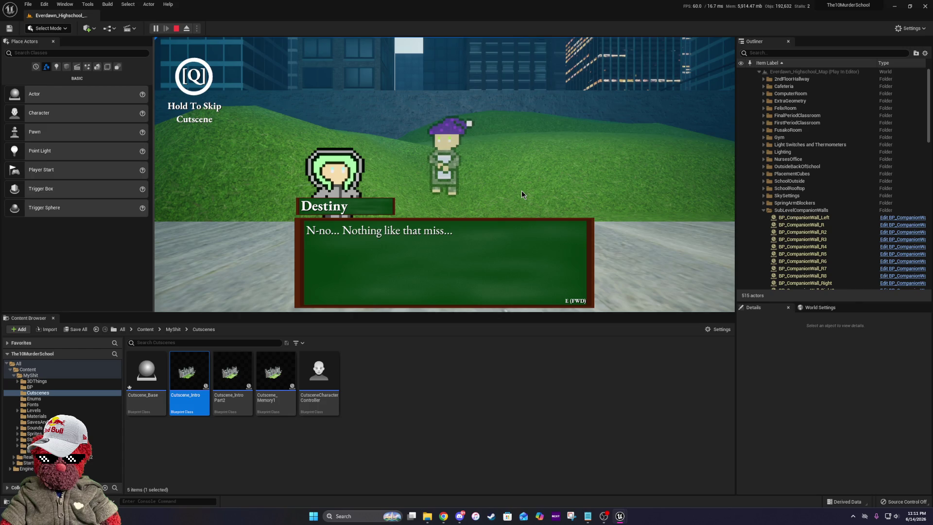
key(e)
key(e)
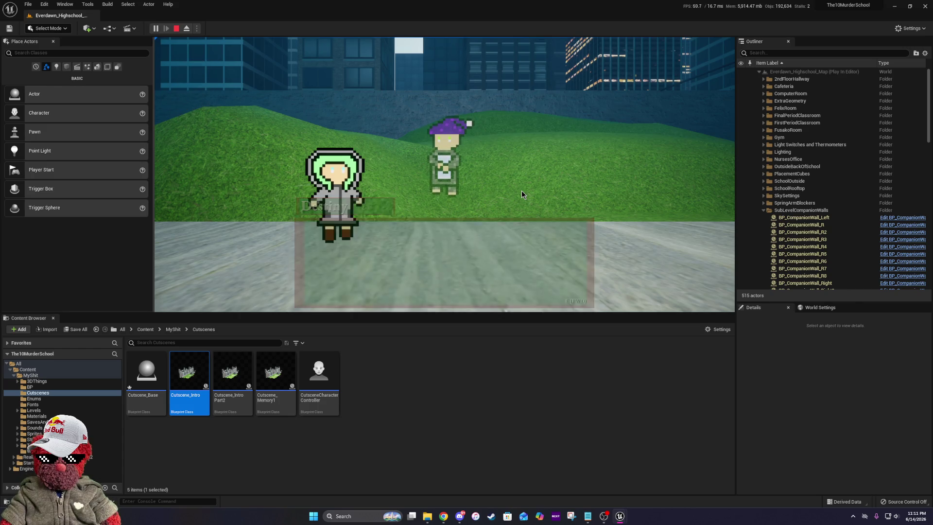
key(e)
key(e)
key(e)
key(e)
key(e)
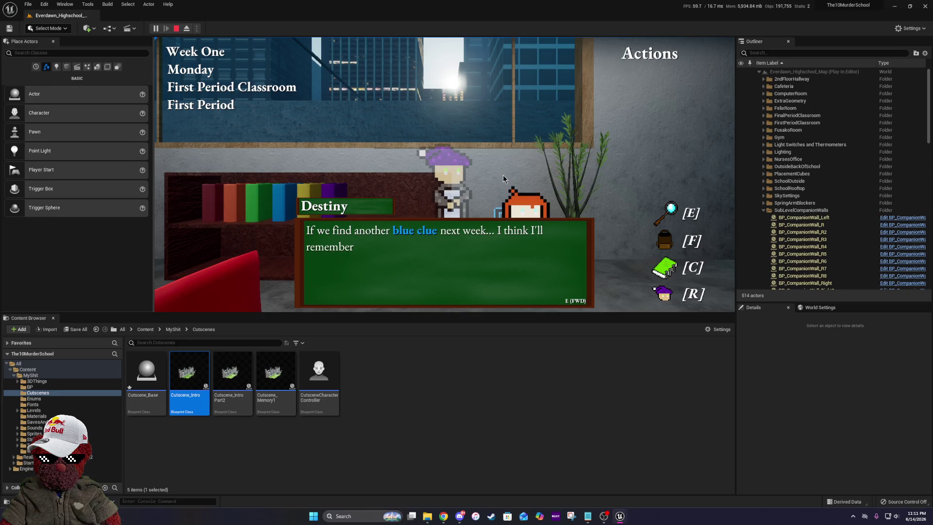
key(e)
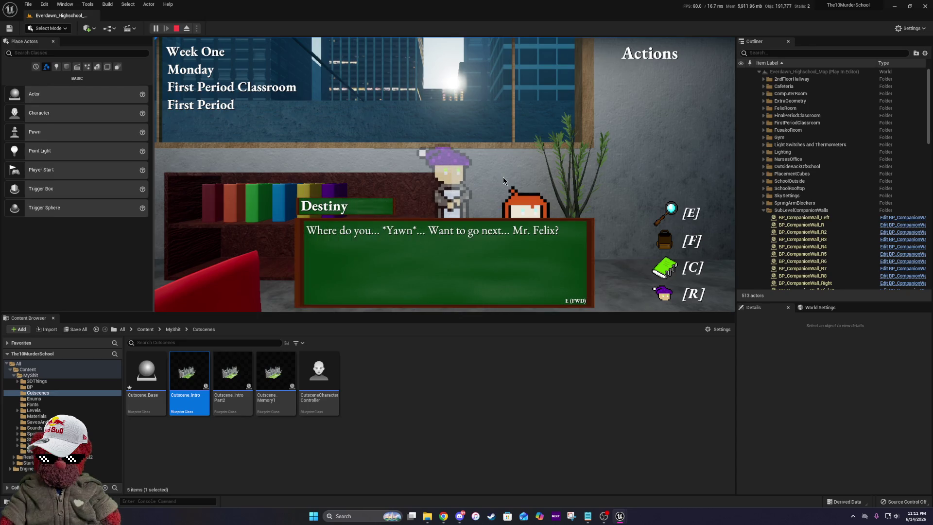
key(Escape)
click(329, 376)
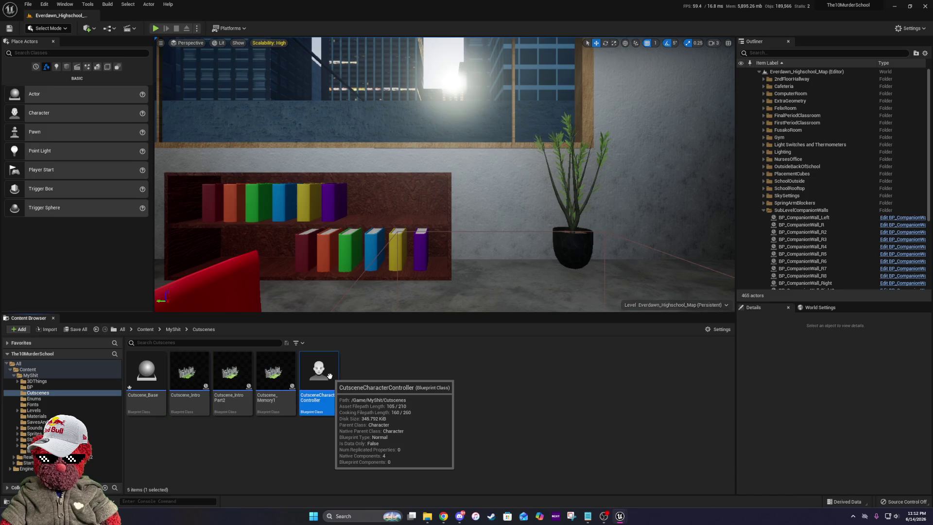
- Open CutsceneCharacterController maximized, inspect its Branch, Do Once and Switch on String nodes, then view SchoolMapButtons_UI
double_click(330, 375)
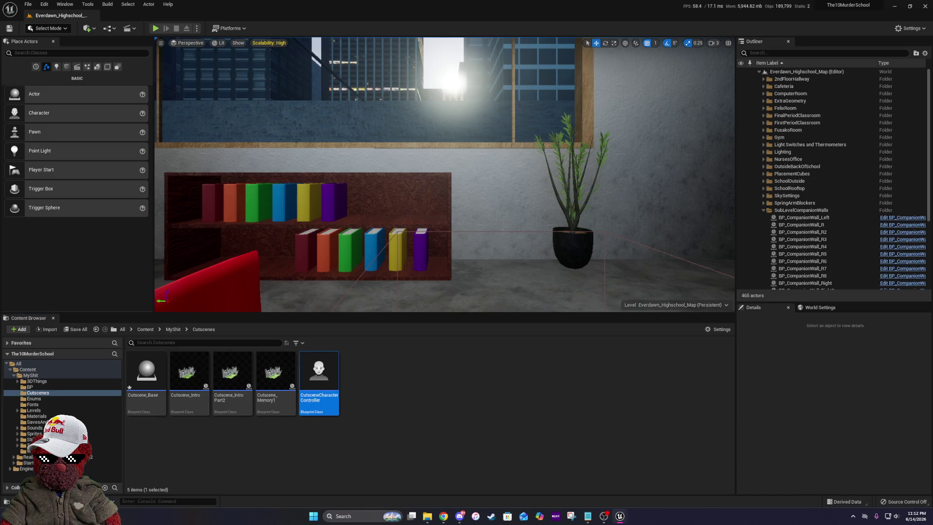
click(583, 178)
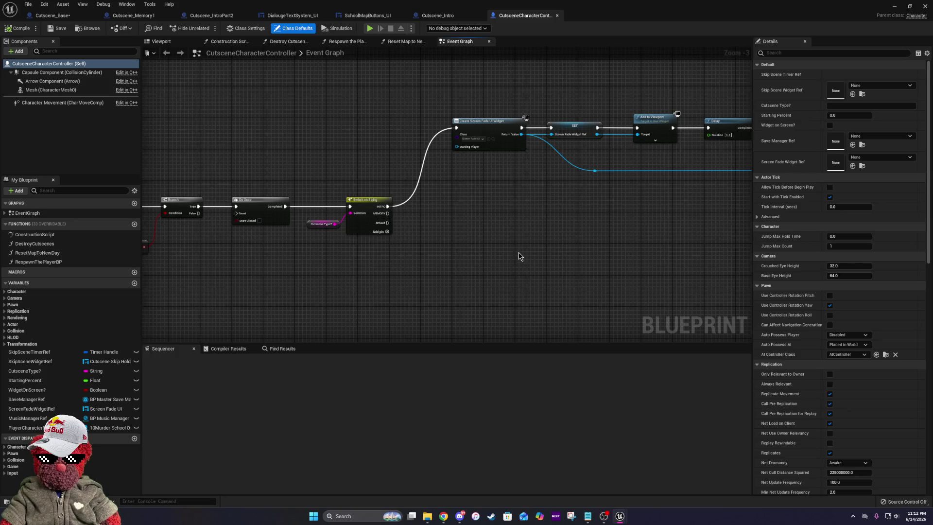
mouse_move(639, 260)
mouse_down()
mouse_move(392, 235)
mouse_move(655, 203)
mouse_up()
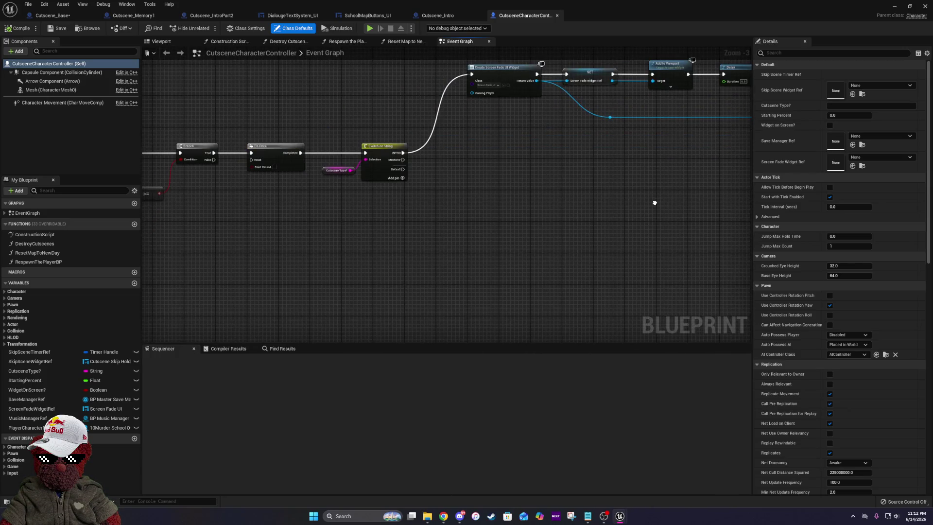
scroll(655, 204, up, 1)
mouse_move(508, 204)
mouse_down()
mouse_move(554, 194)
mouse_move(360, 201)
mouse_up()
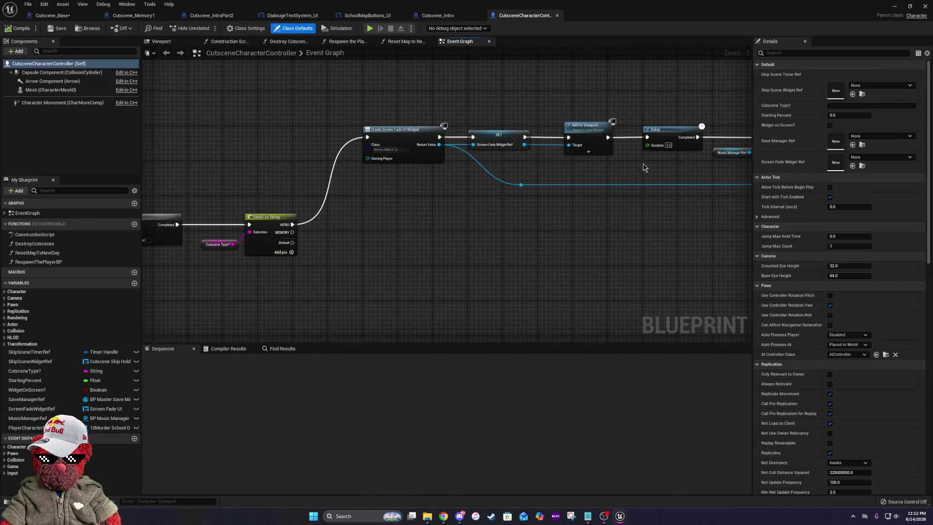
mouse_move(660, 175)
mouse_down()
mouse_move(240, 177)
mouse_move(670, 106)
mouse_up()
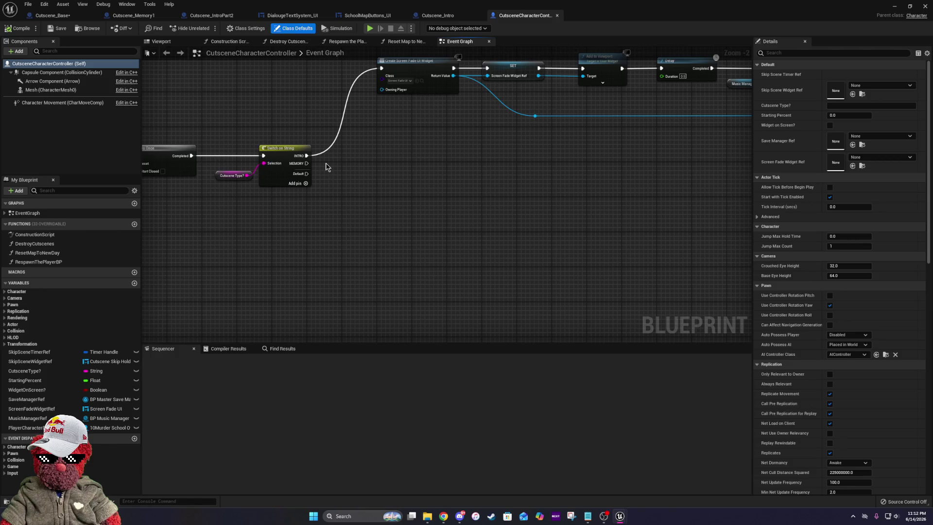
mouse_move(484, 109)
mouse_down()
mouse_move(313, 202)
mouse_move(555, 106)
mouse_up()
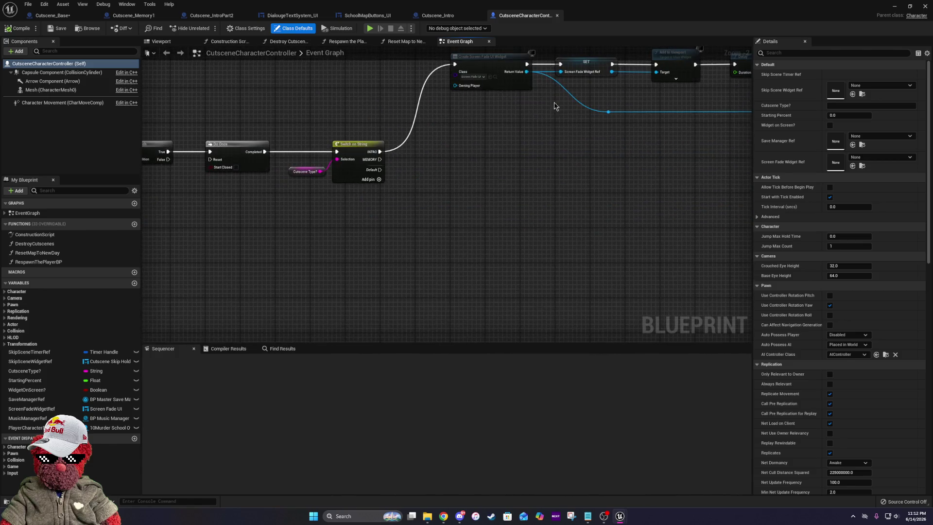
click(438, 15)
click(370, 16)
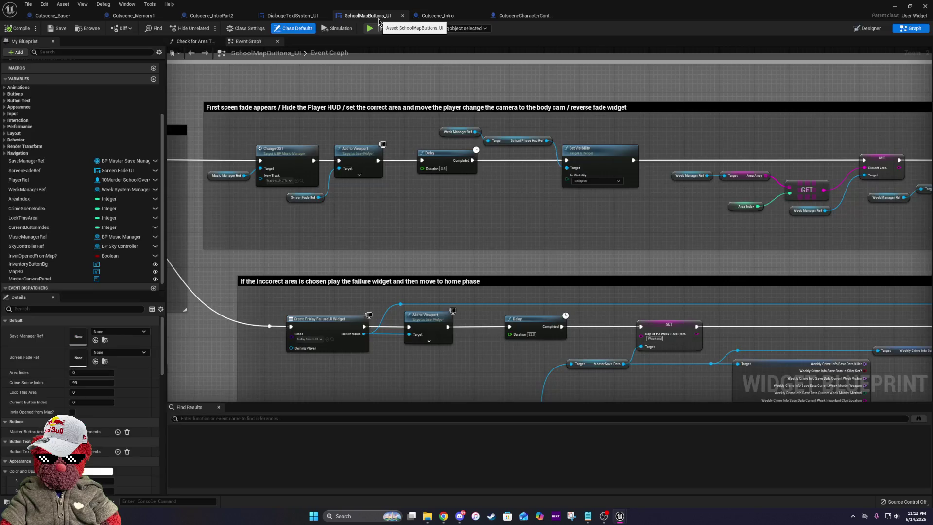
- Marquee-select the end-cutscene node row in Cutscene_Base, through the EndCutscene node
click(52, 16)
scroll(286, 207, up, 1)
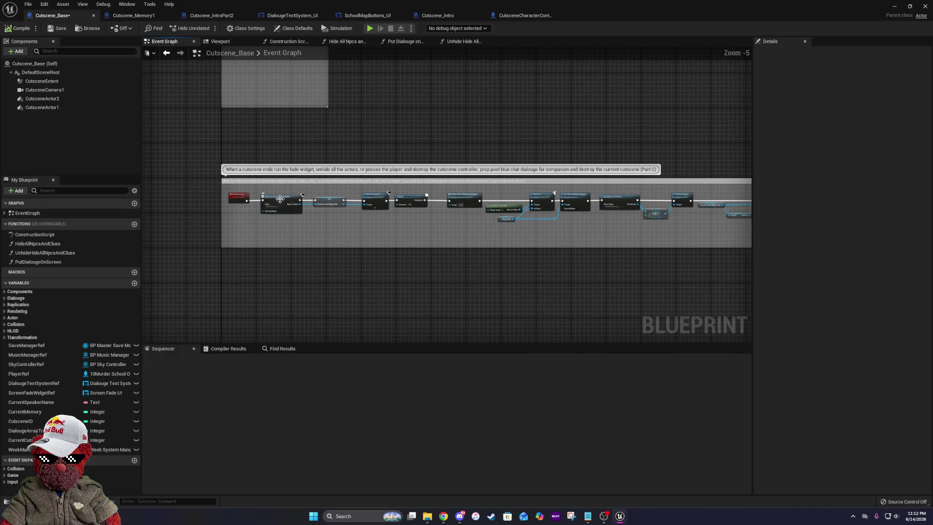
scroll(280, 199, up, 2)
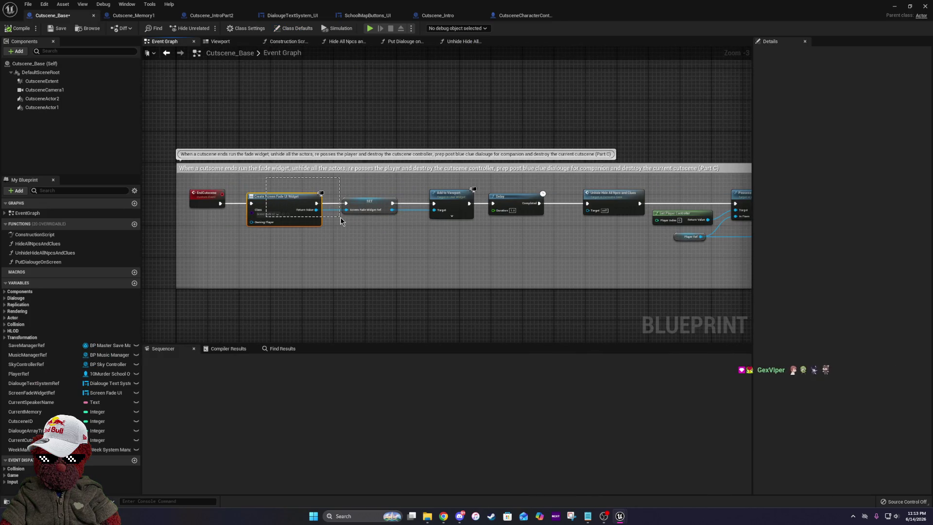
drag(342, 218, 783, 289)
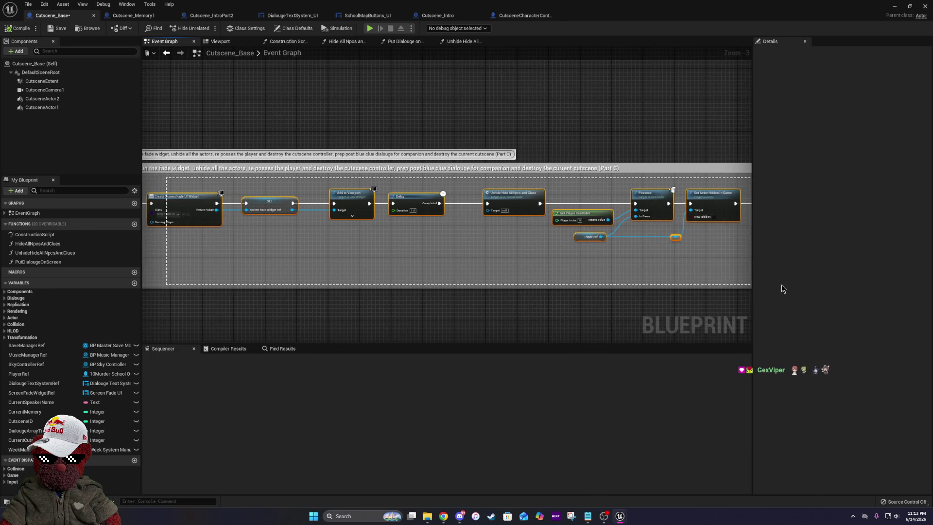
drag(783, 289, 747, 266)
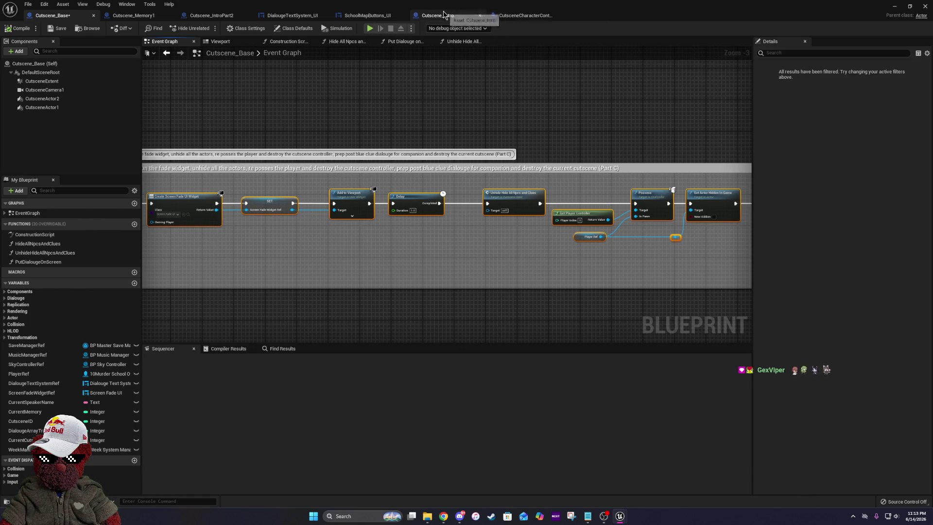
drag(223, 211, 360, 220)
mouse_move(308, 194)
mouse_down()
mouse_move(683, 285)
mouse_move(925, 249)
mouse_move(877, 294)
mouse_move(902, 273)
mouse_move(363, 189)
mouse_up()
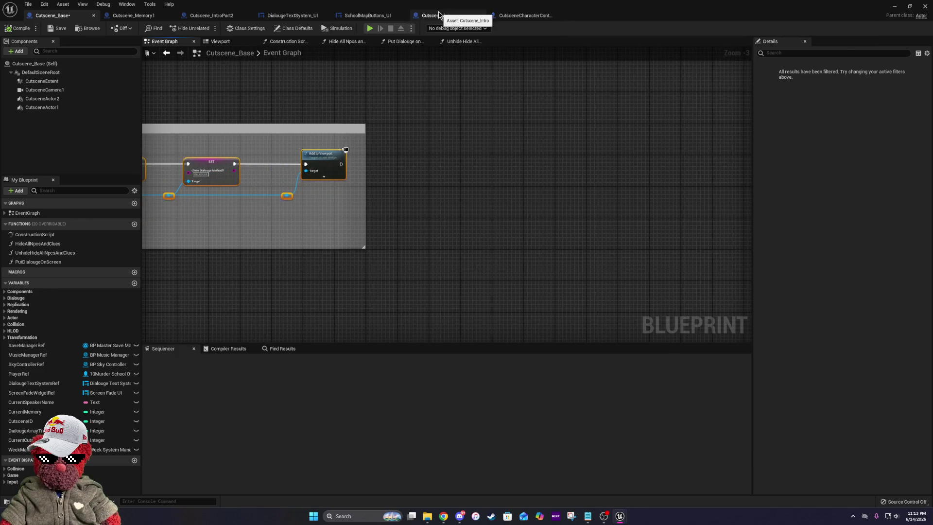
- Review CutsceneCharacterController's widget cleanup, Reset Map to New Day and level load nodes
click(537, 15)
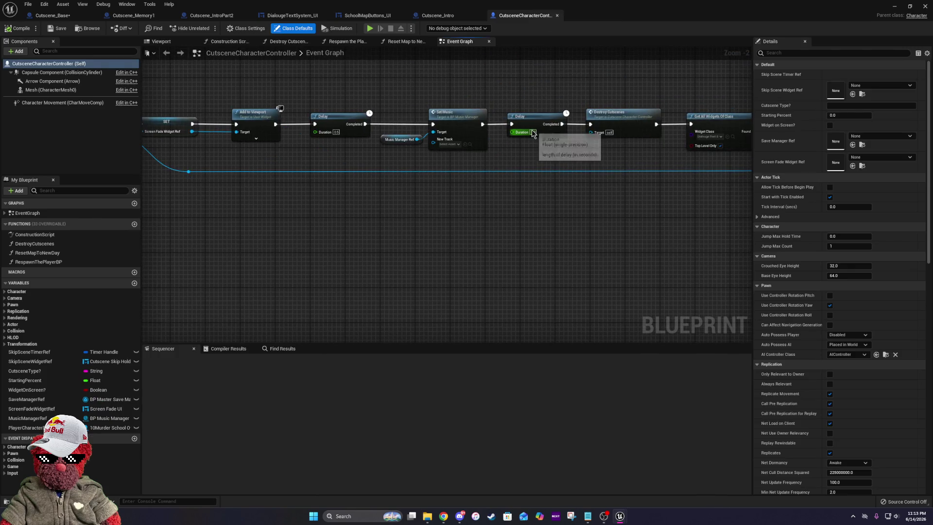
drag(571, 173, 377, 181)
mouse_move(647, 164)
mouse_down()
mouse_move(406, 170)
mouse_move(238, 146)
mouse_up()
mouse_move(635, 172)
mouse_down()
mouse_move(406, 163)
mouse_move(407, 179)
mouse_move(686, 119)
mouse_up()
scroll(346, 124, down, 3)
mouse_move(346, 125)
mouse_down()
mouse_move(649, 136)
mouse_move(367, 122)
mouse_up()
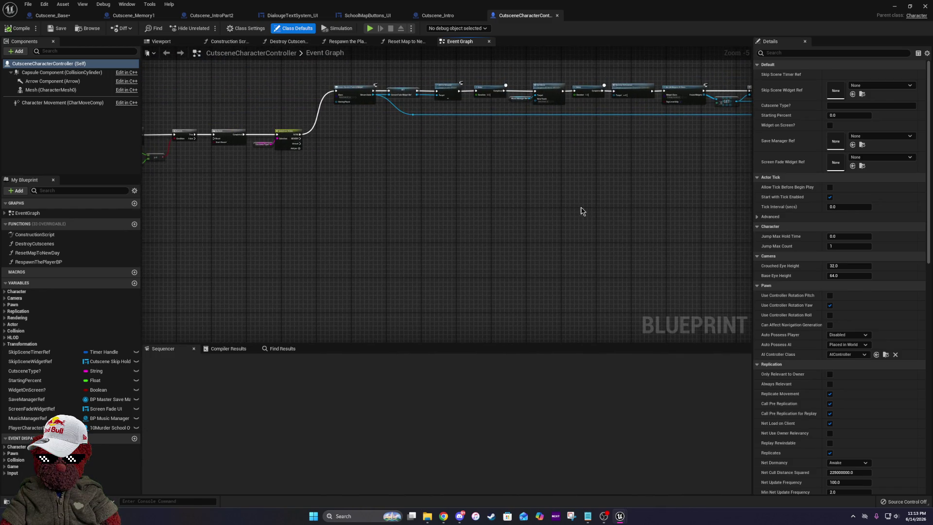
scroll(333, 129, up, 6)
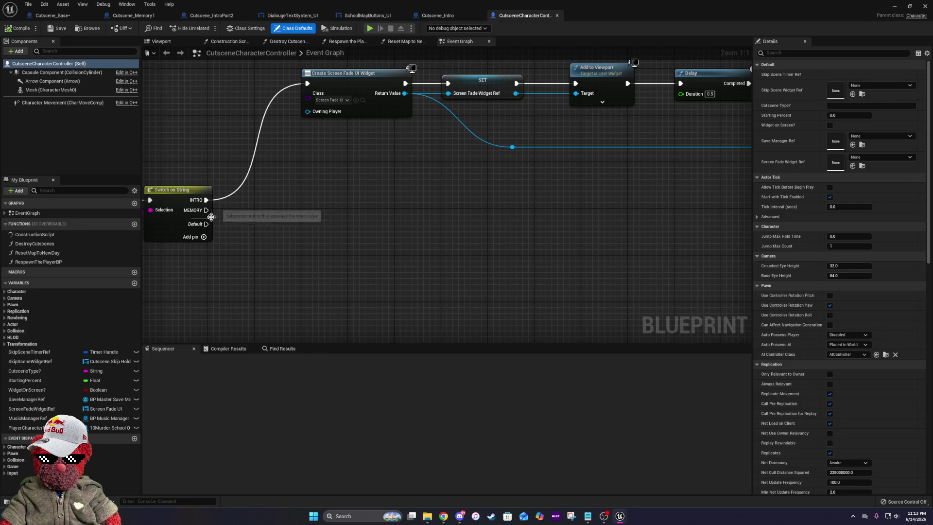
- Drag a connection from the MEMORY output, cancel it, and bring up Cutscene_Intro
mouse_move(211, 210)
mouse_down()
mouse_move(707, 264)
mouse_move(292, 239)
mouse_move(346, 257)
mouse_move(432, 251)
mouse_up()
drag(372, 183, 537, 189)
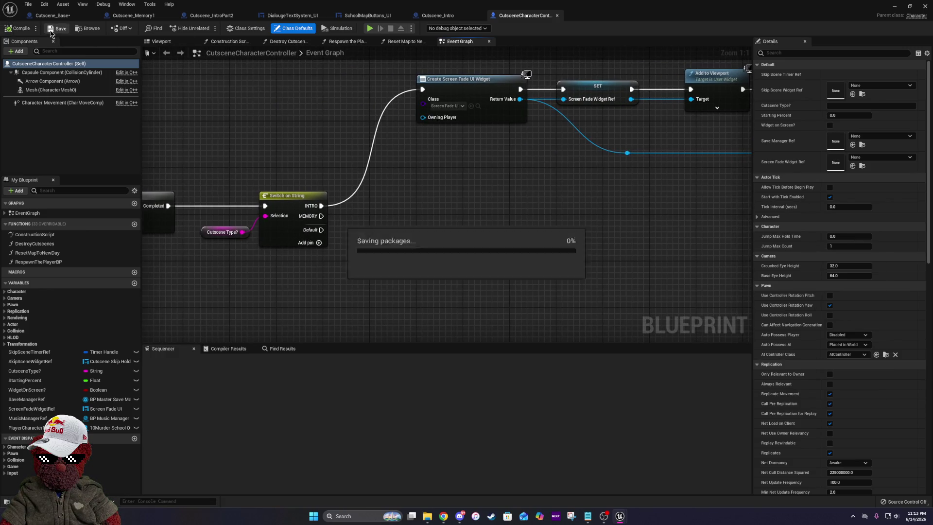
click(449, 14)
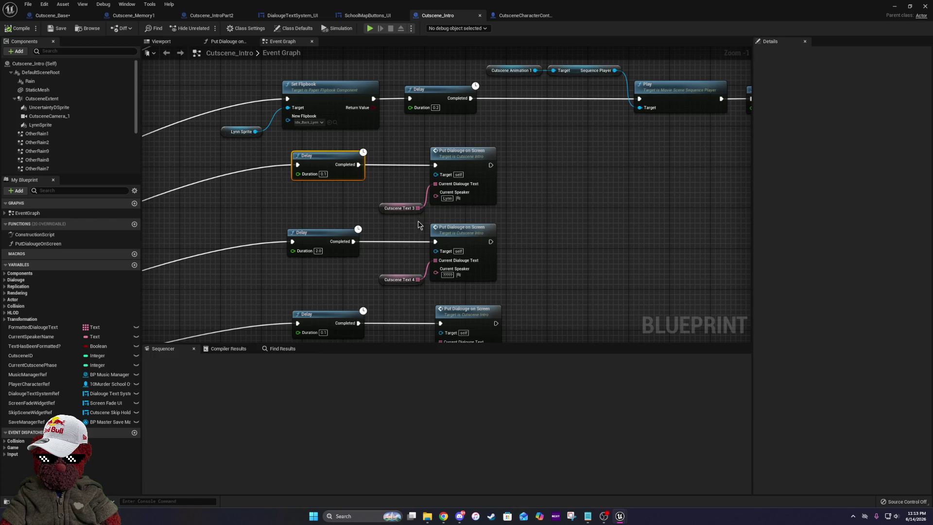
- Review Cutscene_Intro's Play, Delay, Set Flipbook and Put Dialogue on Screen chain, then its Viewport
scroll(417, 222, down, 5)
scroll(421, 224, up, 4)
mouse_move(499, 184)
mouse_down()
mouse_move(396, 258)
mouse_move(232, 242)
mouse_up()
mouse_move(299, 232)
mouse_down()
mouse_move(569, 225)
mouse_move(550, 208)
mouse_move(515, 87)
mouse_up()
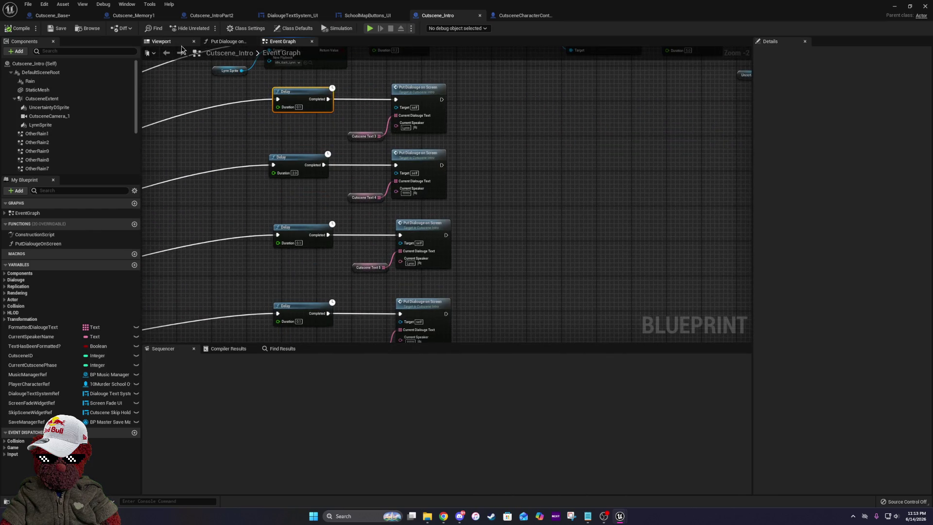
click(161, 41)
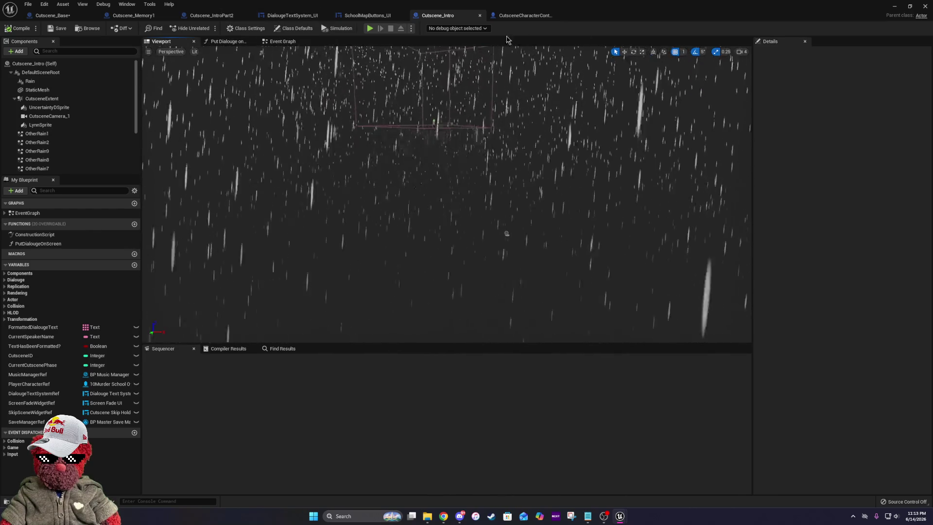
- Close the Cutscene_Intro and Cutscene_IntroPart2 editors and bring up Cutscene_Memory1
click(481, 16)
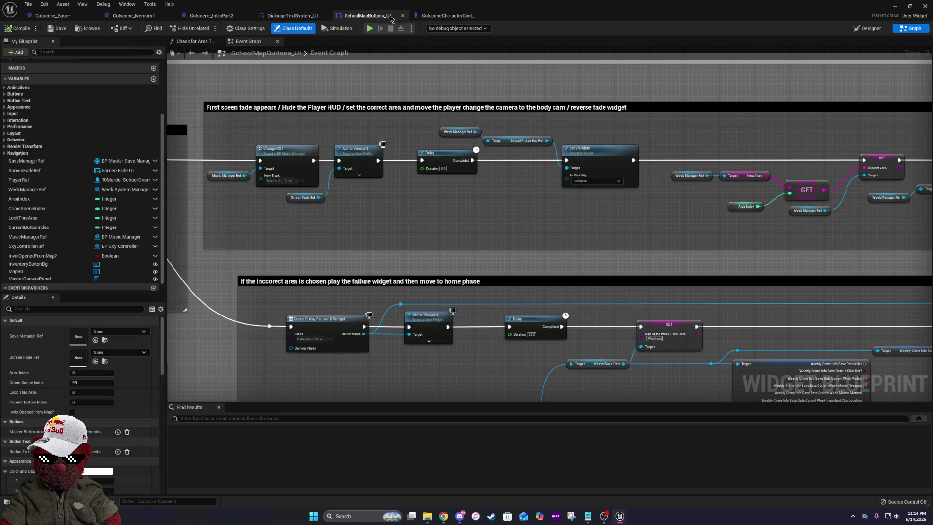
click(279, 15)
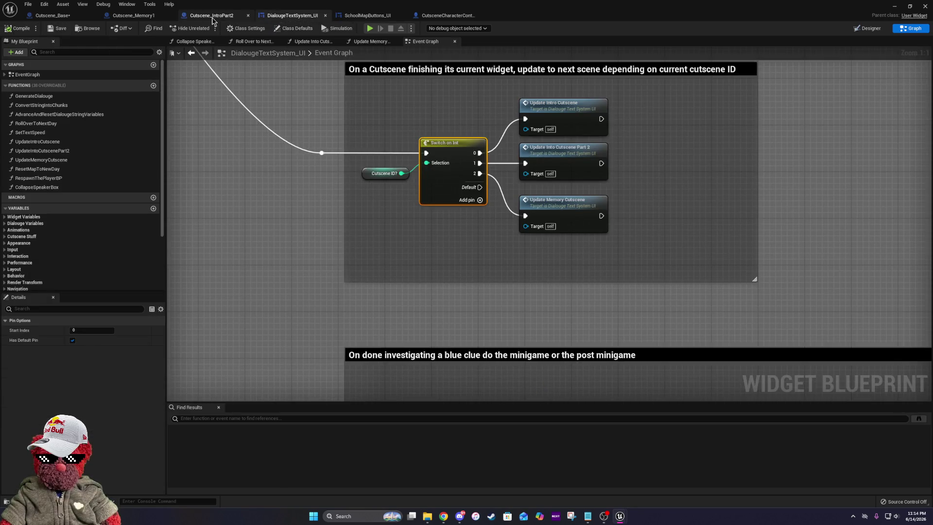
click(248, 16)
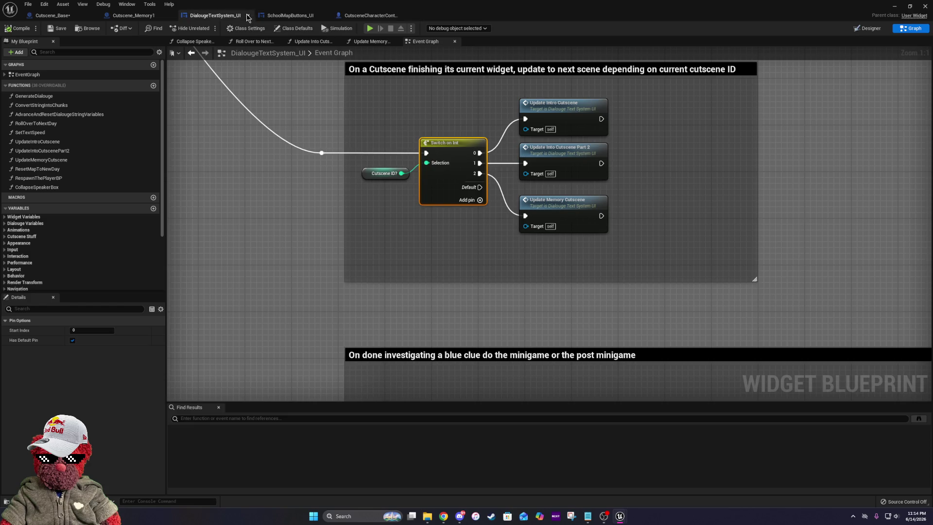
click(144, 15)
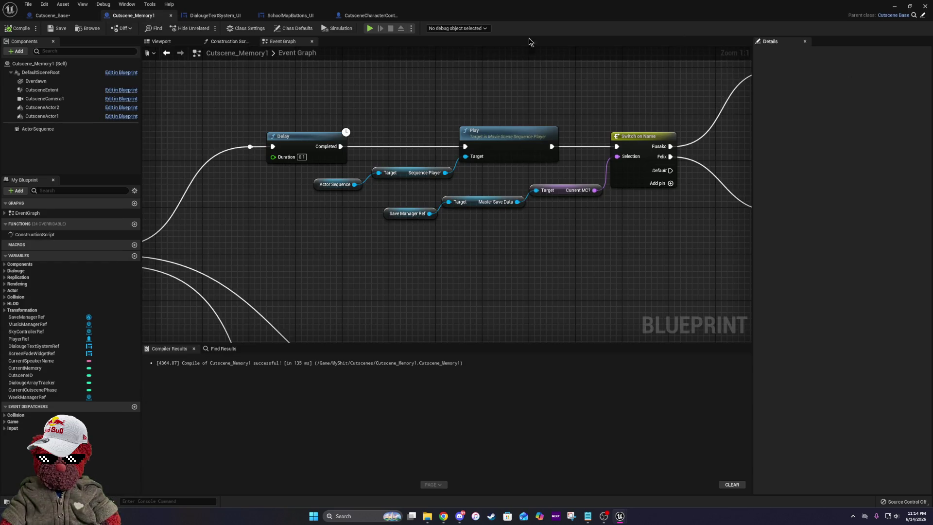
- Select the ActorSequence component in Cutscene_Memory1's Viewport and start editing its name
click(168, 42)
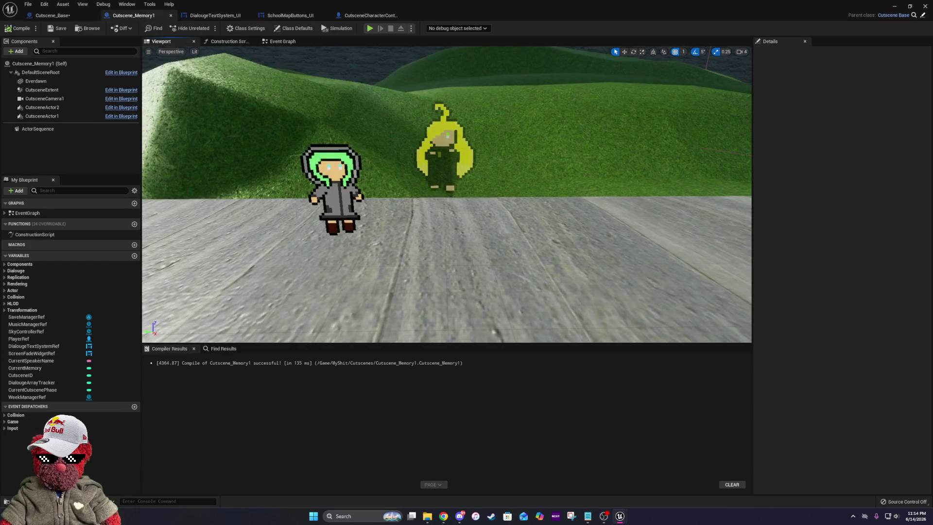
click(51, 130)
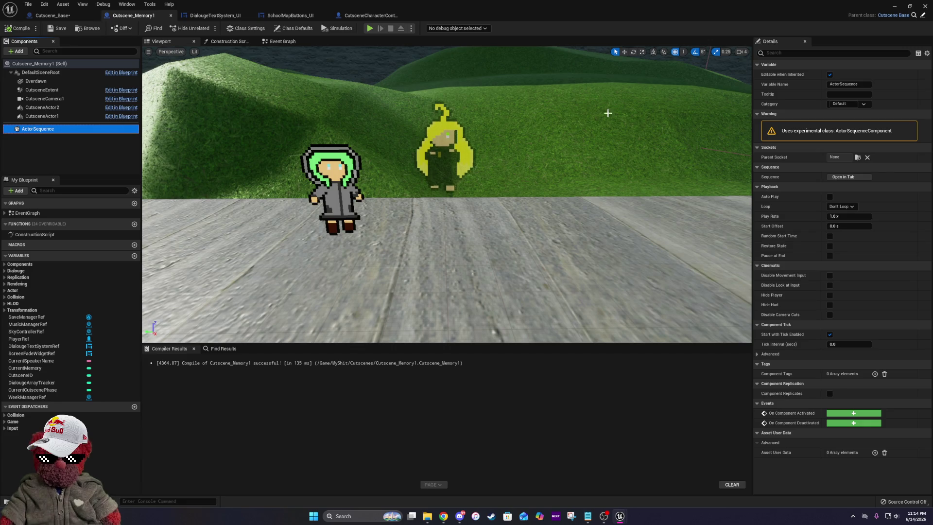
click(863, 84)
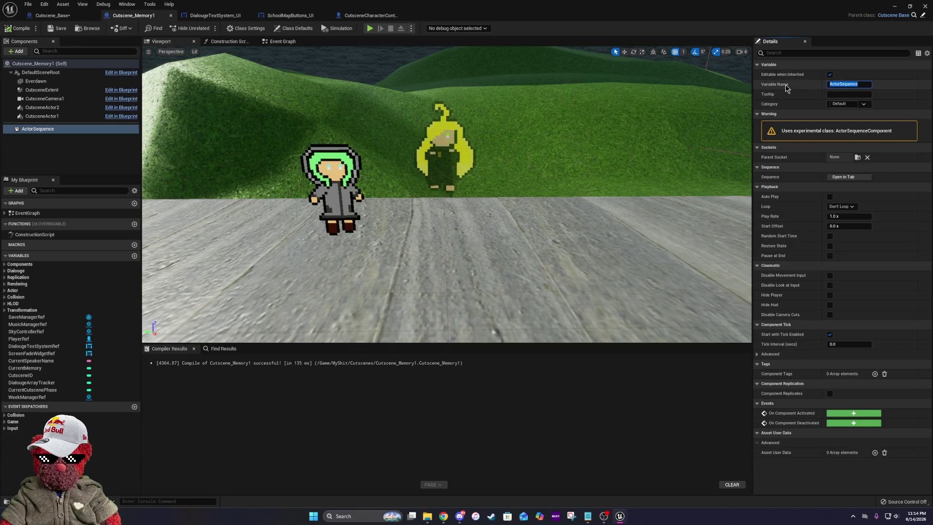
- Check the other Blueprint tabs and close the Cutscene_IntroPart2 and CutsceneCharacterController editors
click(230, 16)
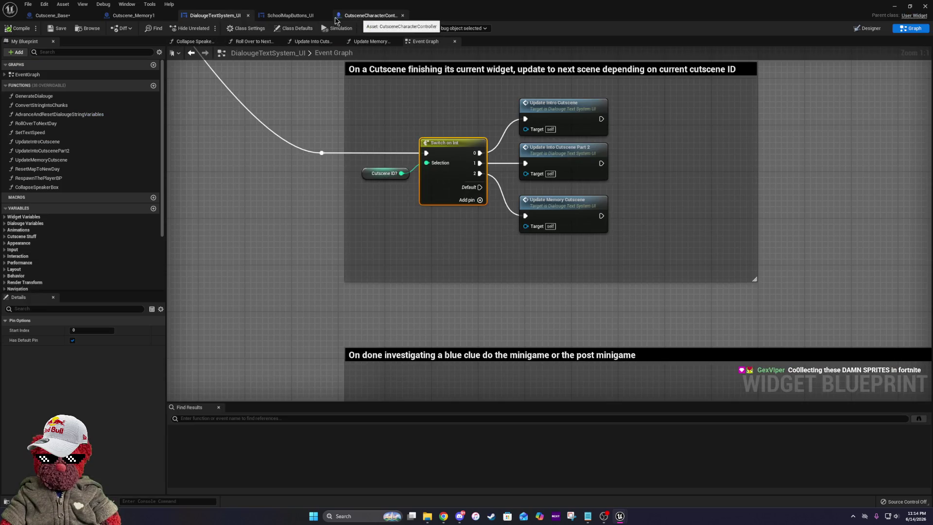
click(61, 16)
key(alt+Tab)
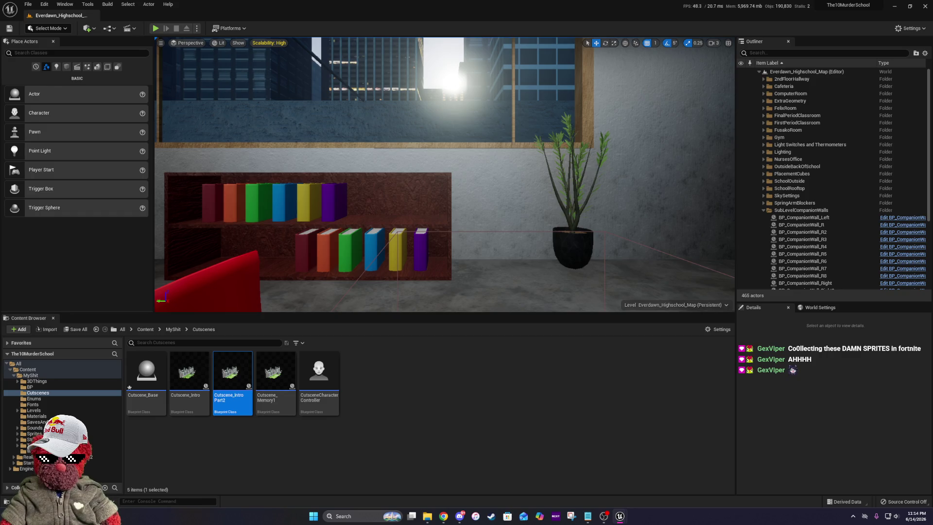
key(alt+Tab)
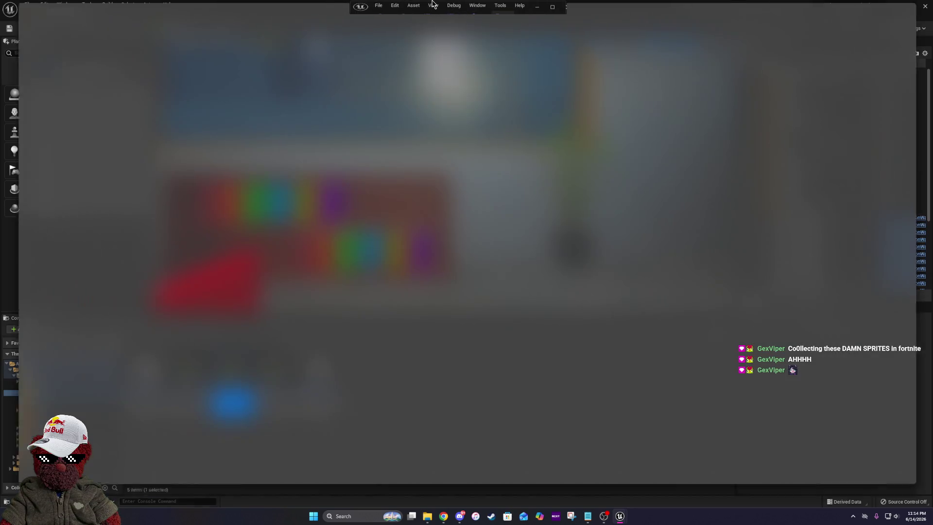
click(355, 18)
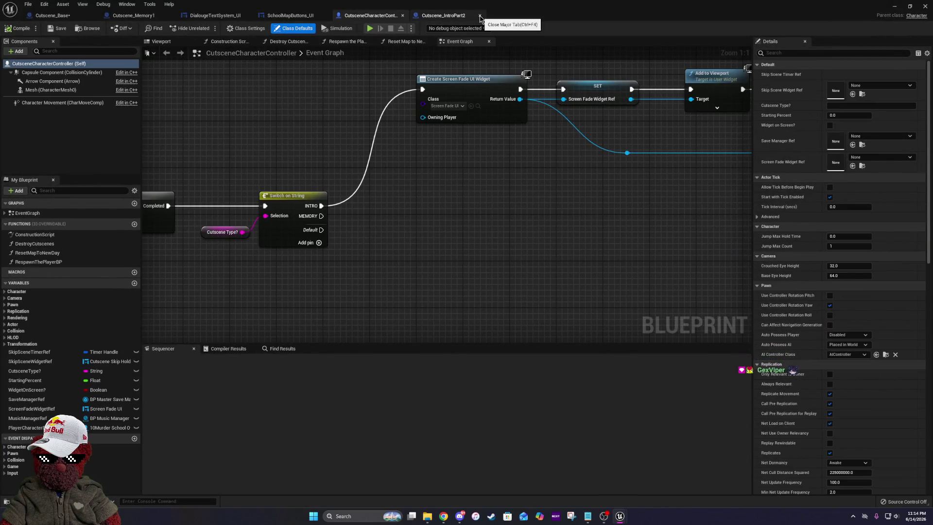
click(403, 15)
click(127, 15)
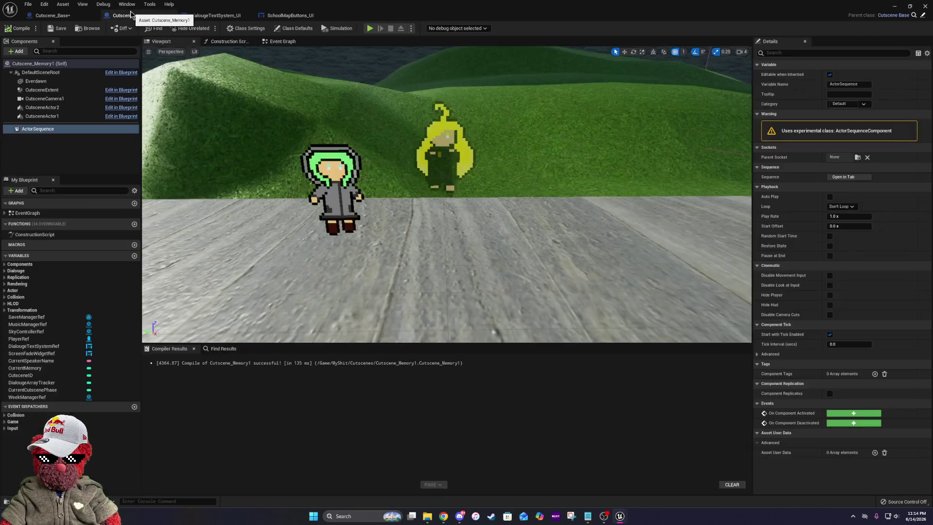
- Rename the ActorSequence component to CutsceneAnimation_0
right_click(53, 134)
click(85, 200)
text(CutsceneAnimation_0)
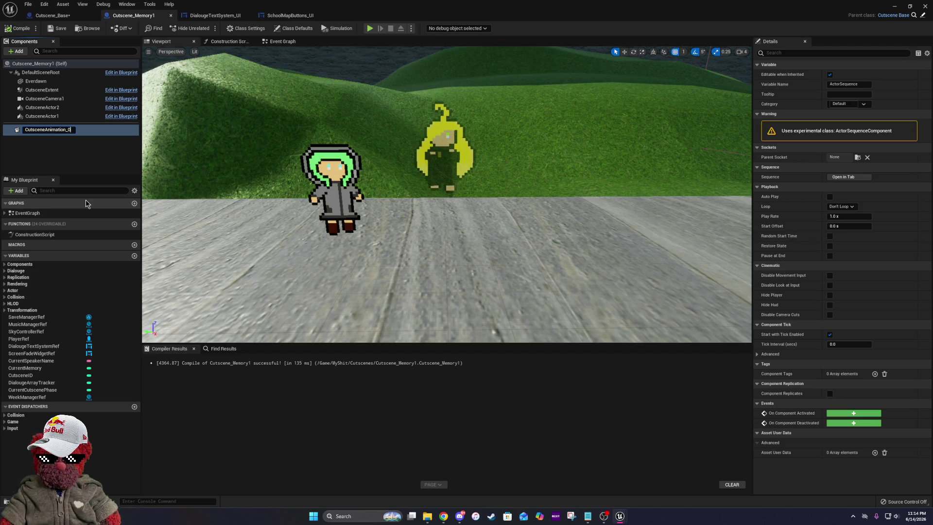
key(Return)
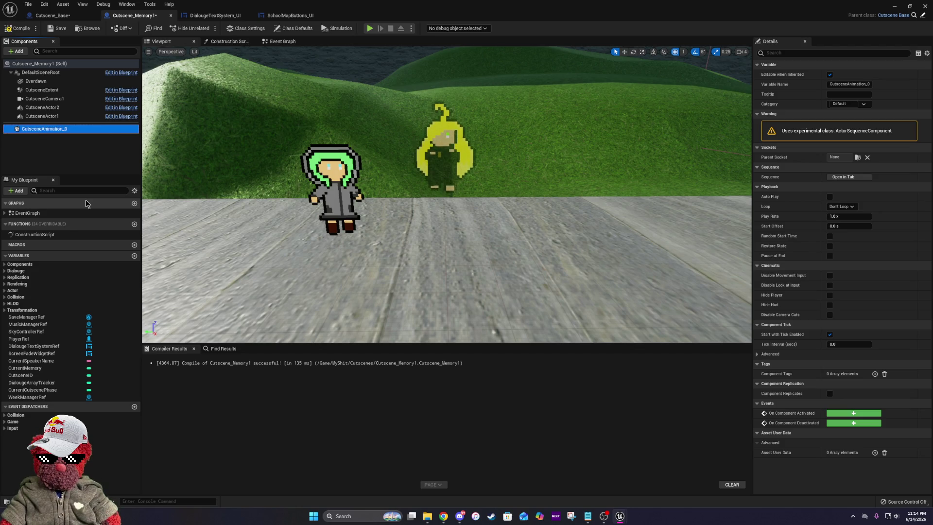
- Open CutsceneAnimation_0's sequence in the Sequencer
click(59, 148)
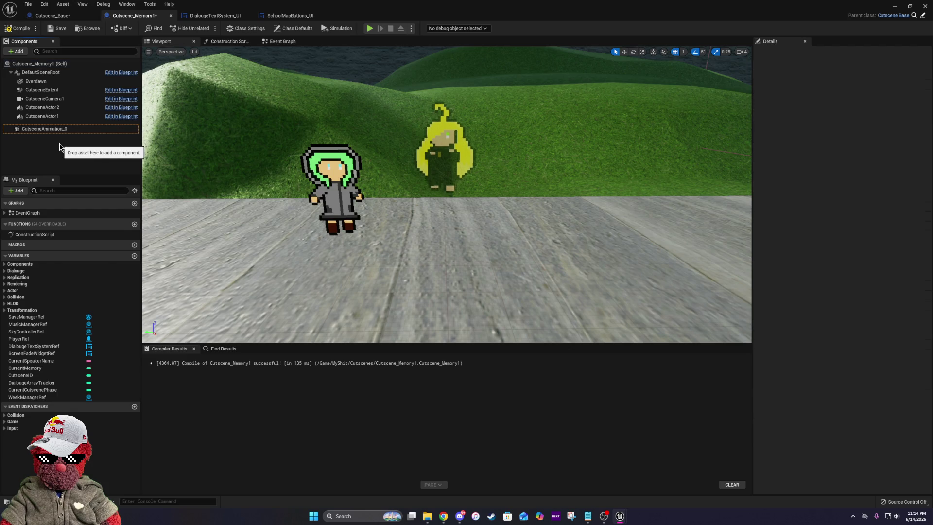
click(58, 130)
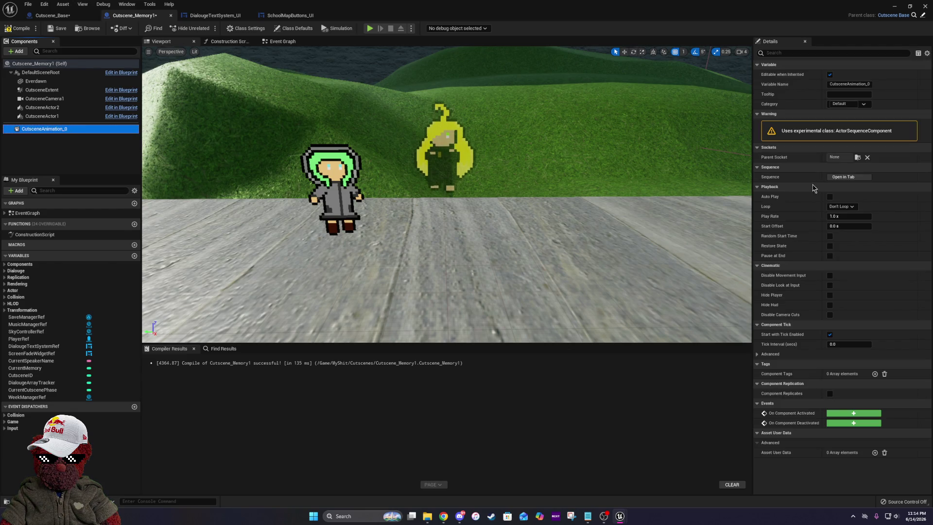
click(869, 178)
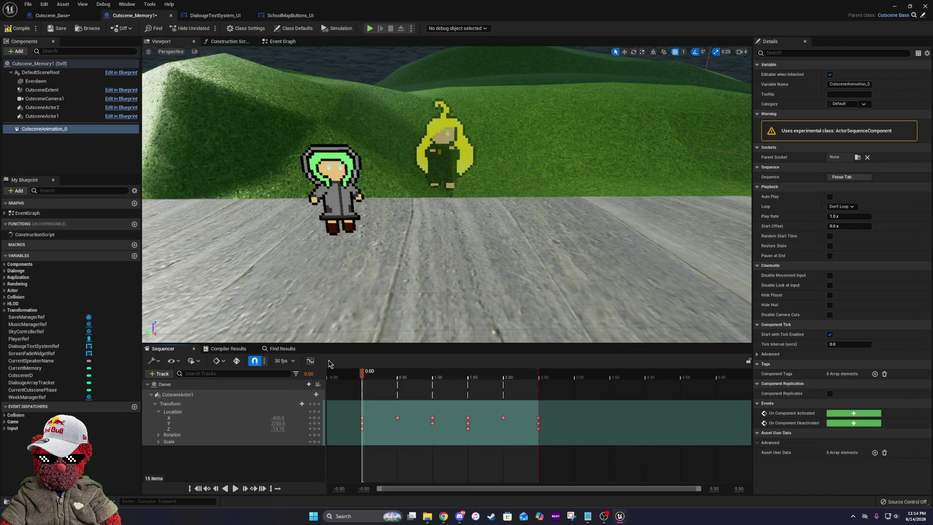
- Shift the later location keys +0.5s and paste the 1.00 location keys at 1.50
drag(365, 379, 433, 389)
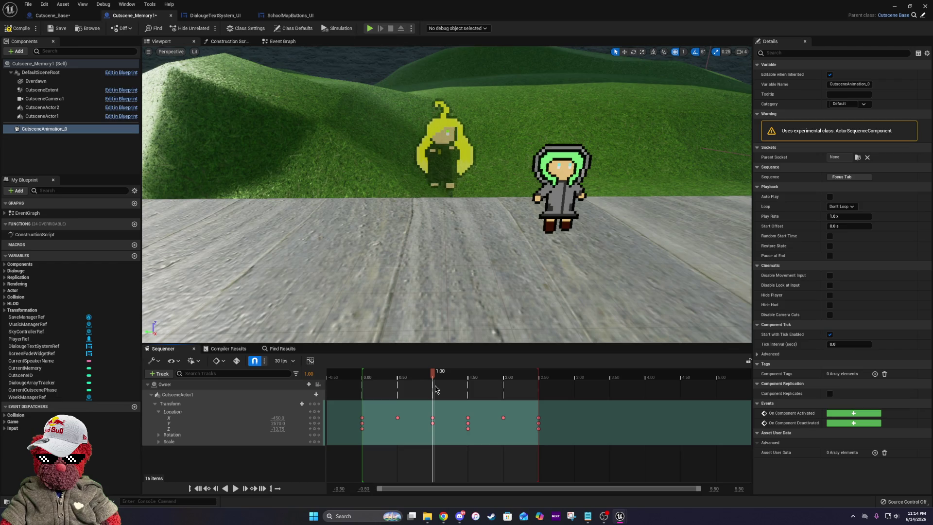
drag(452, 388, 613, 454)
drag(540, 418, 575, 418)
drag(441, 418, 421, 432)
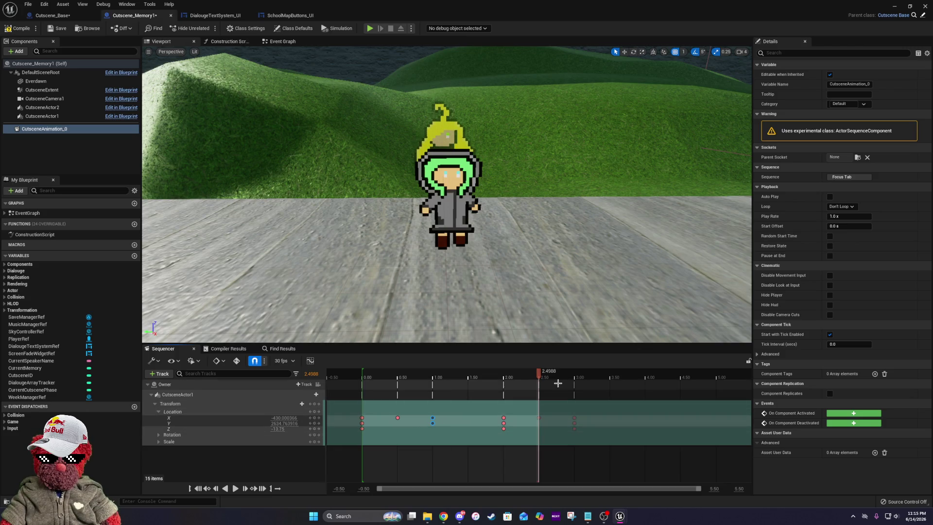
drag(540, 374, 480, 383)
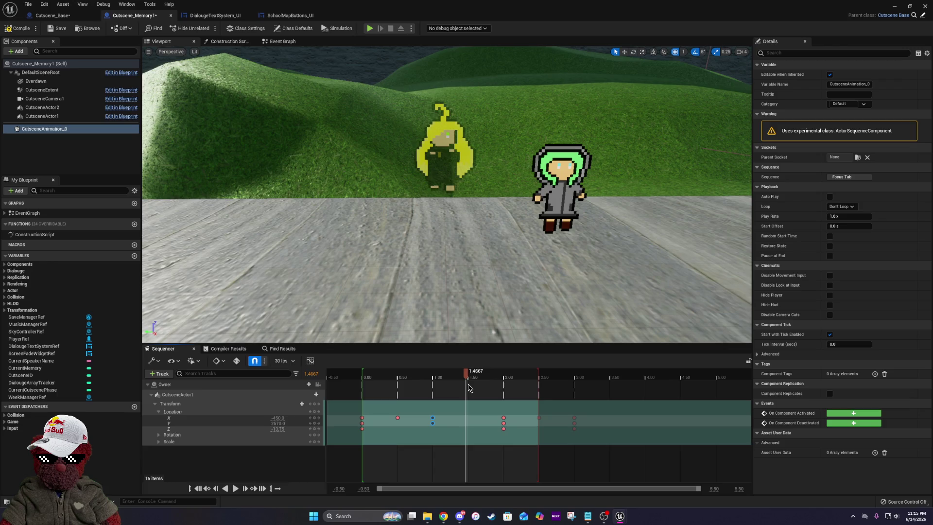
key(ctrl+v)
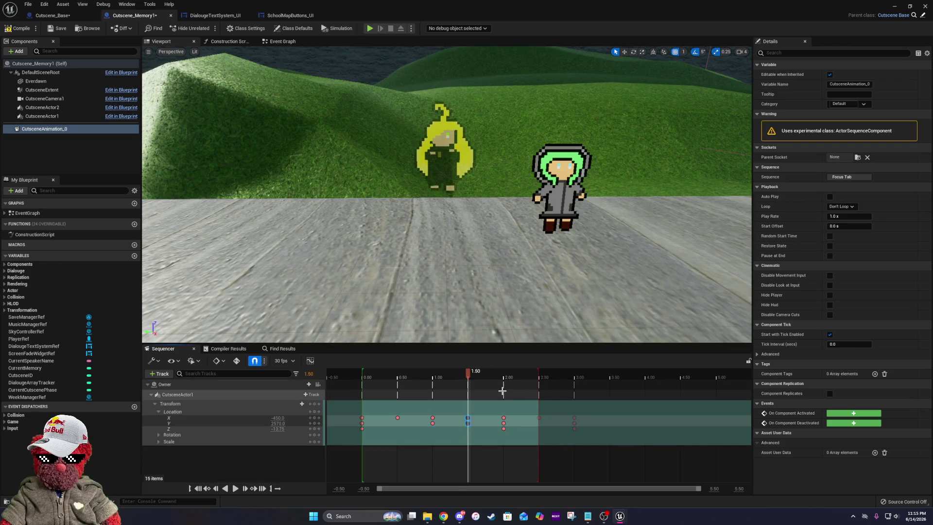
- Move the sequence end to 3.00 and play back the retimed walk
mouse_move(467, 378)
mouse_down()
mouse_move(362, 381)
mouse_move(576, 399)
mouse_up()
mouse_move(538, 376)
mouse_down()
mouse_move(571, 378)
mouse_move(363, 389)
mouse_up()
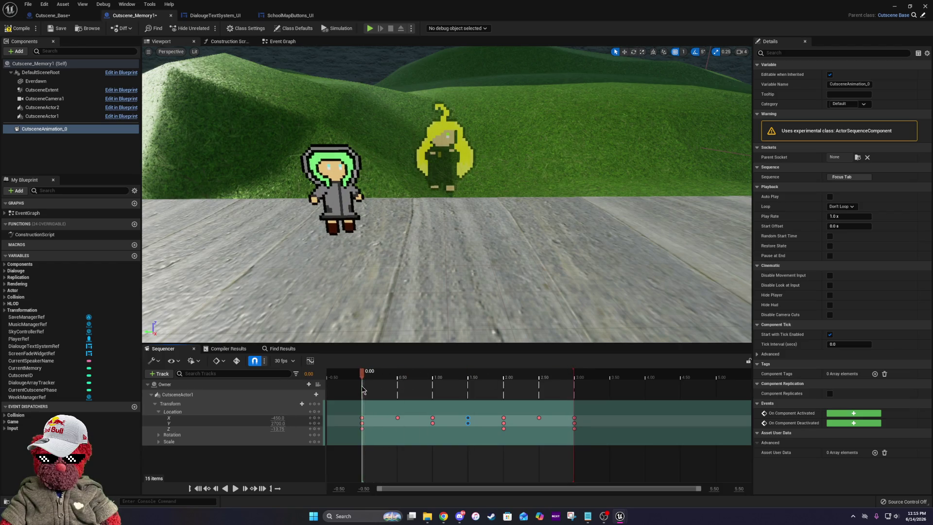
click(236, 488)
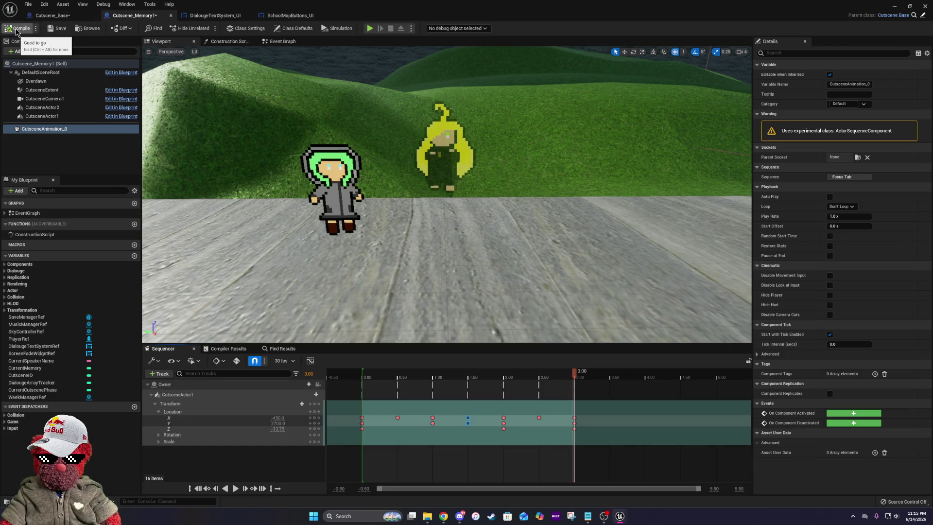
- Check the Event Graph's Delay nodes, scrub the 3-second animation, and save Cutscene_Memory1
click(282, 41)
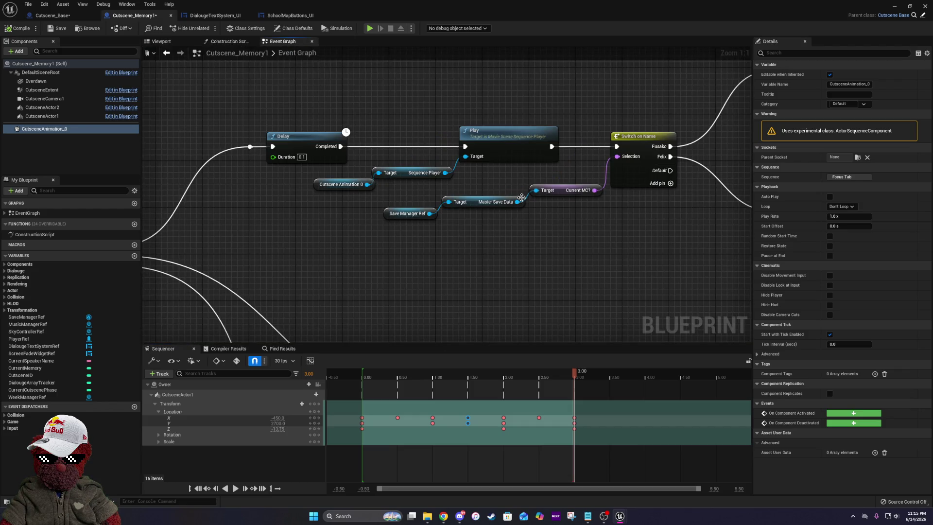
drag(512, 199, 410, 251)
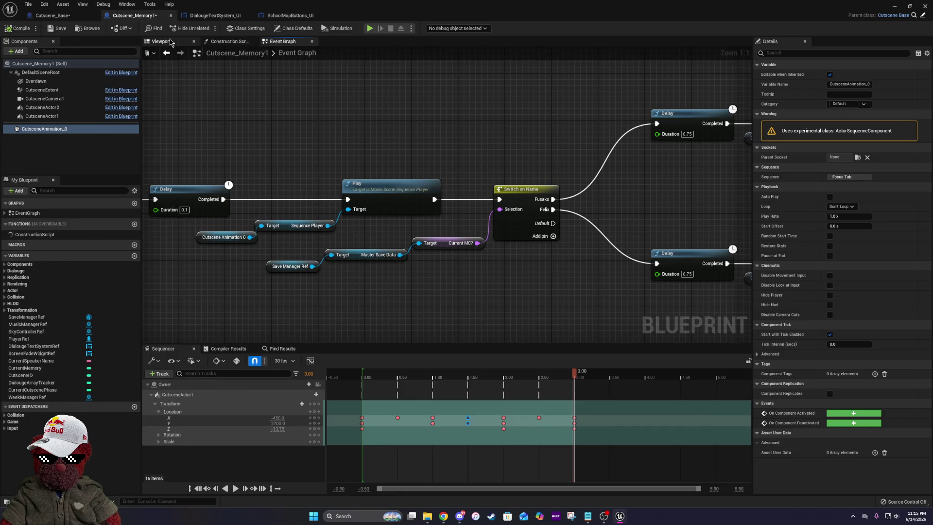
click(170, 43)
mouse_move(577, 379)
mouse_down()
mouse_move(355, 389)
mouse_move(434, 401)
mouse_up()
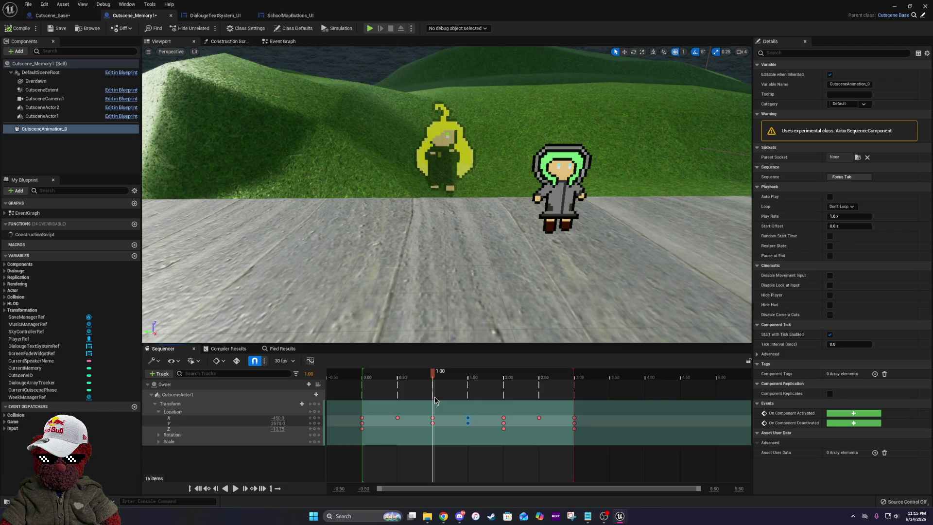
drag(441, 398, 531, 399)
click(53, 30)
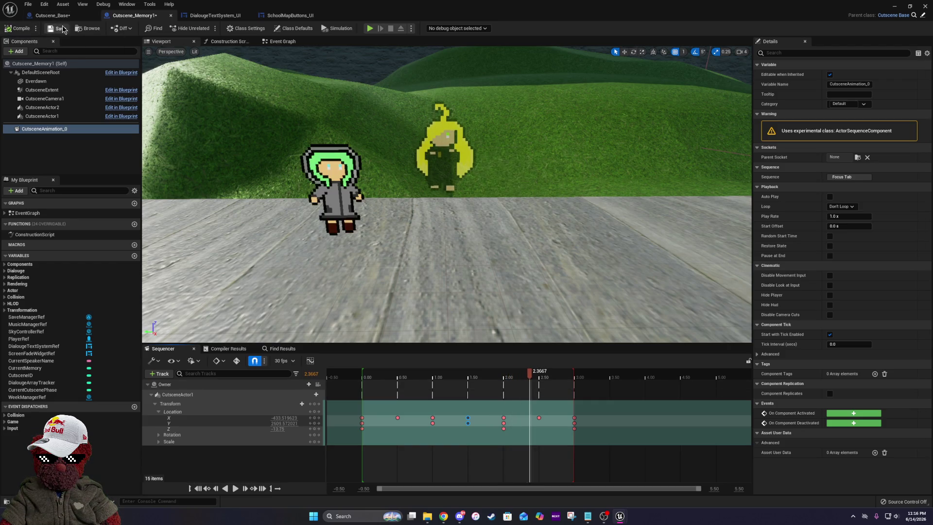
- Minimize the Blueprint editor and play-test a new game with the tutorial skipped
click(893, 8)
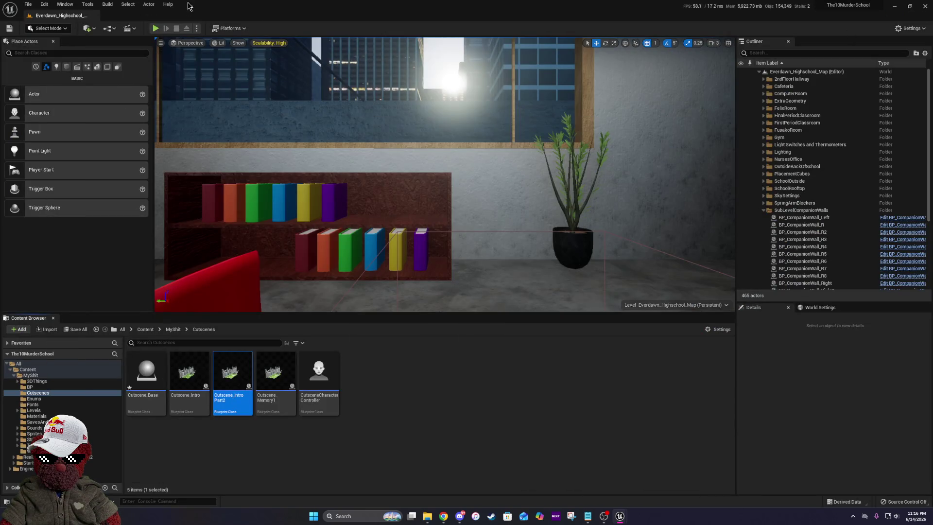
click(155, 29)
click(418, 202)
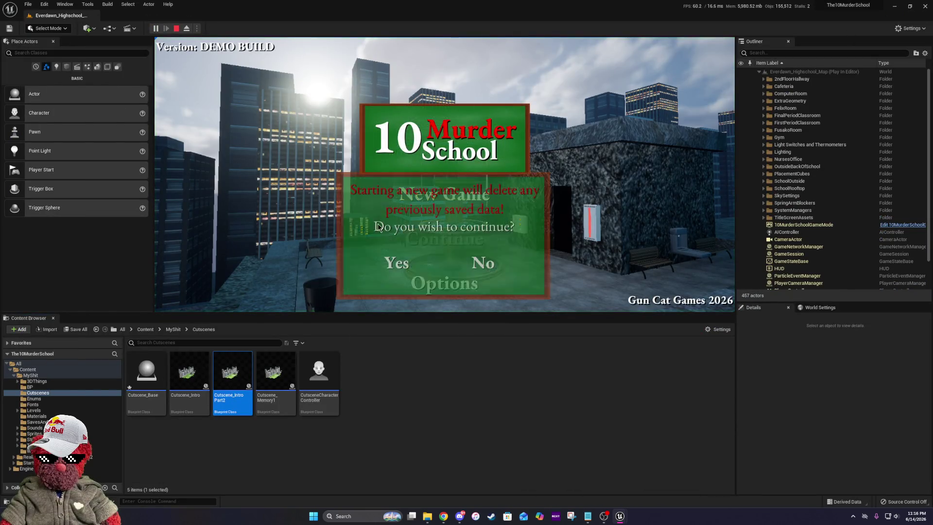
click(402, 258)
click(407, 271)
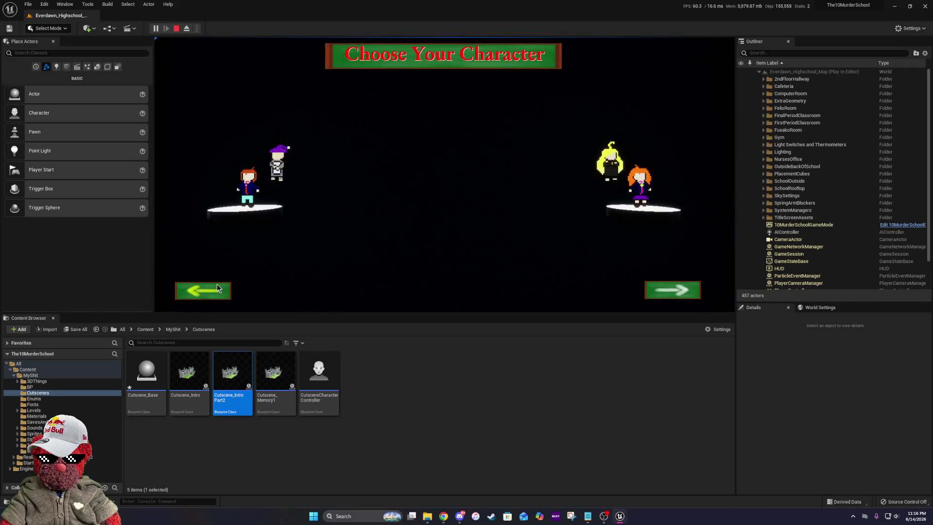
- Play as Feilx and Destiny and skip the rainy opening cutscene
click(209, 291)
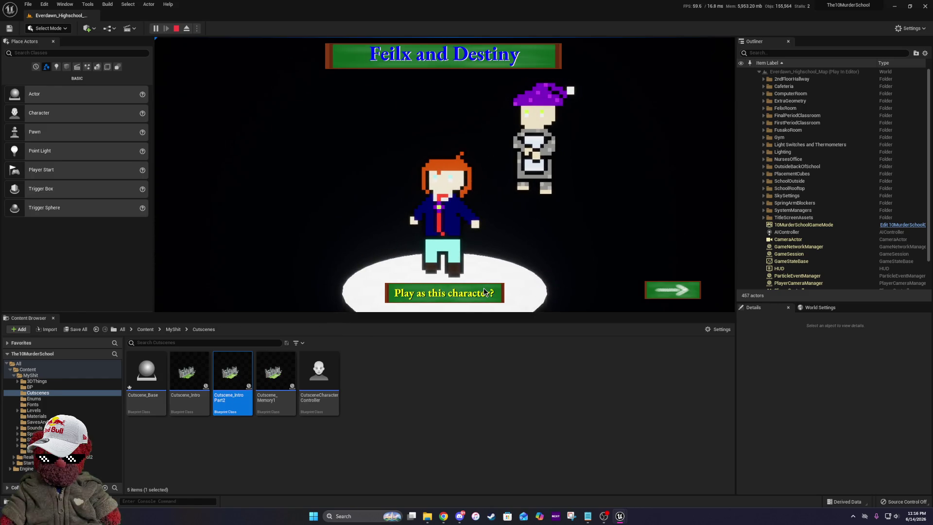
click(485, 291)
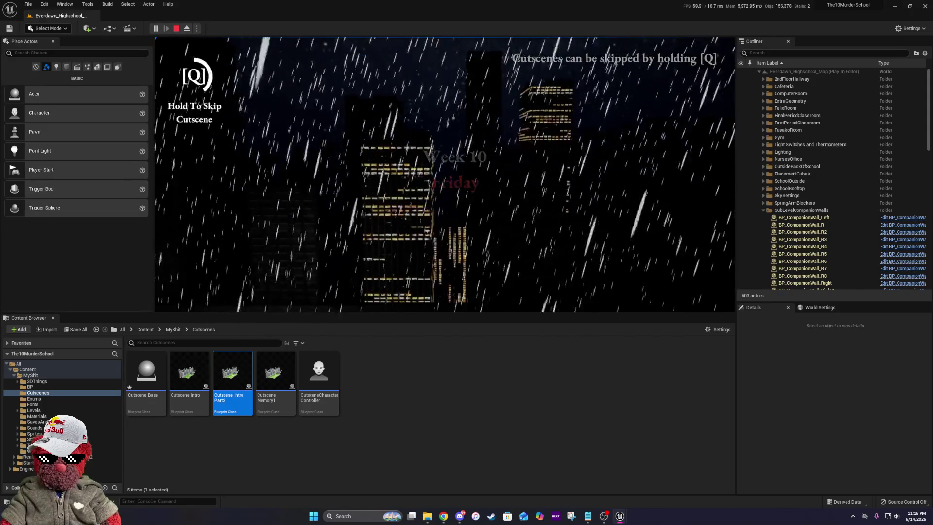
key(q)
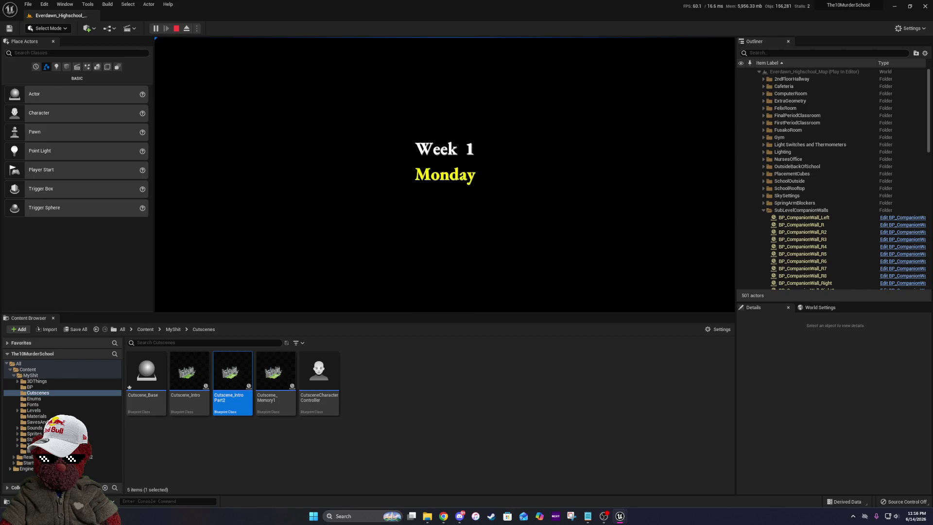
- Advance Destiny's dialogue, choose the blessing target, then pause and resume the game
key(e)
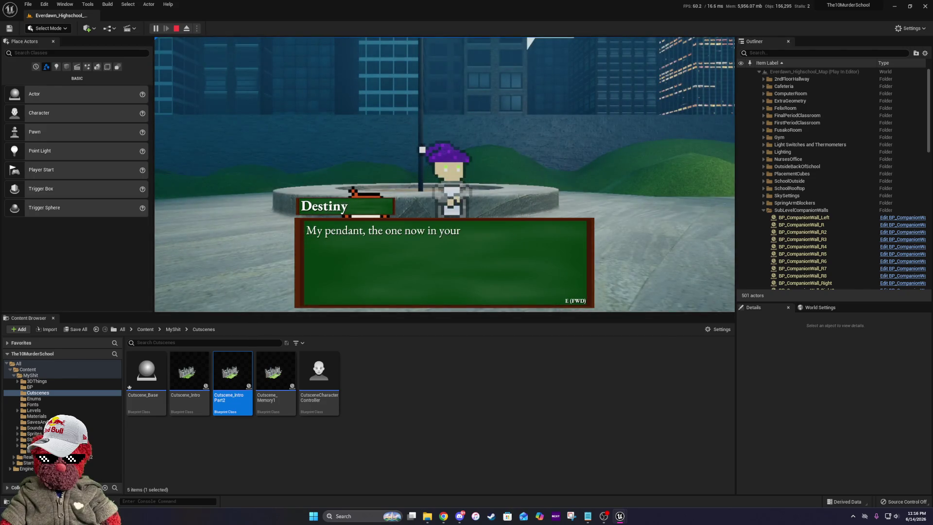
key(e)
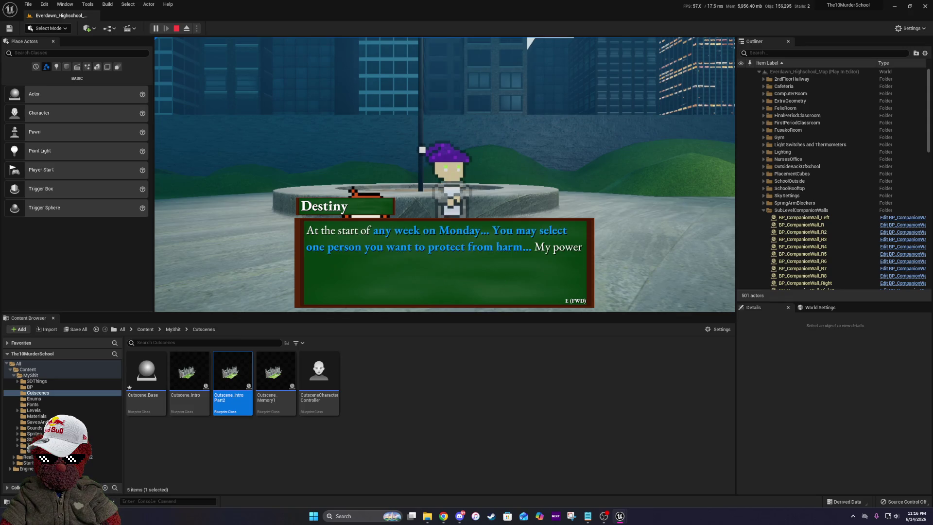
key(e)
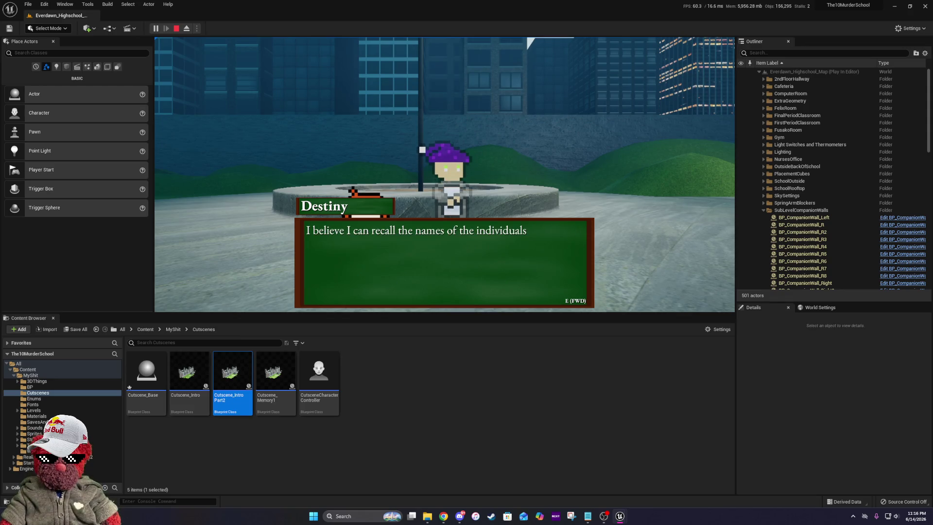
key(e)
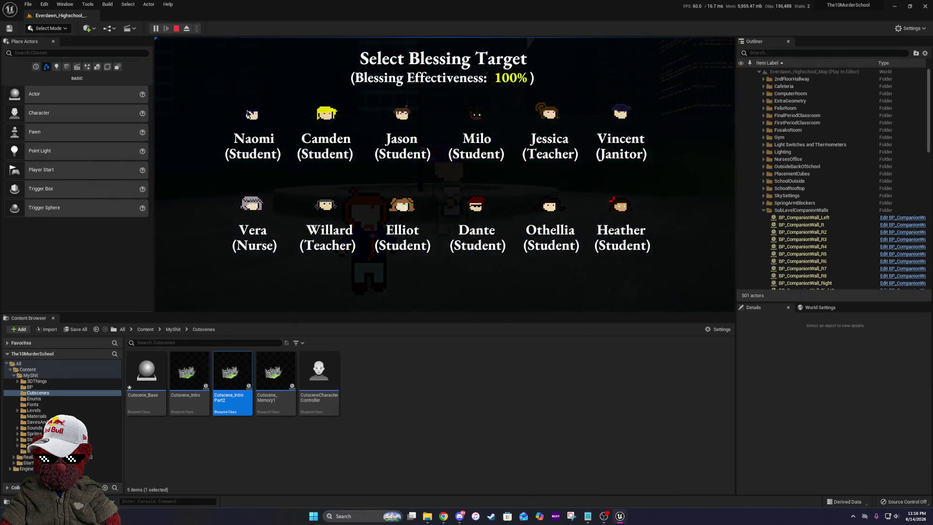
click(476, 191)
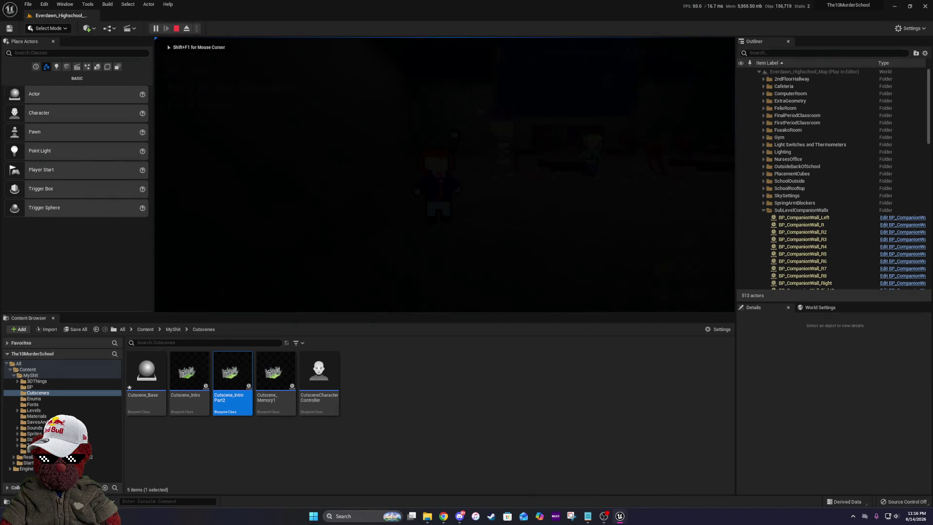
key(Escape)
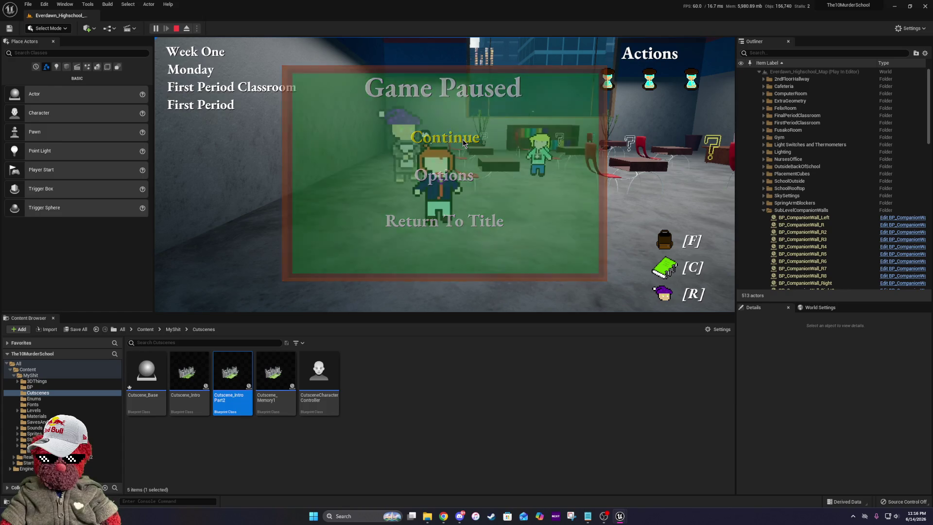
click(464, 143)
- Move through Outside Back of School, 2nd Floor Hallway and Final Period Classroom to end Monday
key(e)
click(607, 274)
click(561, 253)
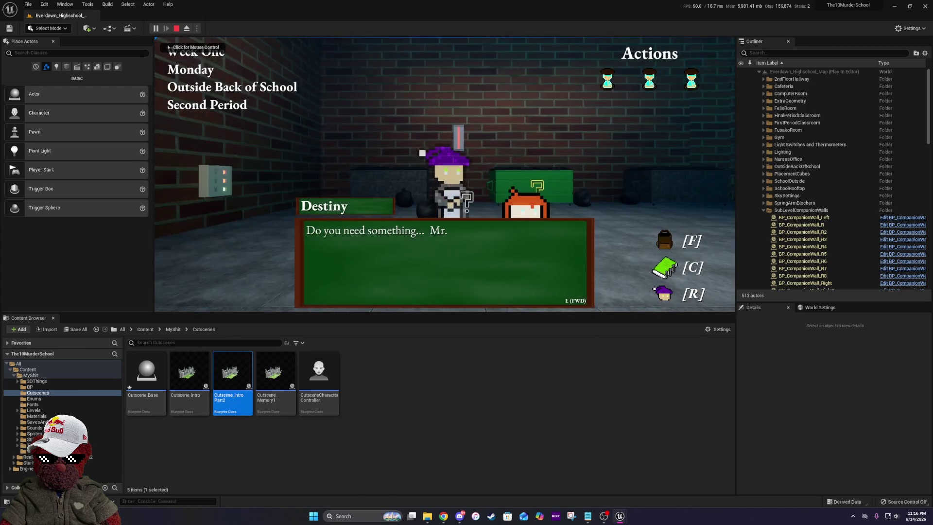
click(580, 274)
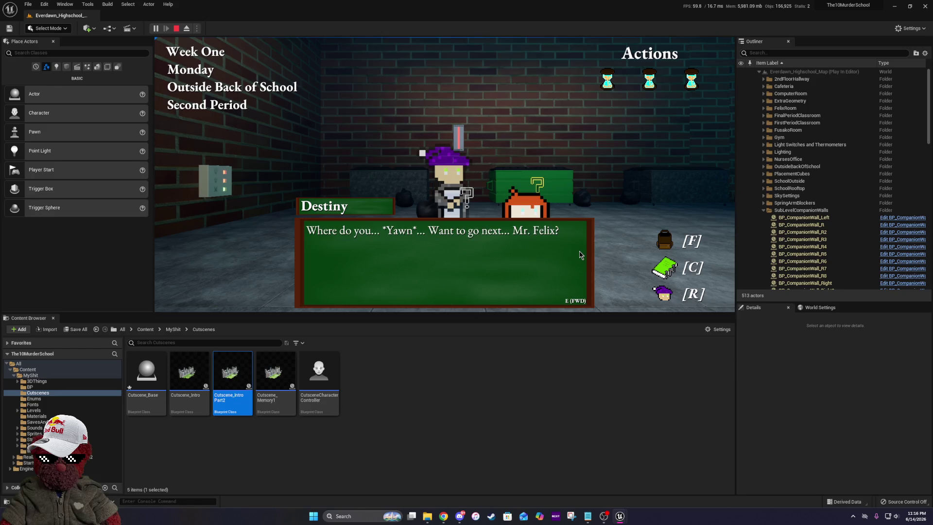
click(580, 255)
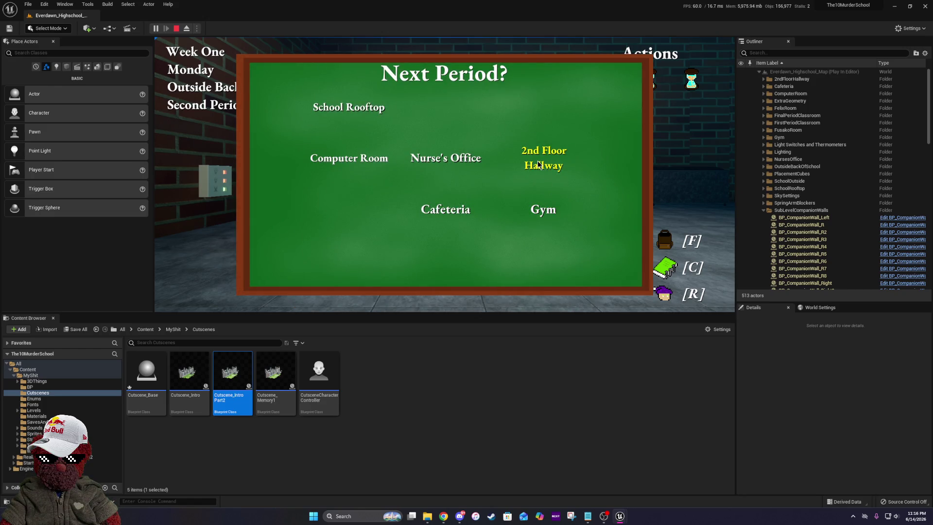
click(538, 165)
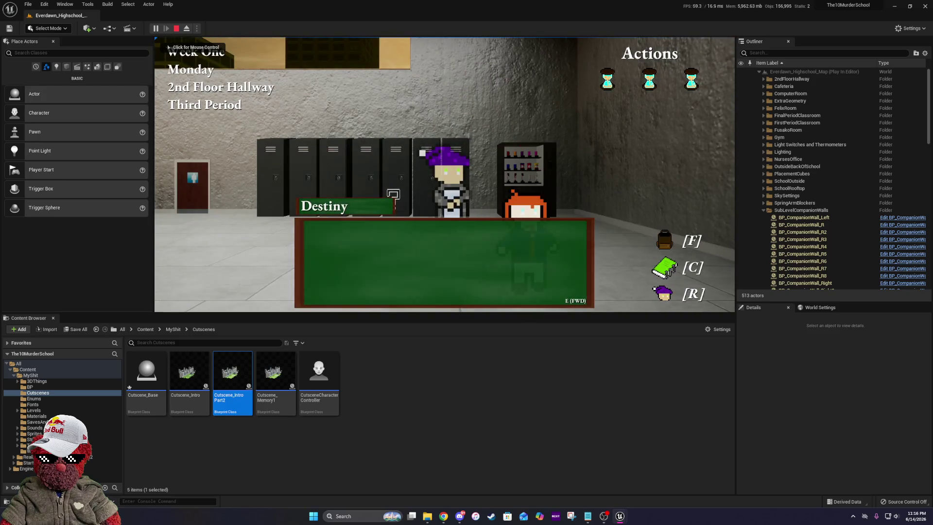
click(578, 254)
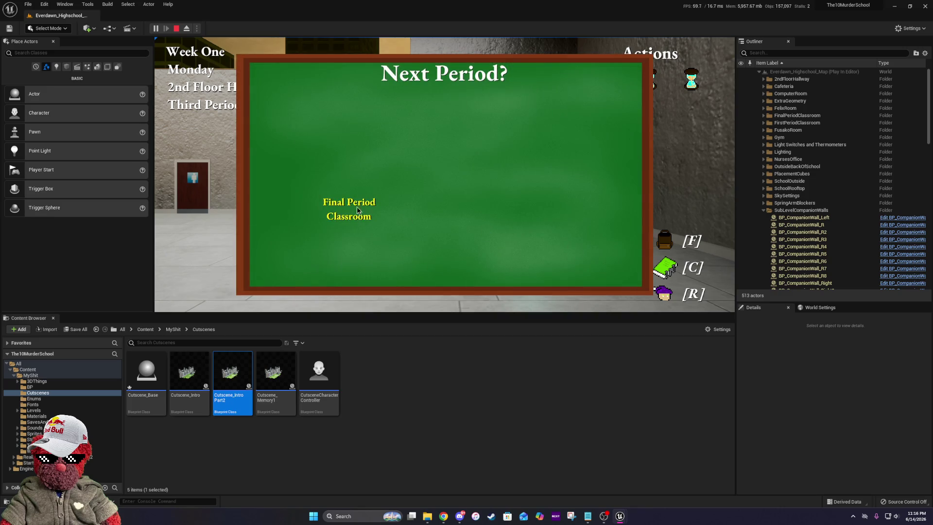
click(360, 208)
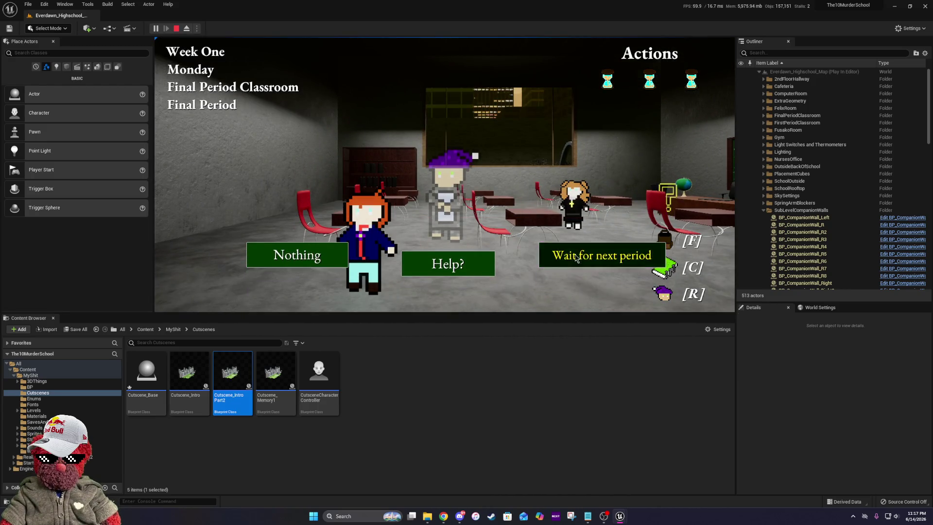
click(484, 240)
click(484, 240)
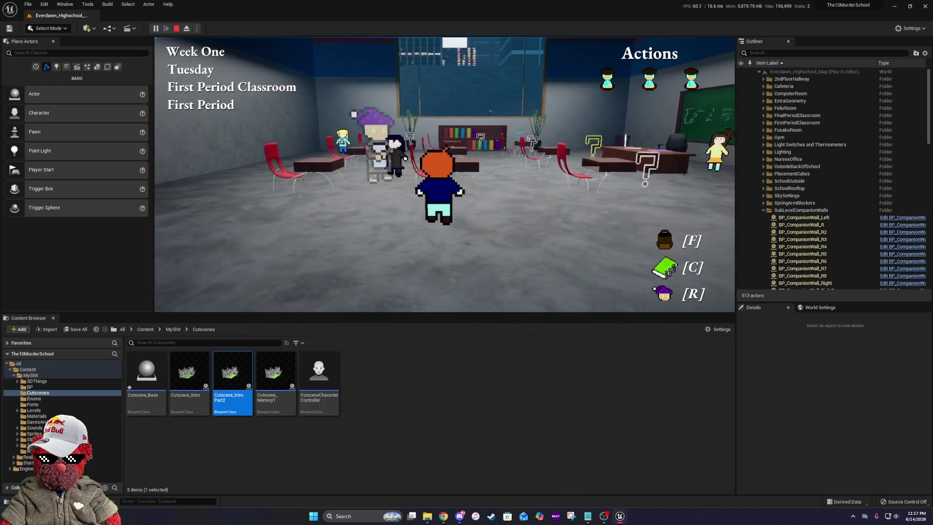
- Walk the player forward through the classroom to the bookshelf
key(w)
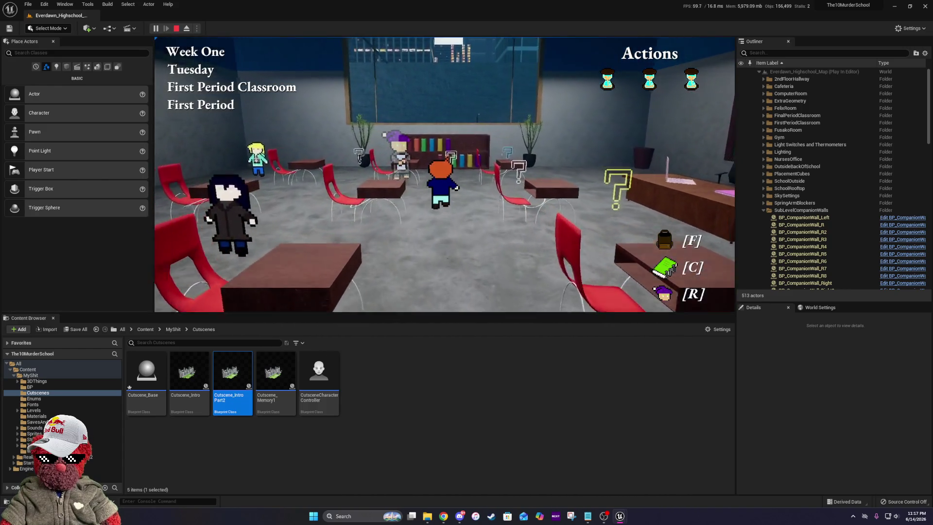
key(w)
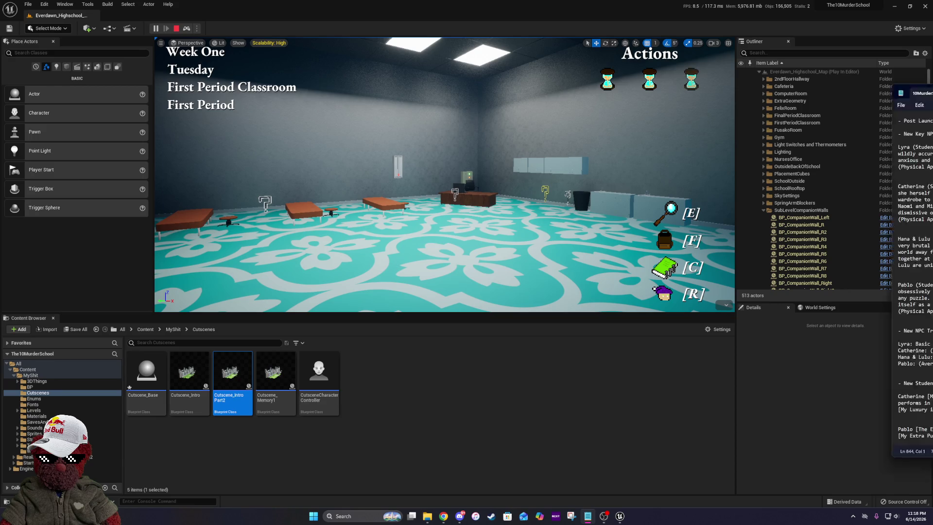
key(alt+Tab)
scroll(422, 220, up, 20)
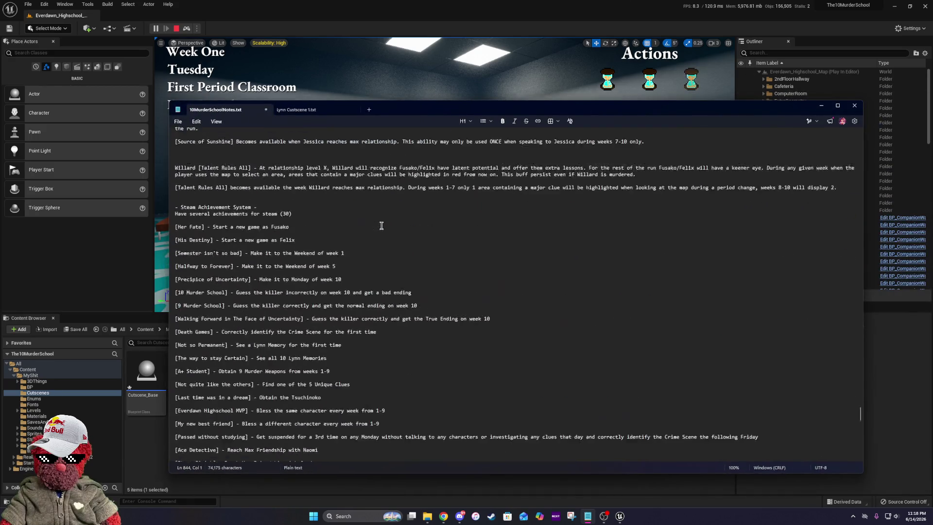
scroll(307, 233, up, 20)
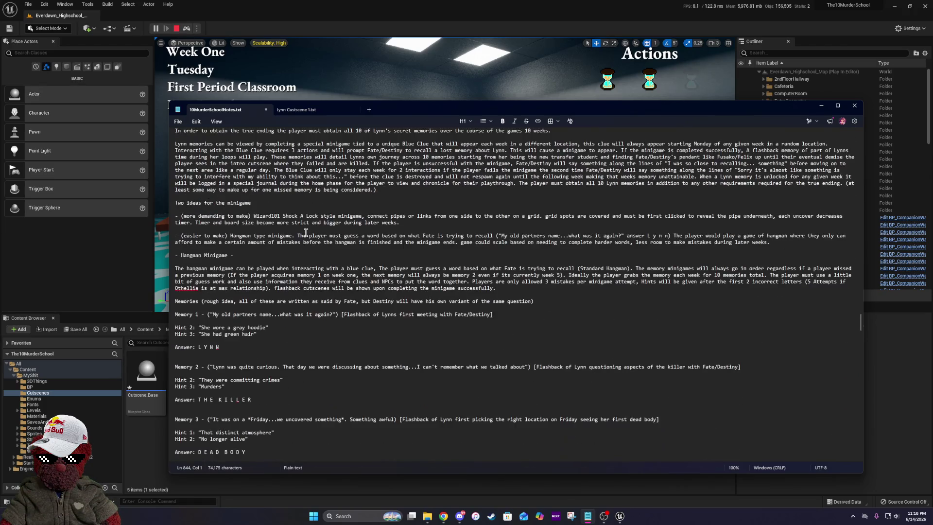
scroll(307, 233, down, 15)
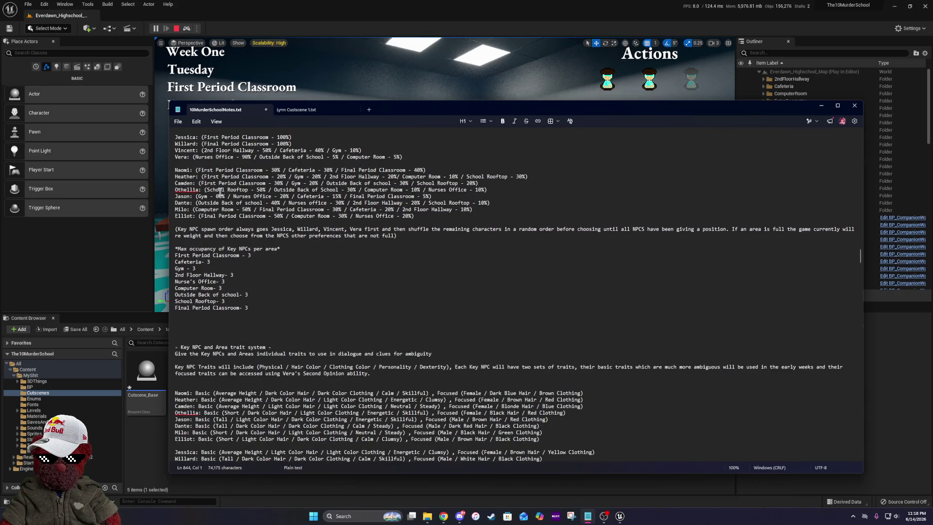
scroll(200, 236, up, 2)
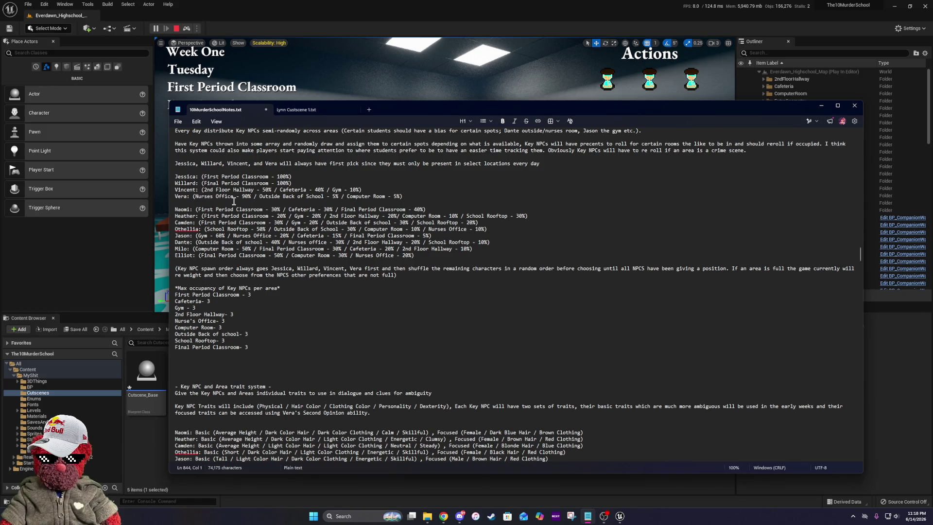
drag(195, 196, 403, 199)
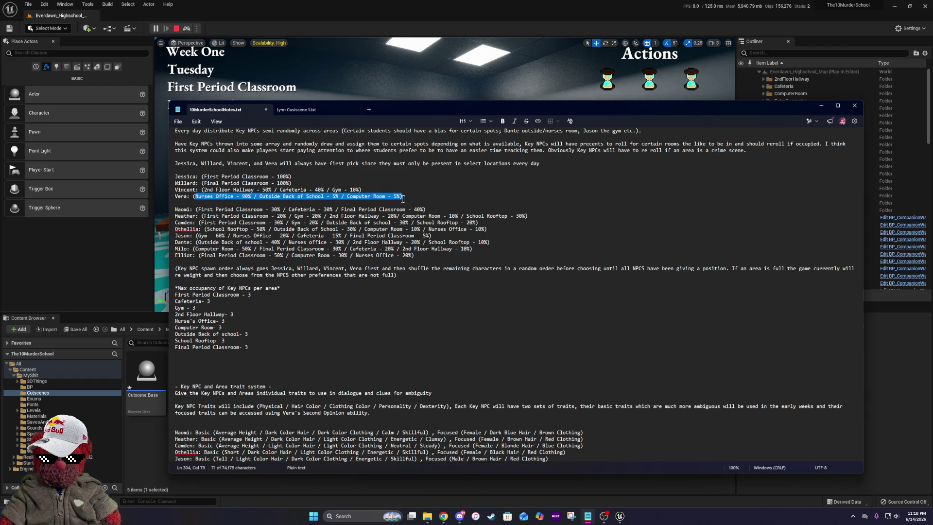
drag(403, 199, 405, 195)
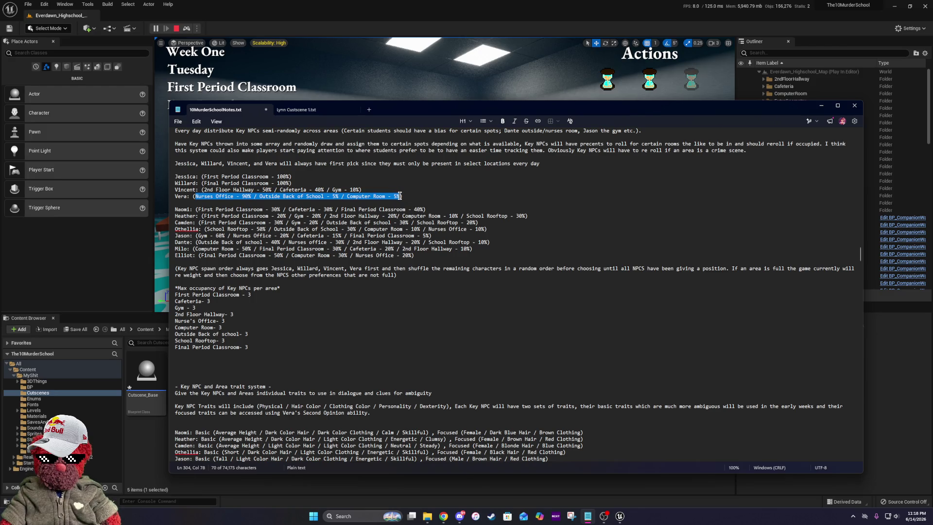
key(shift+Left)
key(shift+Left)
key(shift+Left)
drag(405, 197, 398, 197)
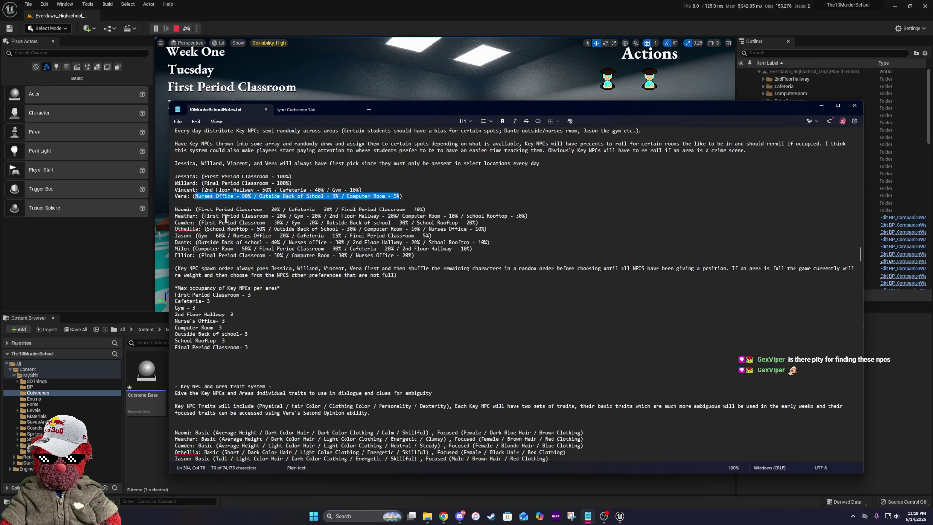
click(369, 184)
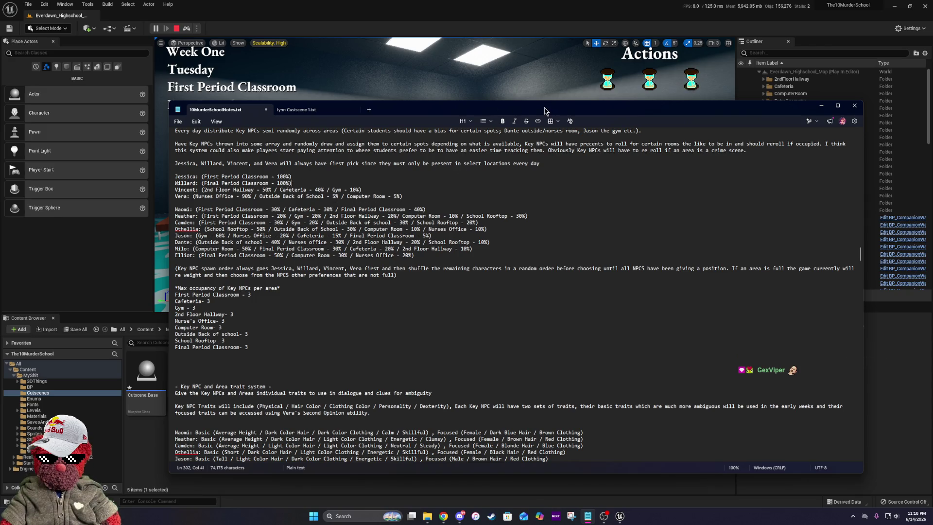
key(alt+Tab)
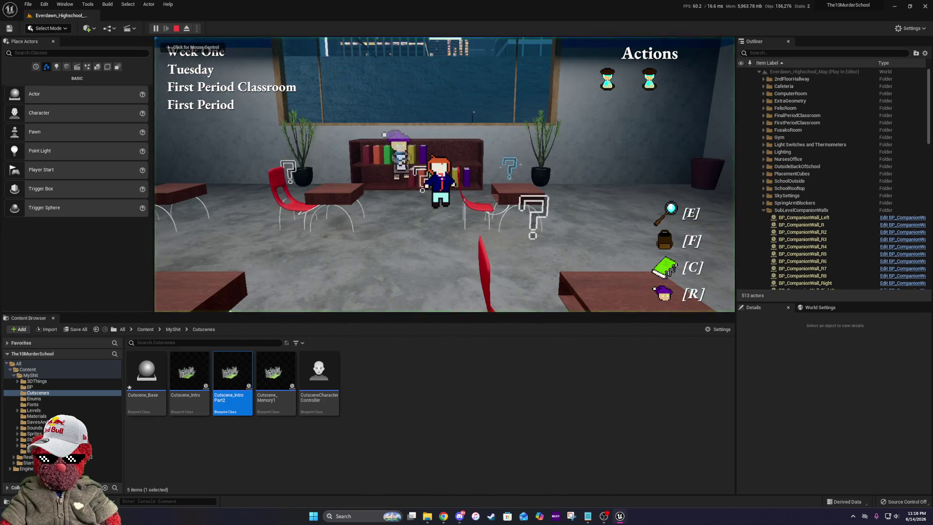
- Trigger the memory clue, spell LYNN on the hangman board, then stop the play-test after Lynn's flashback
key(e)
key(e)
key(e)
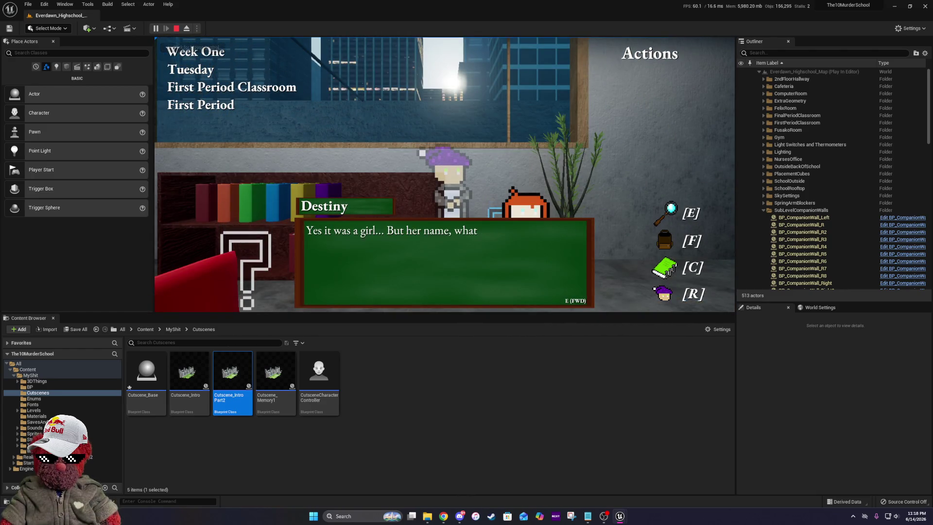
key(e)
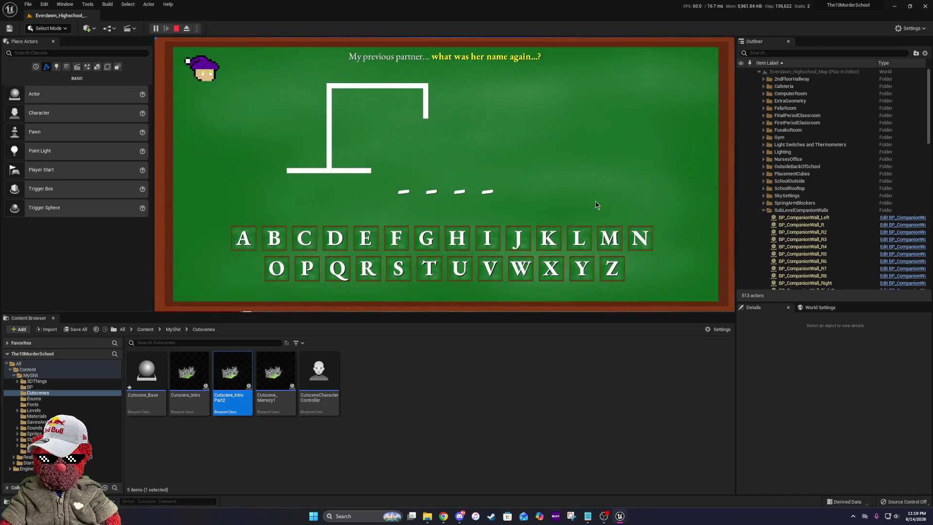
click(576, 237)
click(567, 269)
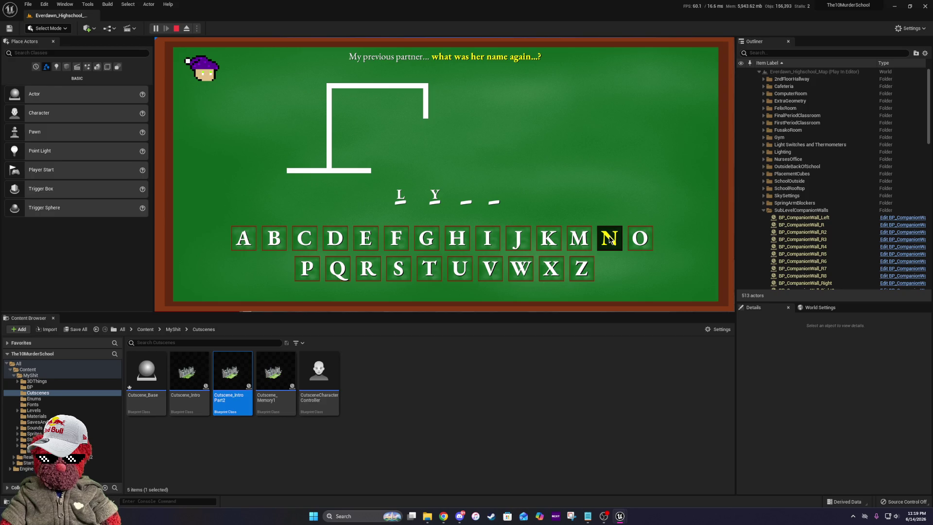
click(610, 239)
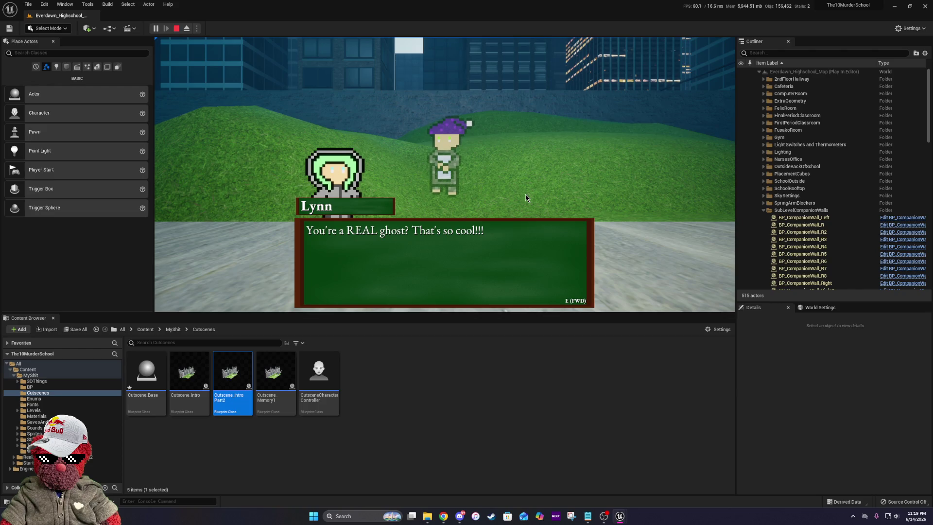
key(Escape)
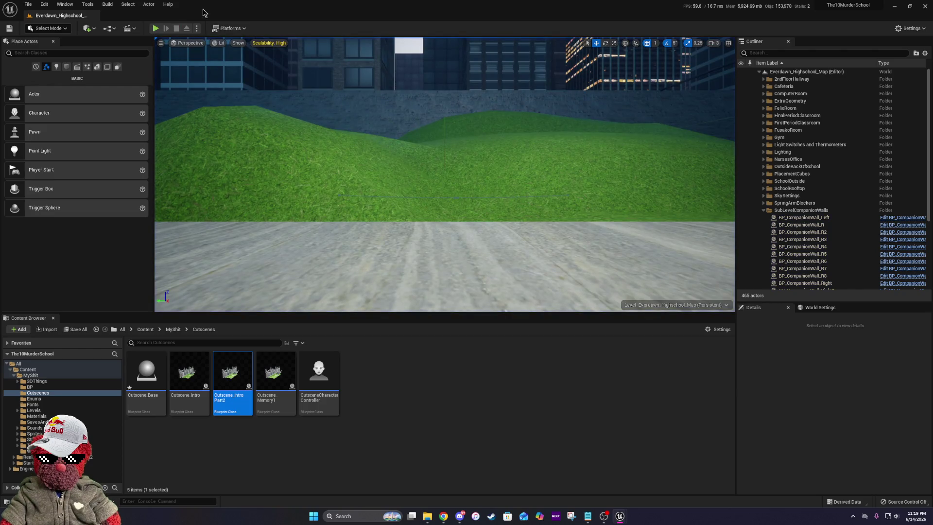
- Start a new play-test and walk the player toward the teacher, then left toward the wall
click(155, 28)
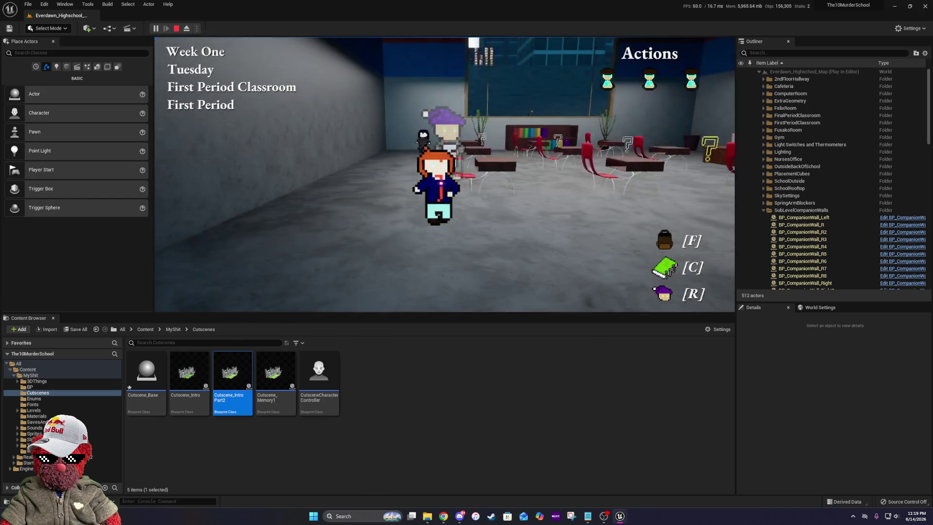
key(w)
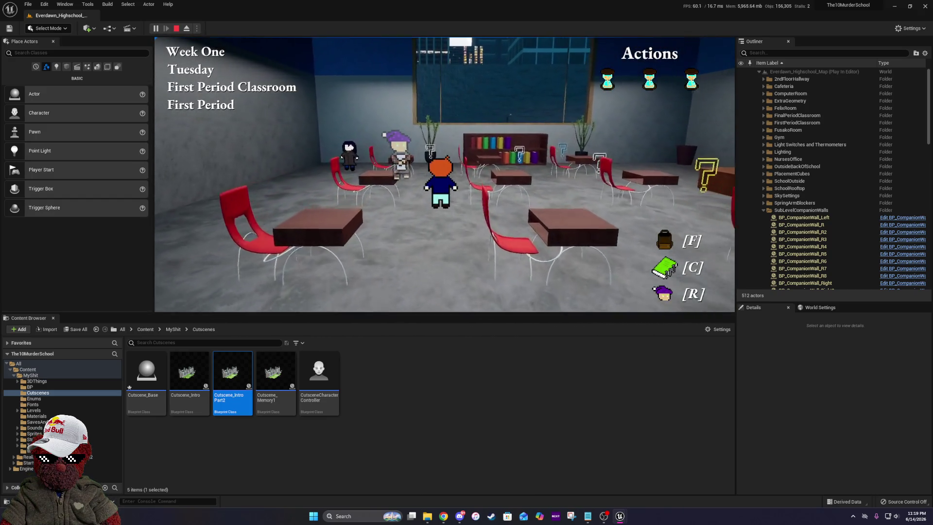
key(a)
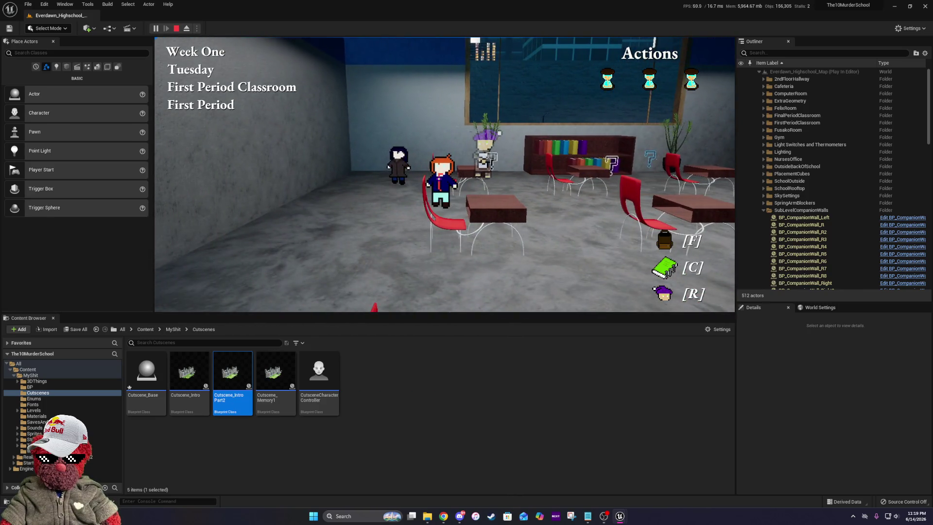
key(a)
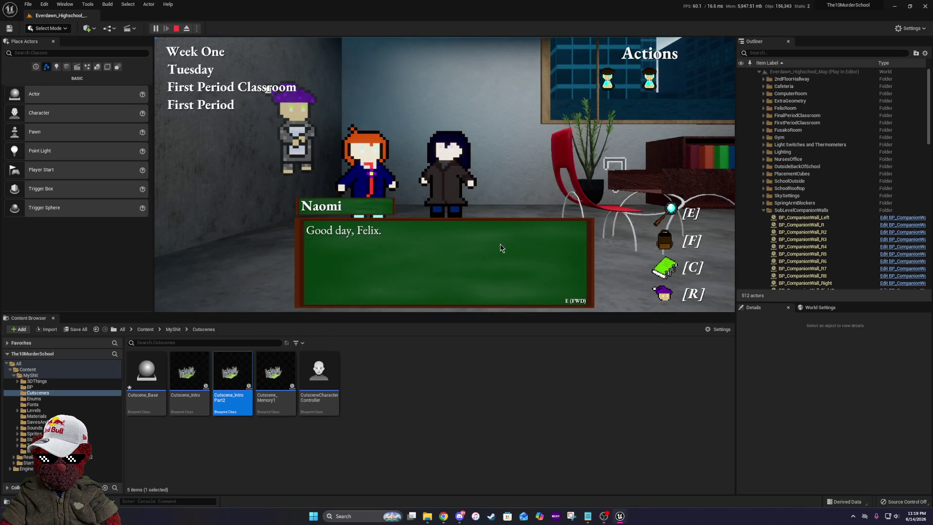
- Advance through Naomi's dialogue, open the journal with C and go to Profiles
key(e)
key(e)
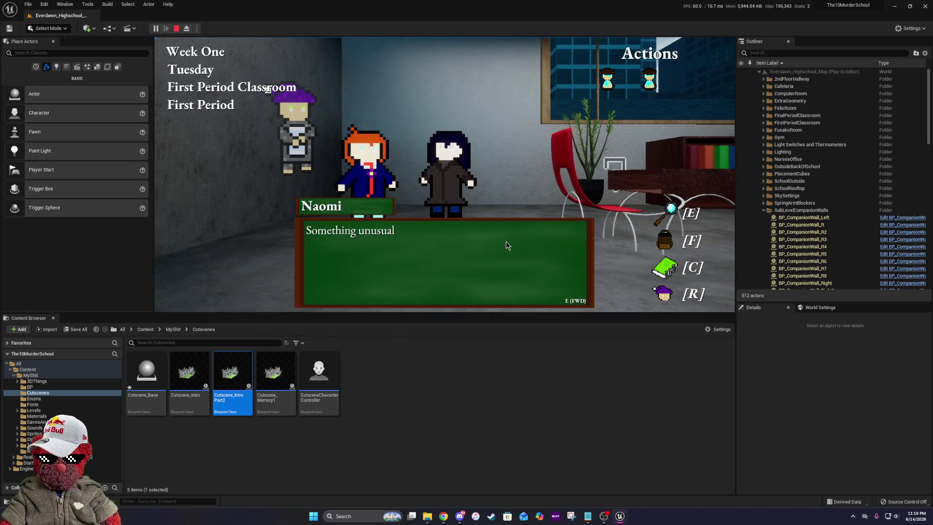
key(e)
key(e)
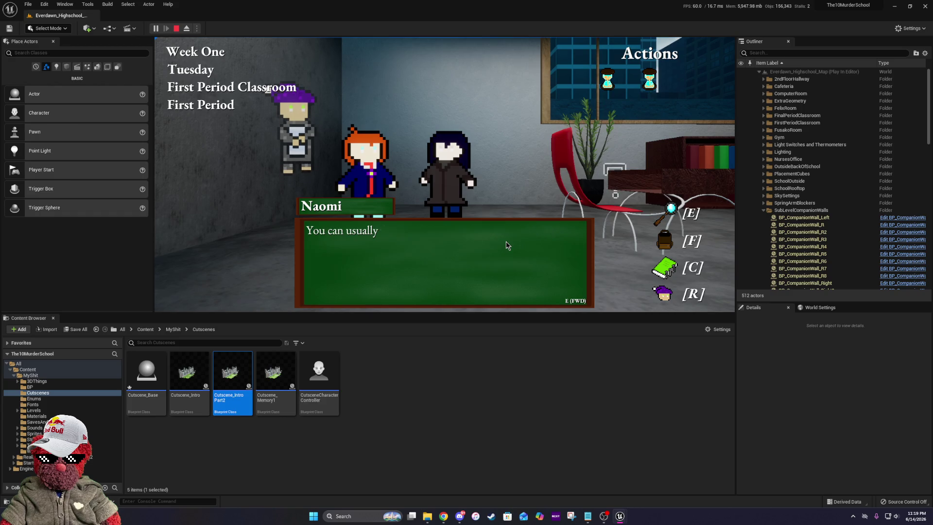
key(e)
key(e)
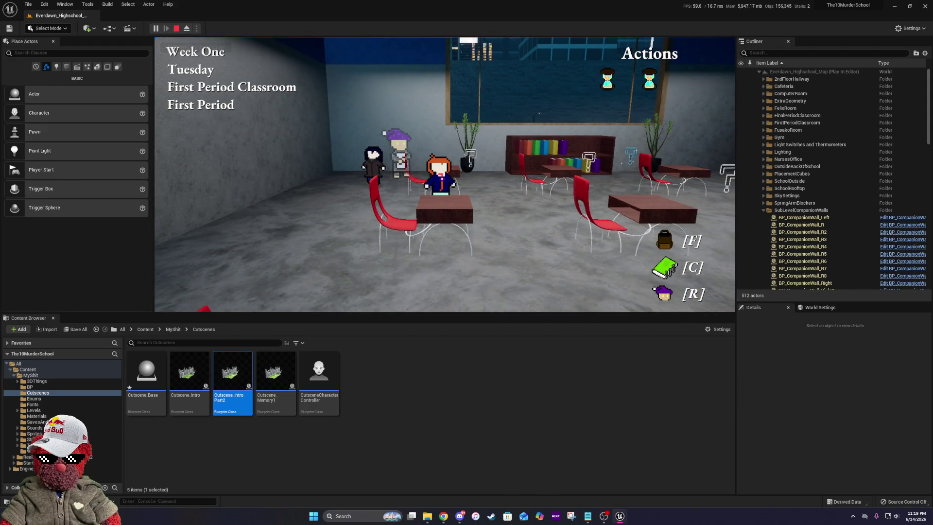
key(c)
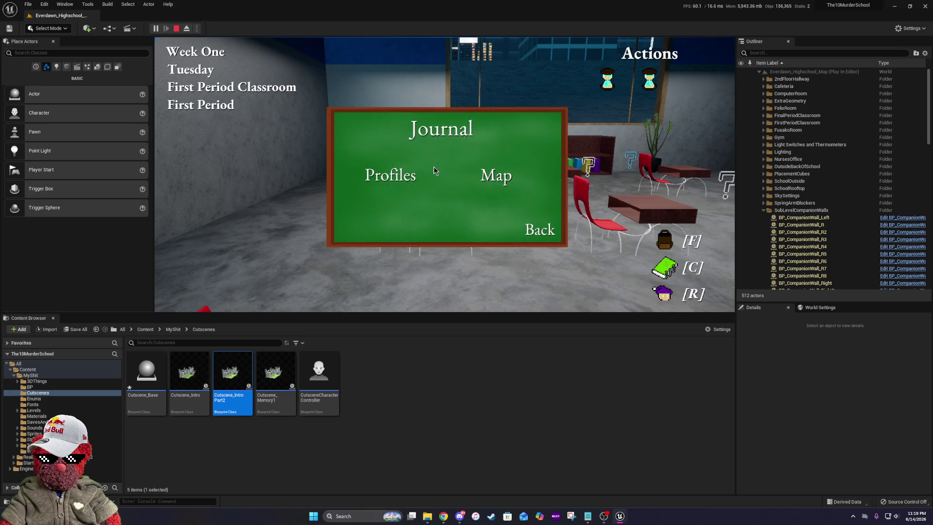
click(389, 173)
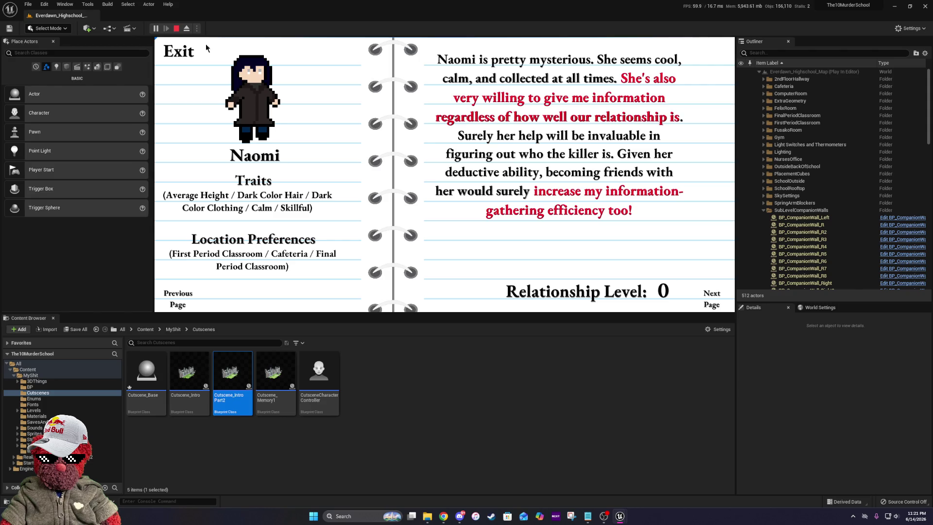
- Turn to the next profile page, exit back through the journal, and stop the play-test
click(715, 293)
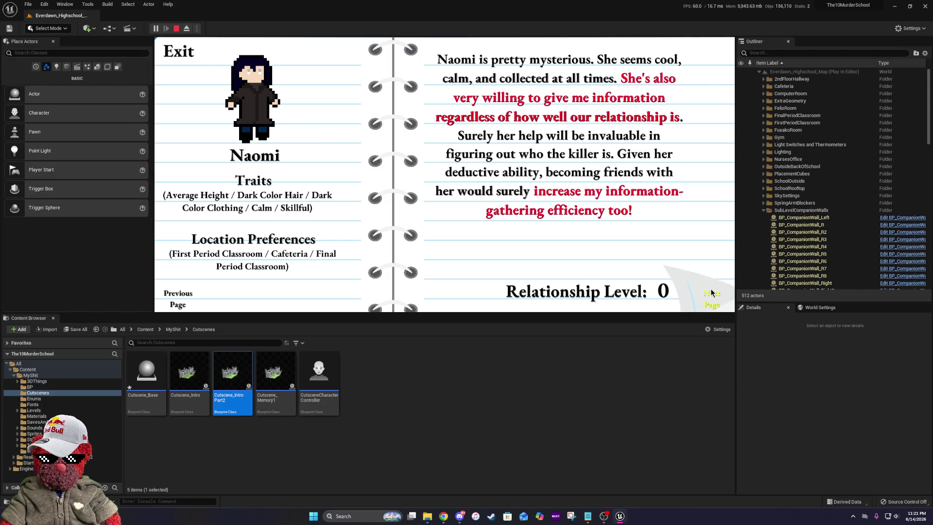
click(179, 52)
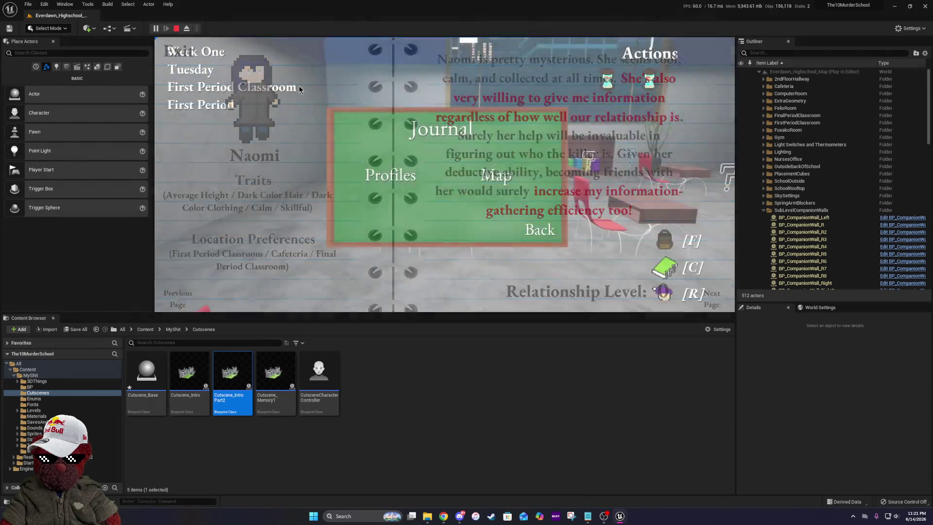
click(537, 228)
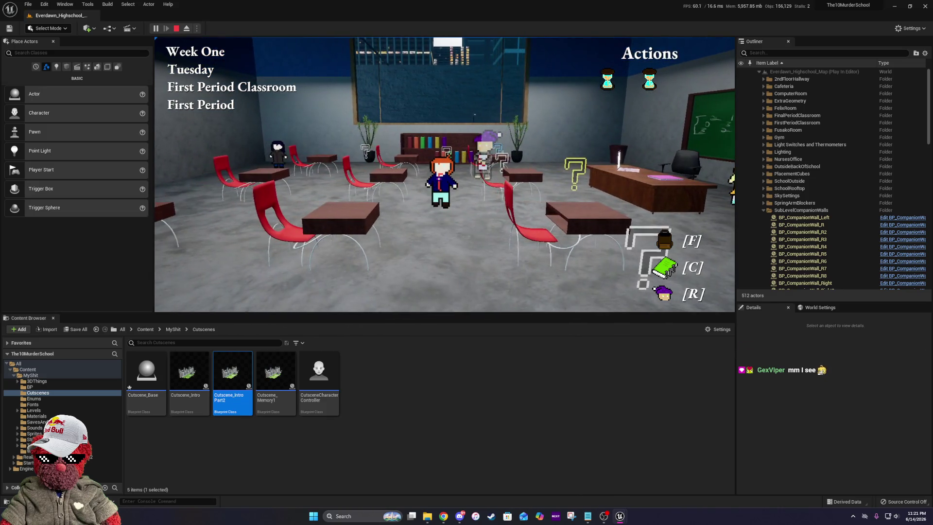
key(Escape)
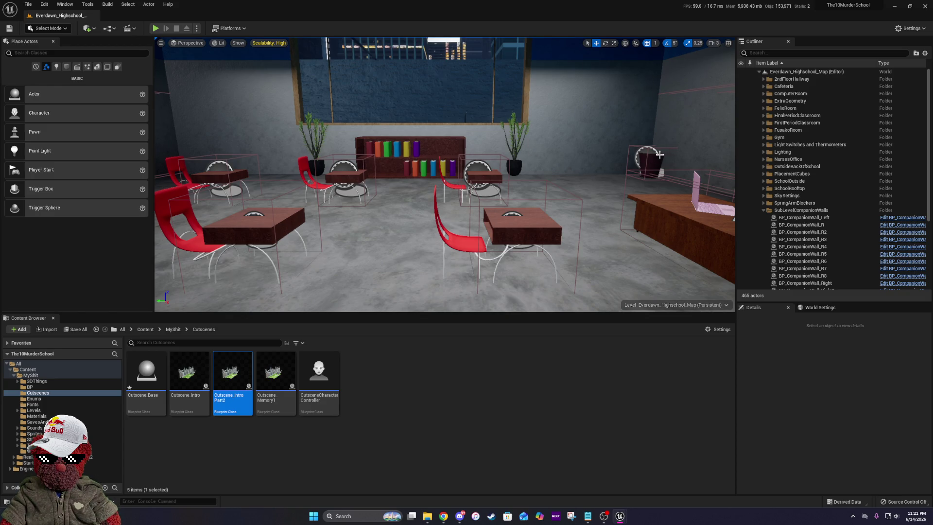
- Fly the viewport over the upper floor, rooftop, walkway and classroom, then go up to the MyShit folder
scroll(614, 154, down, 5)
drag(613, 156, 607, 121)
scroll(612, 154, up, 10)
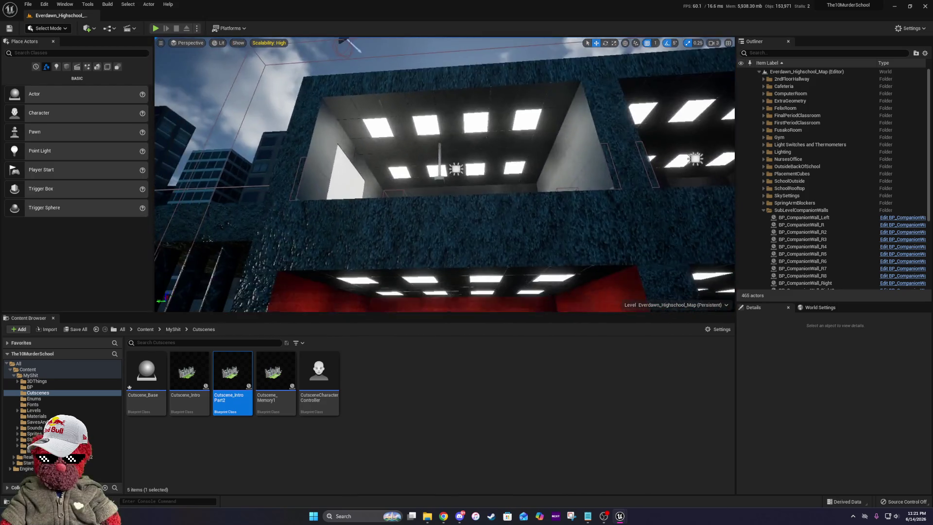
scroll(613, 156, down, 8)
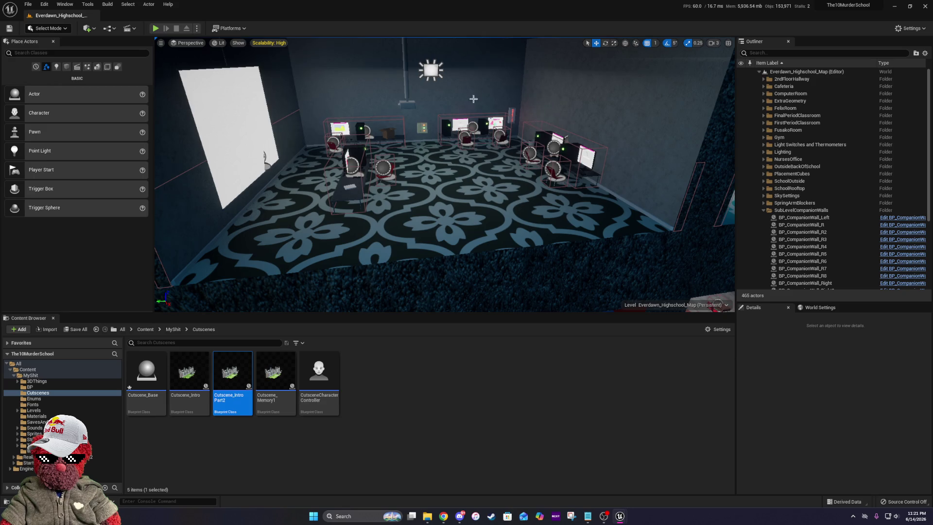
mouse_move(570, 141)
mouse_down()
mouse_move(569, 78)
mouse_move(578, 144)
mouse_up()
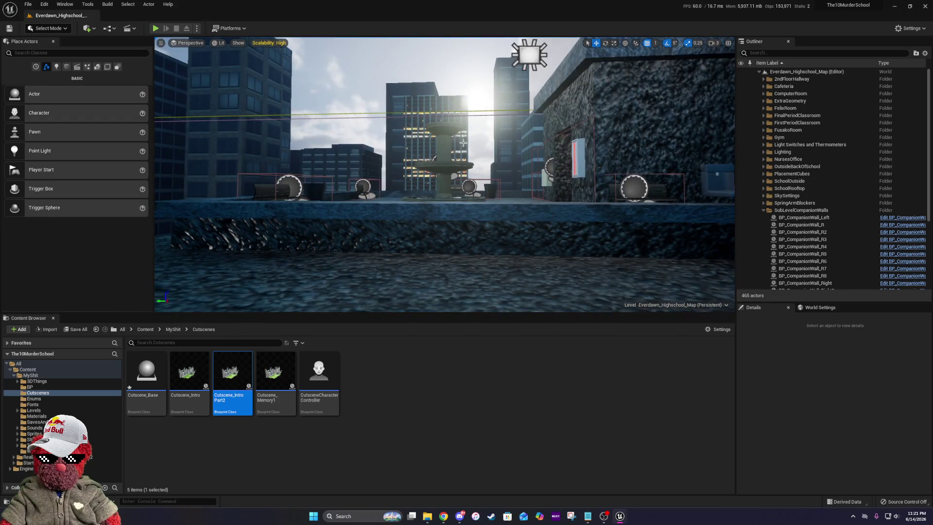
drag(421, 189, 408, 177)
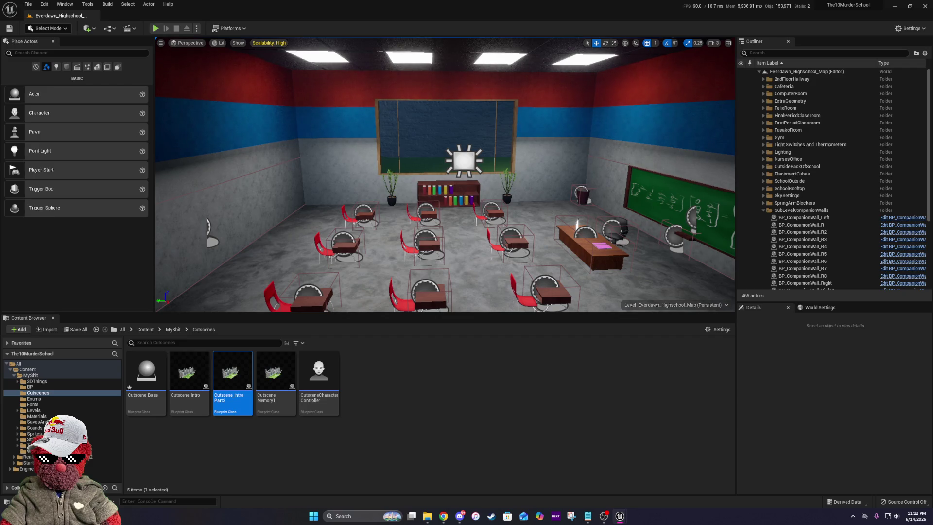
drag(501, 200, 458, 196)
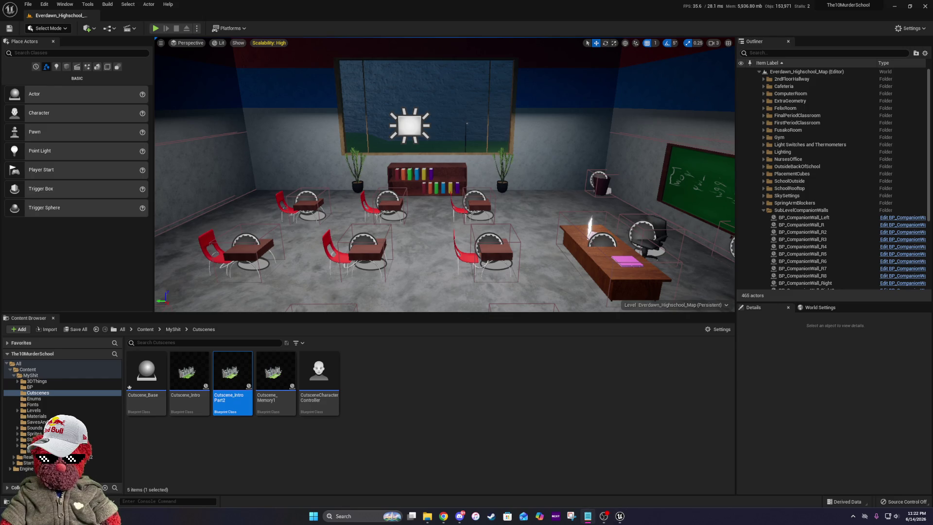
click(174, 329)
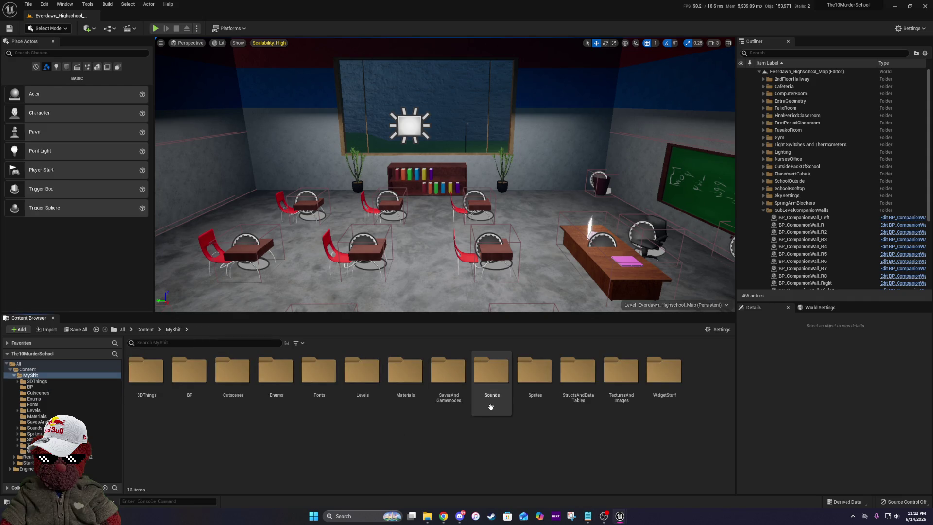
- Bring up the Cutscene_Memory1 Blueprint editor and scrub the cutscene preview near its start
click(663, 388)
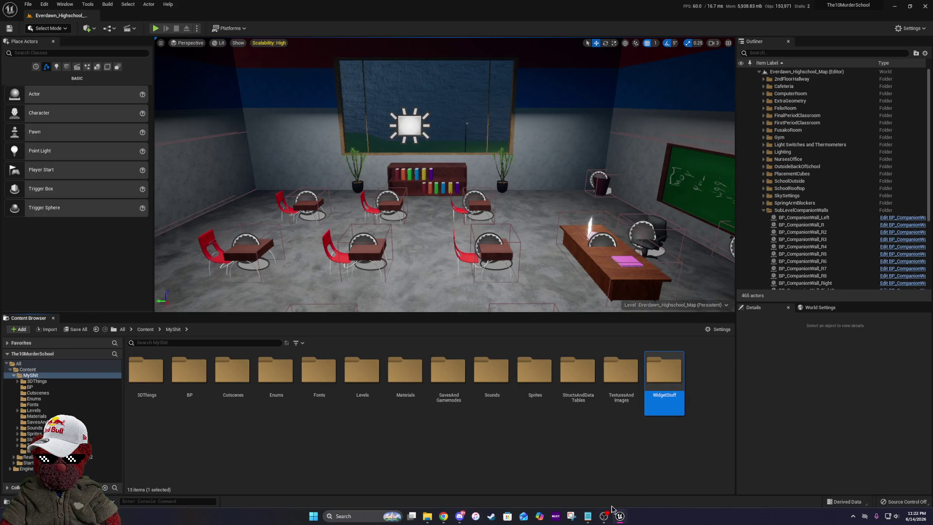
mouse_move(620, 519)
click(667, 483)
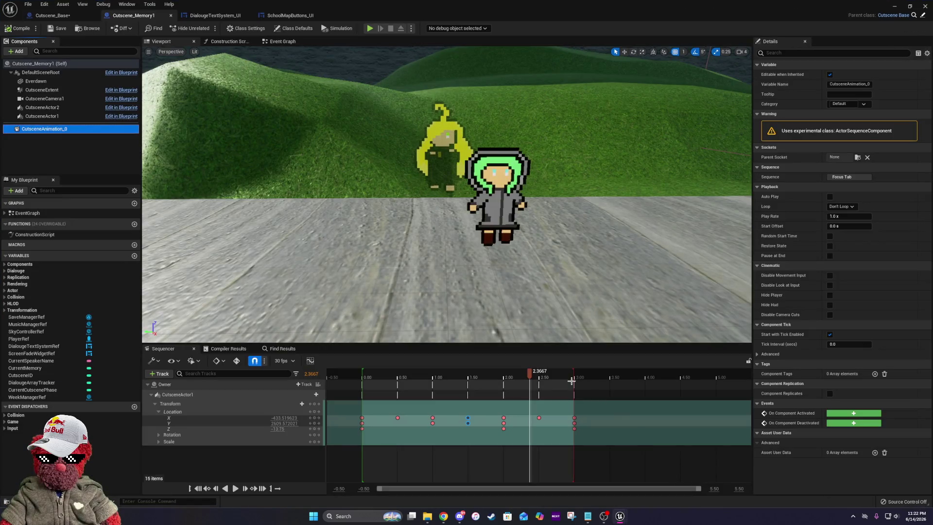
mouse_move(538, 391)
mouse_down()
mouse_move(569, 392)
mouse_move(364, 399)
mouse_move(578, 395)
mouse_up()
- In the Event Graph, shift the Play node group slightly left and survey the Delay/Set Flipbook chains
click(283, 41)
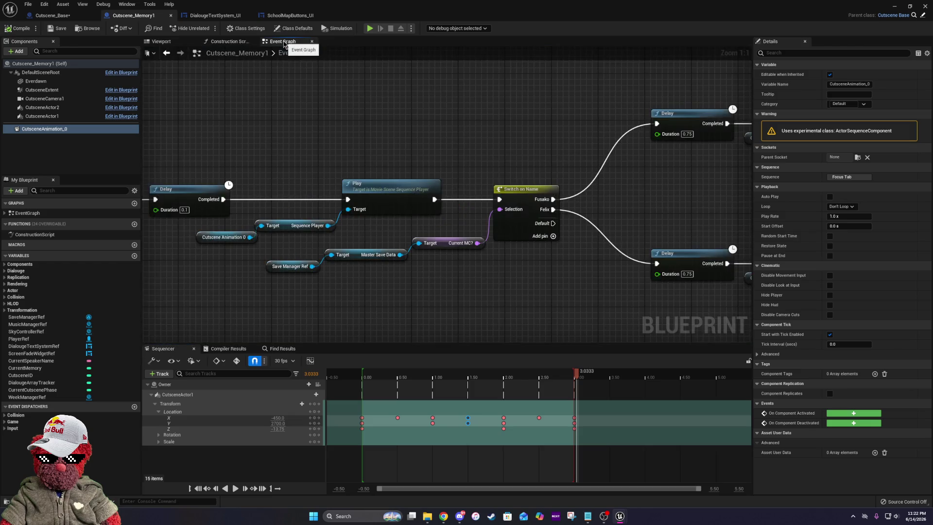
mouse_move(353, 222)
mouse_down()
mouse_move(387, 223)
mouse_move(354, 203)
mouse_move(411, 213)
mouse_up()
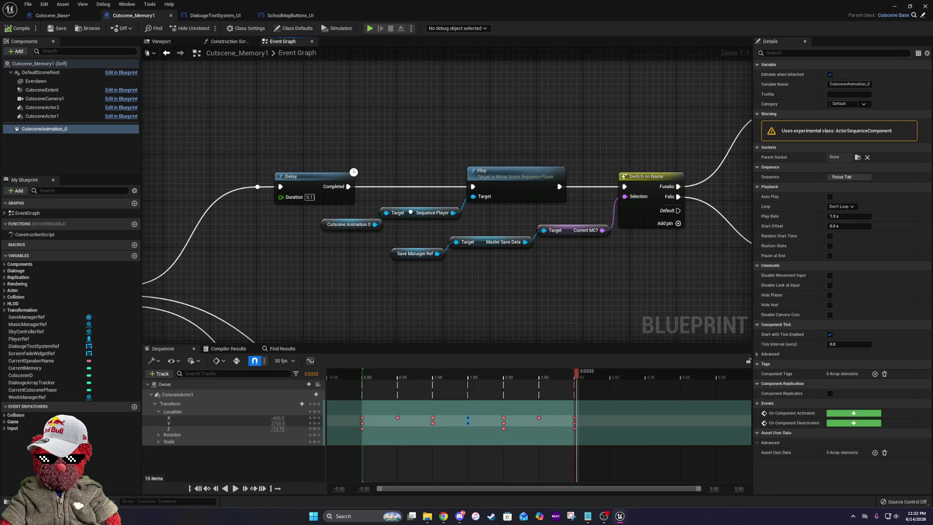
mouse_move(373, 176)
mouse_down()
mouse_move(452, 228)
mouse_move(480, 232)
mouse_up()
drag(516, 192, 495, 195)
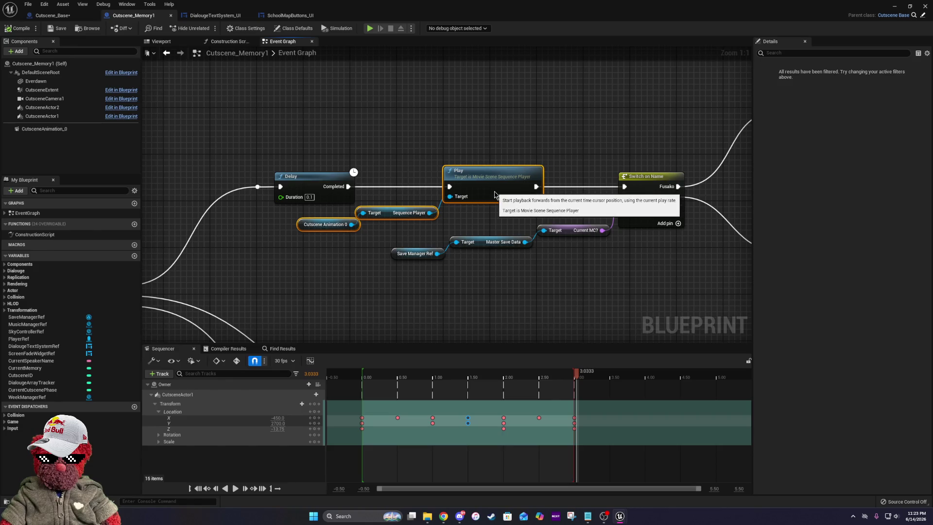
mouse_move(546, 292)
mouse_down()
mouse_move(556, 267)
mouse_move(146, 234)
mouse_up()
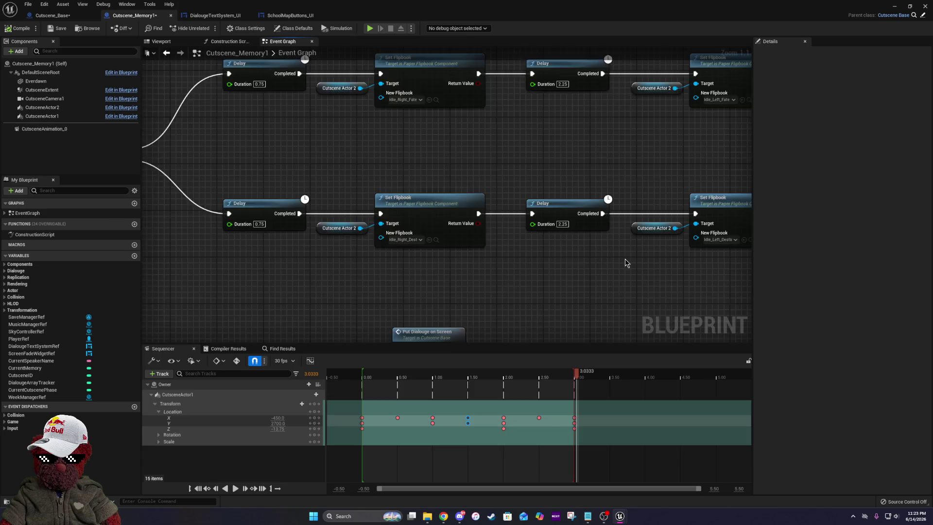
scroll(566, 257, down, 4)
scroll(486, 243, up, 2)
mouse_move(257, 131)
mouse_down()
mouse_move(445, 113)
mouse_move(428, 131)
mouse_up()
drag(686, 135, 540, 129)
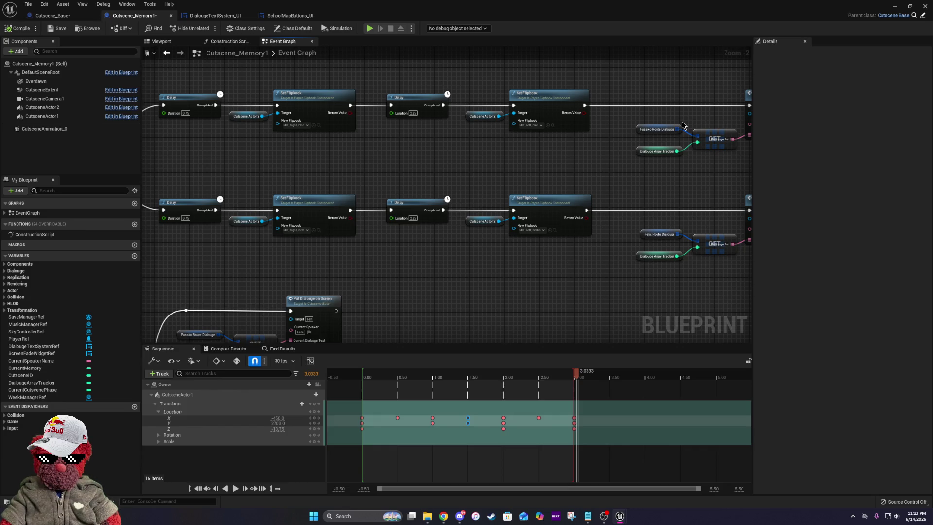
scroll(683, 125, down, 2)
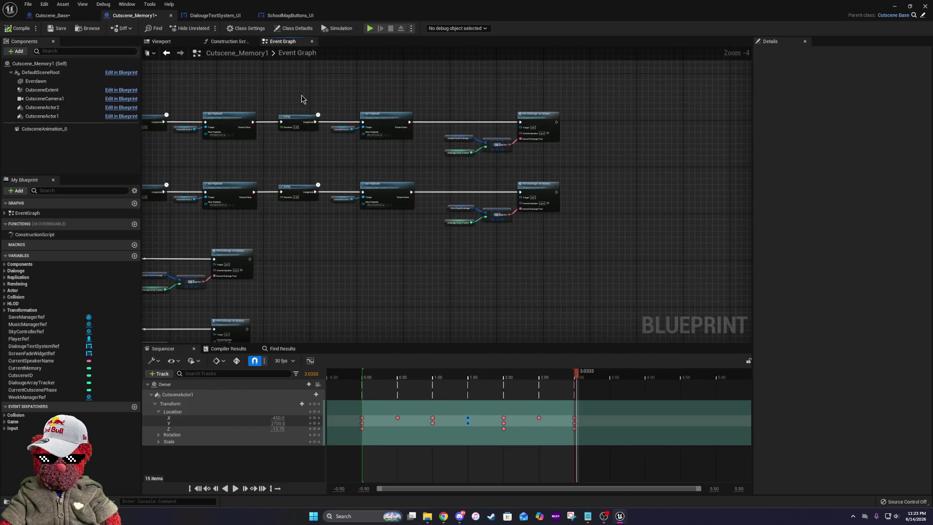
- Move both Delay and Set Flipbook rows right and set the preview to just under one second
drag(297, 91, 574, 228)
drag(389, 190, 456, 189)
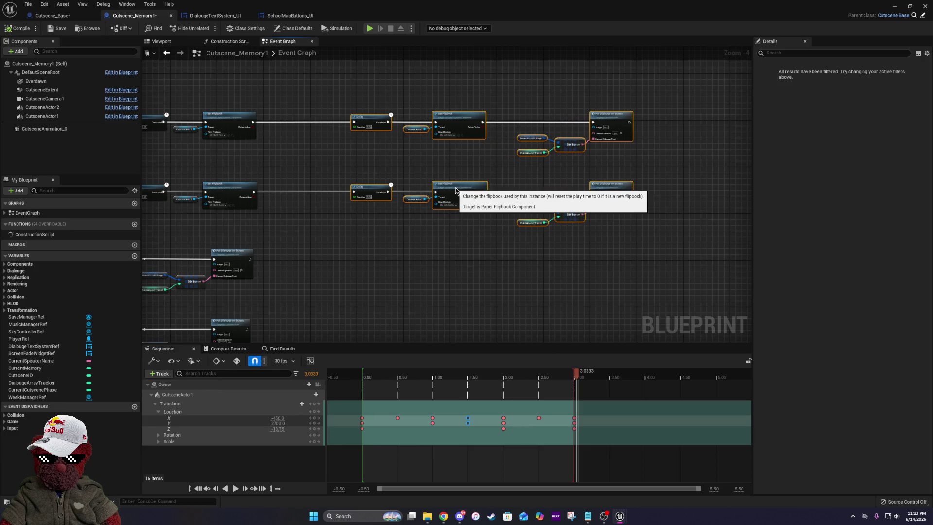
scroll(504, 166, up, 2)
scroll(436, 157, up, 1)
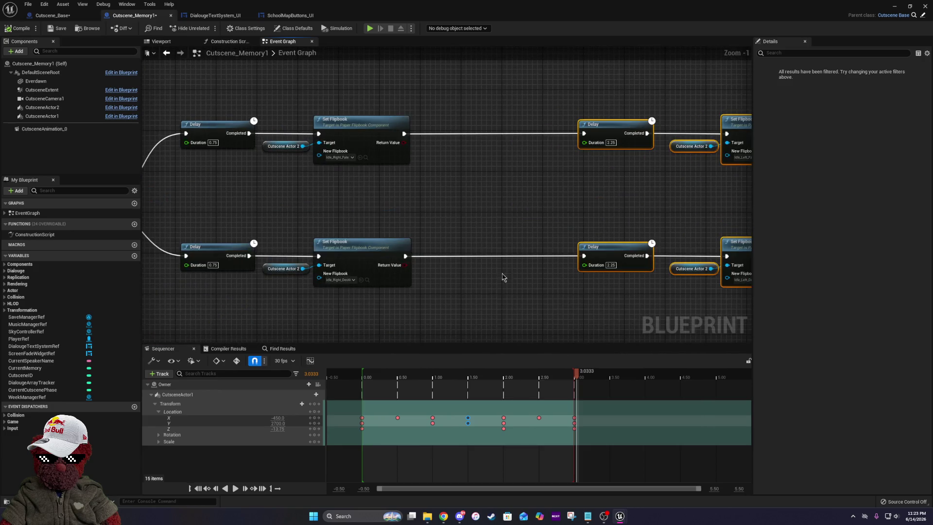
mouse_move(577, 378)
mouse_down()
mouse_move(417, 381)
mouse_move(360, 393)
mouse_move(436, 395)
mouse_move(365, 404)
mouse_move(431, 411)
mouse_up()
drag(494, 142, 376, 177)
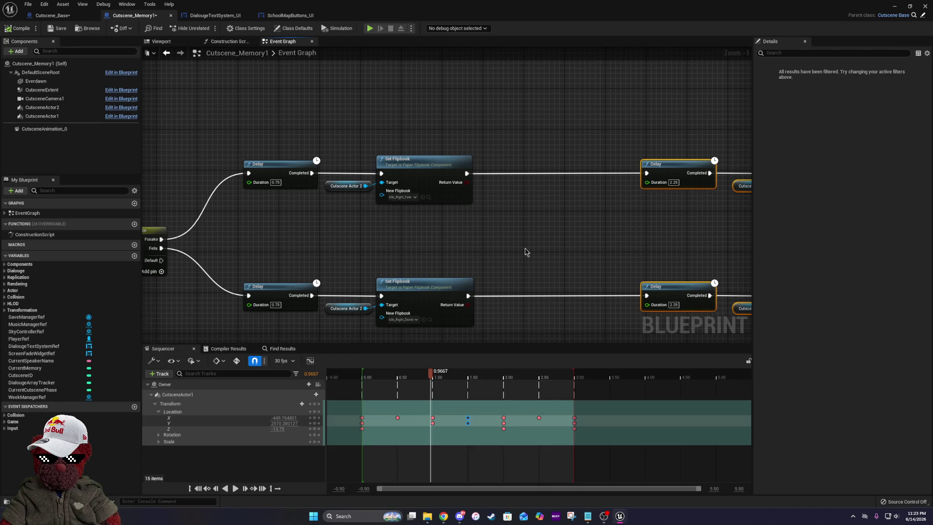
- Paste a copy of the upper Set Flipbook node and add a Cutscene Actor 1 reference
drag(467, 174, 490, 176)
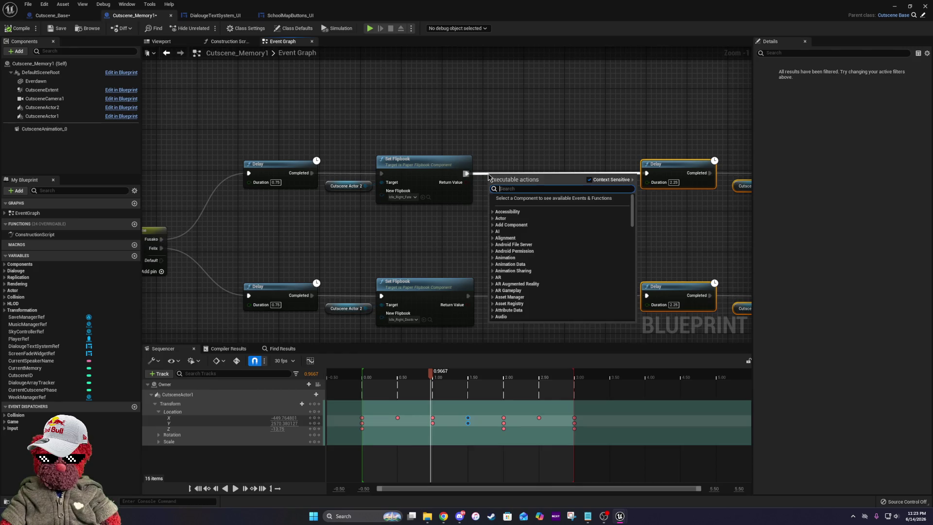
click(547, 121)
mouse_move(342, 218)
mouse_down()
mouse_move(528, 225)
mouse_move(362, 216)
mouse_up()
click(437, 160)
key(ctrl+c)
click(402, 83)
key(ctrl+v)
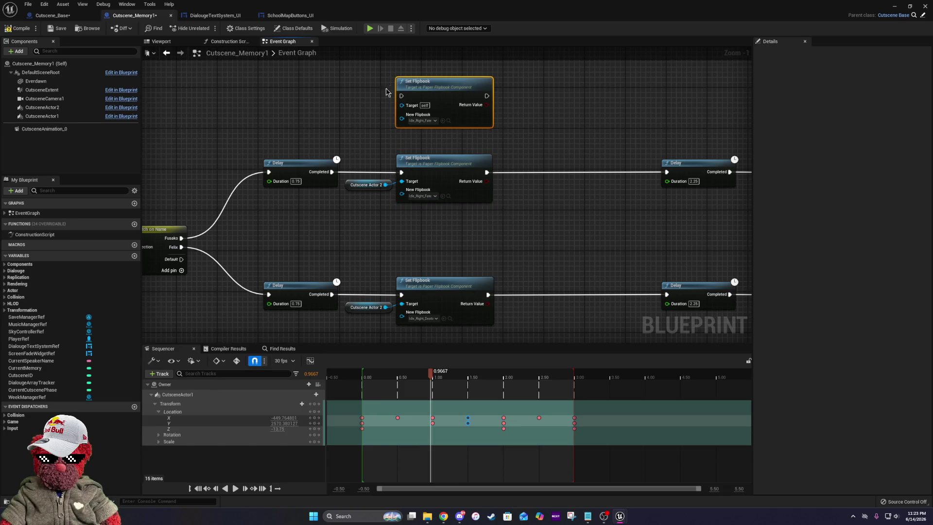
mouse_move(299, 133)
mouse_down()
mouse_move(598, 141)
mouse_move(415, 146)
mouse_up()
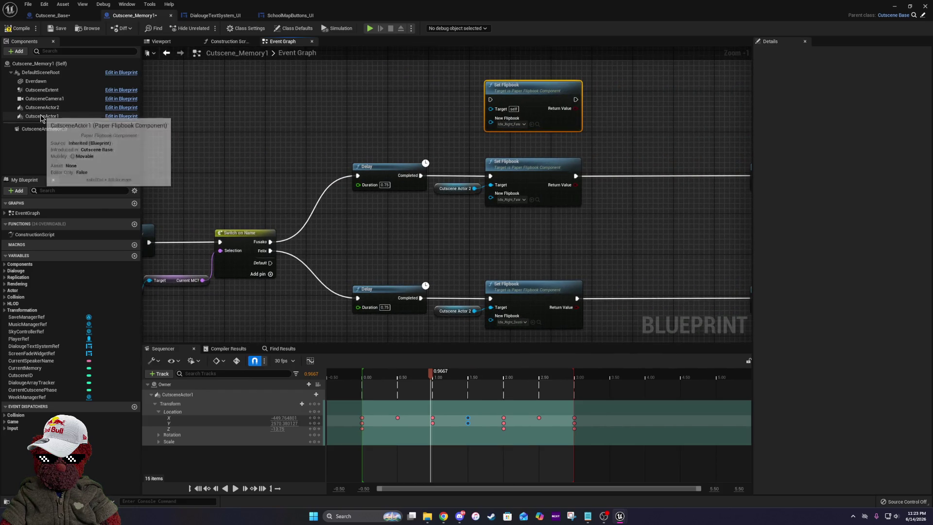
mouse_move(41, 116)
mouse_down()
mouse_move(426, 97)
mouse_move(491, 109)
mouse_move(471, 124)
mouse_up()
- Set the new node's flipbook to Walk_Right_Lynn and move it left with its actor node
click(524, 123)
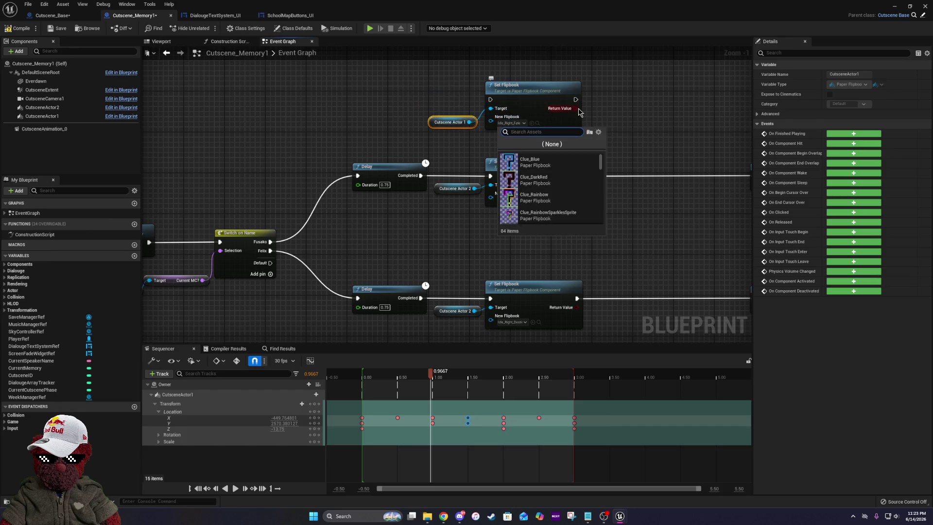
text(walk)
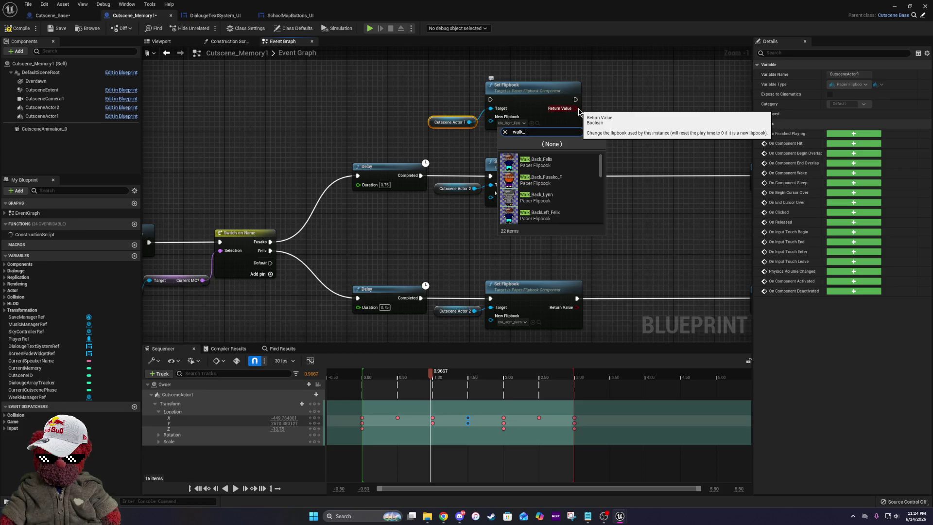
text(_right)
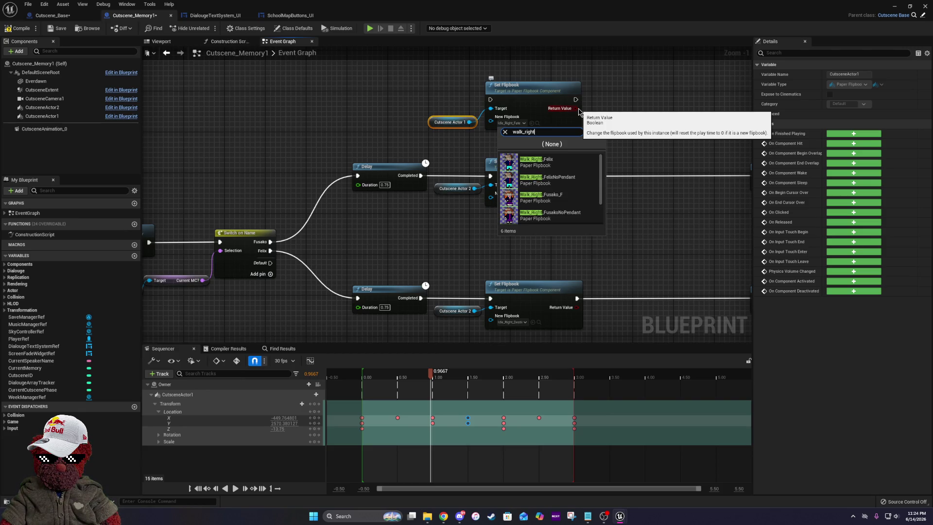
scroll(551, 202, down, 2)
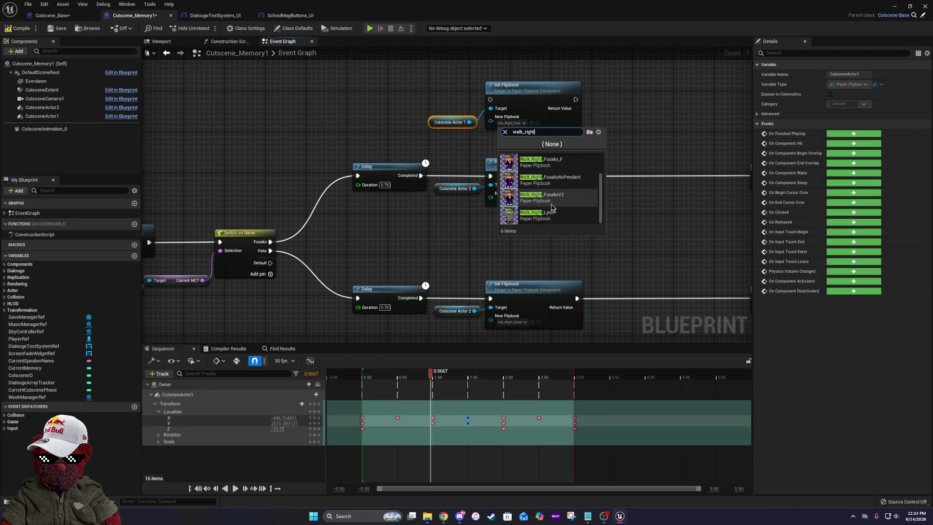
click(551, 215)
drag(429, 76, 591, 126)
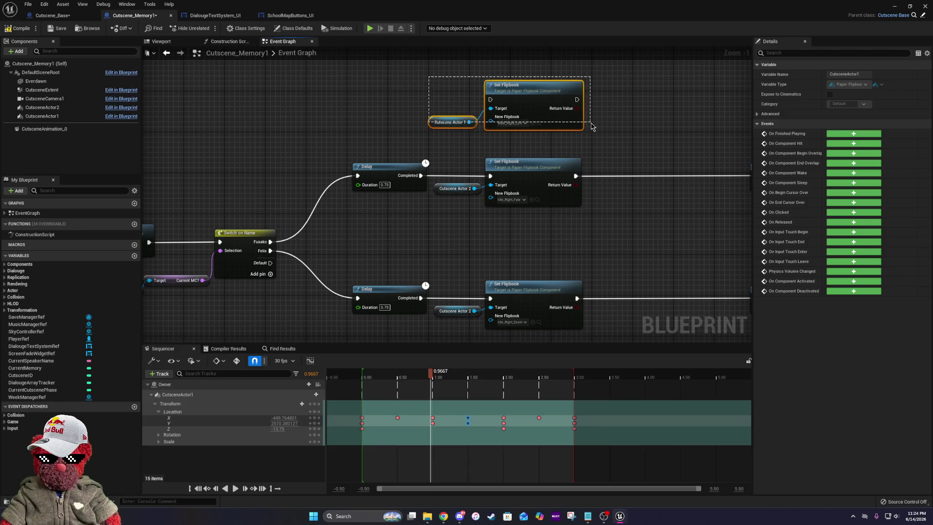
drag(536, 90, 435, 95)
mouse_move(427, 96)
mouse_down()
mouse_move(607, 80)
mouse_move(525, 39)
mouse_move(472, 58)
mouse_up()
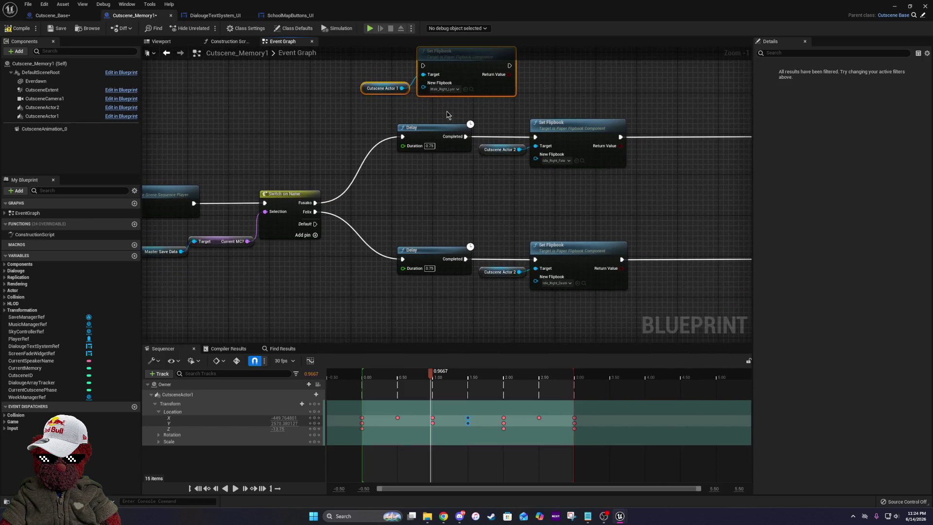
scroll(448, 114, down, 4)
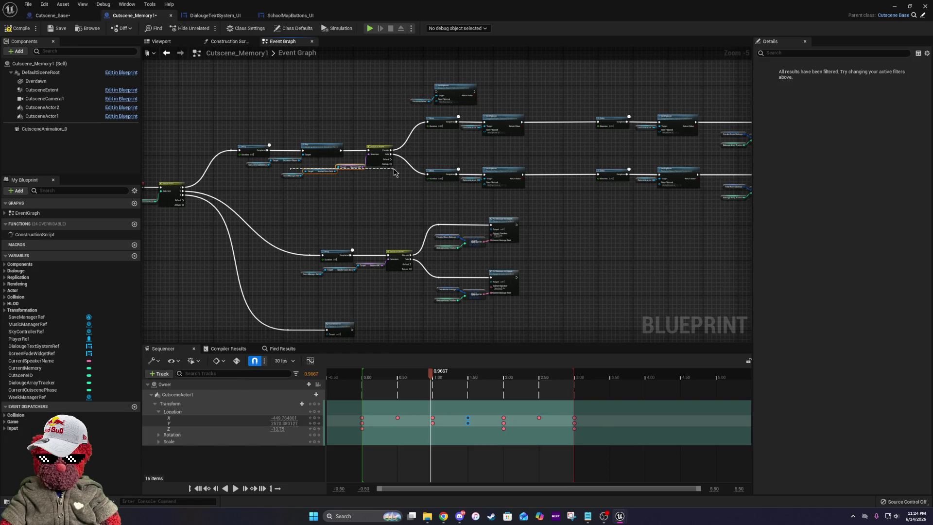
- Shift both branch rows, the Switch on Name node and the Current MC? node to the right
drag(410, 174, 414, 171)
drag(470, 152, 359, 140)
mouse_move(300, 100)
mouse_down()
mouse_move(475, 177)
mouse_move(693, 194)
mouse_up()
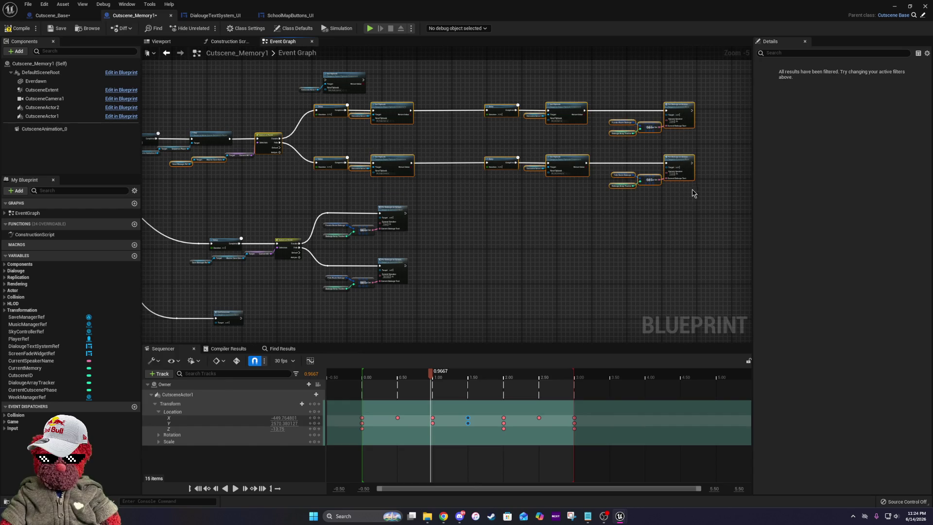
drag(389, 161, 454, 164)
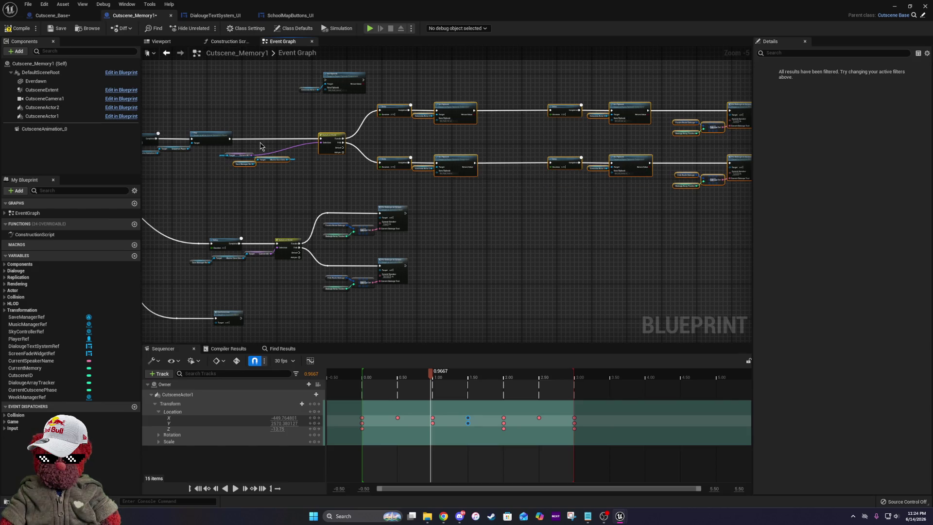
scroll(247, 142, up, 5)
mouse_move(205, 178)
mouse_down()
mouse_move(326, 169)
mouse_move(438, 209)
mouse_move(534, 210)
mouse_up()
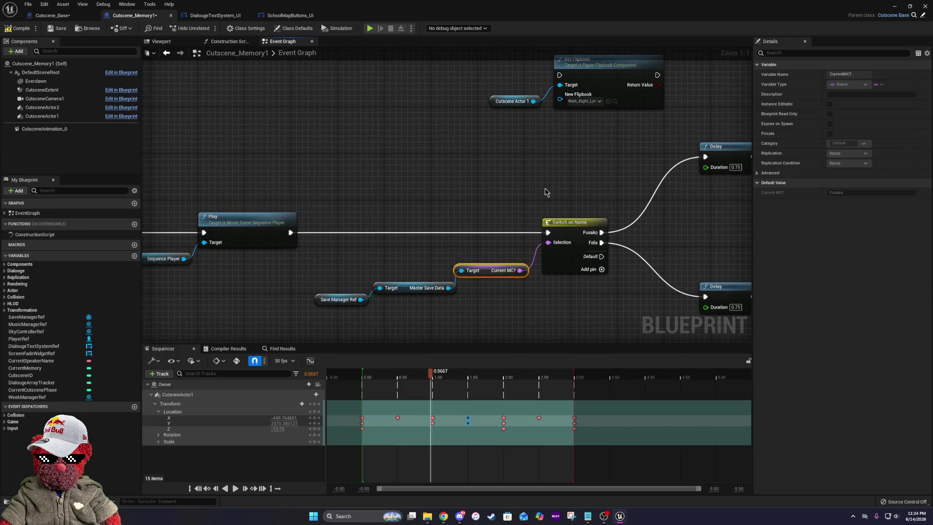
- Place the walk-right Set Flipbook beside Play, wire Play's output into it, and tidy the save data nodes
drag(509, 80, 586, 120)
mouse_move(604, 69)
mouse_down()
mouse_move(498, 146)
mouse_move(414, 236)
mouse_move(291, 232)
mouse_up()
mouse_move(471, 232)
mouse_down()
mouse_move(491, 241)
mouse_move(550, 232)
mouse_up()
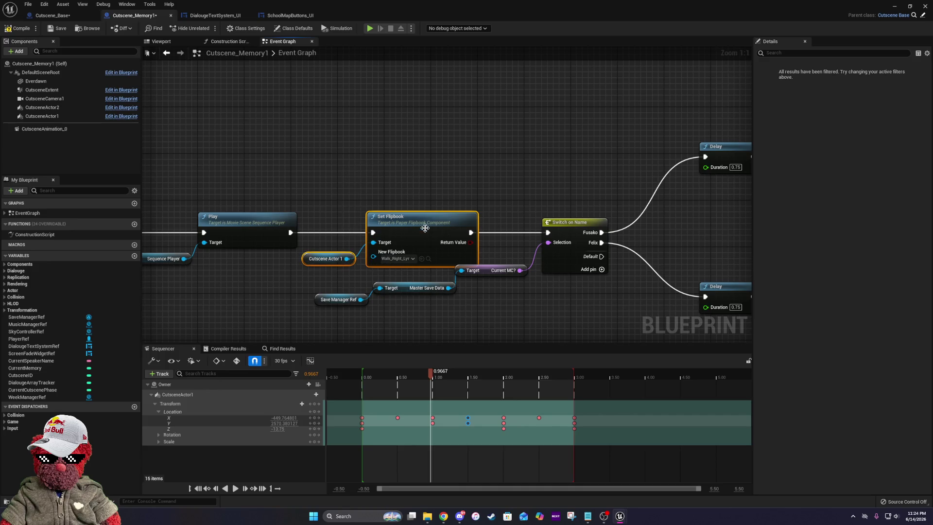
drag(413, 236, 389, 236)
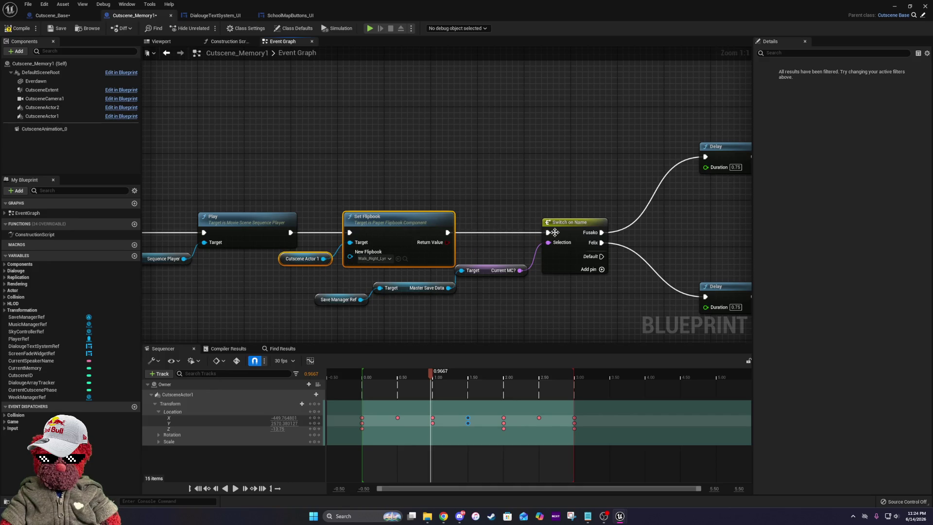
mouse_move(319, 313)
mouse_down()
mouse_move(496, 271)
mouse_move(322, 302)
mouse_up()
drag(418, 288, 412, 287)
right_click(496, 291)
click(542, 190)
drag(290, 208, 353, 251)
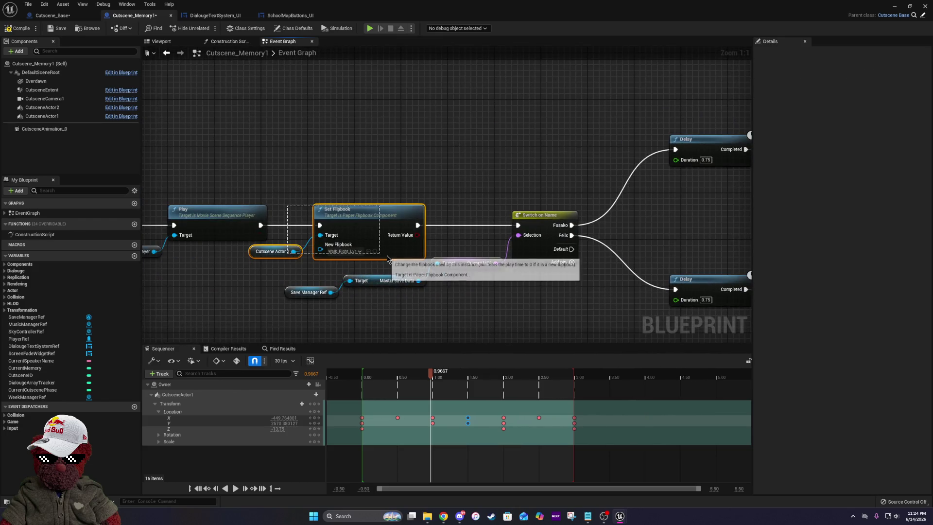
drag(529, 165, 331, 194)
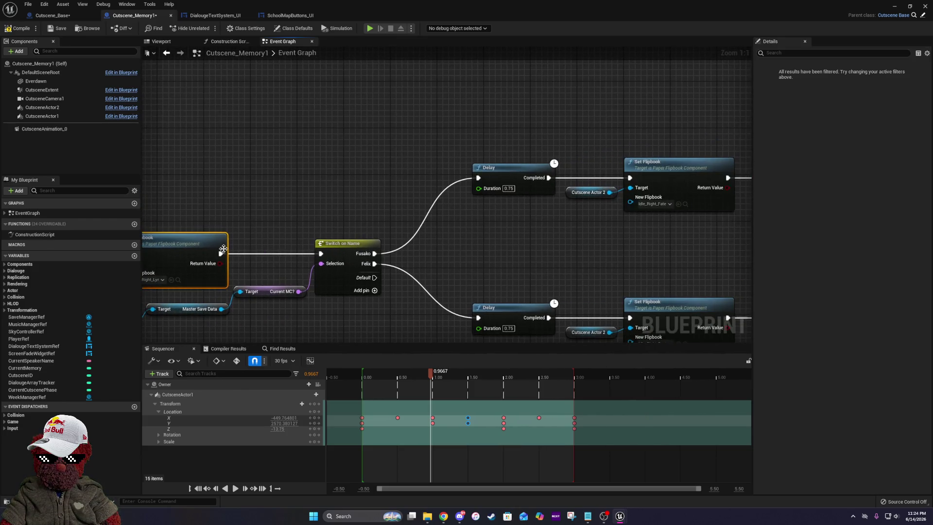
drag(573, 210, 467, 177)
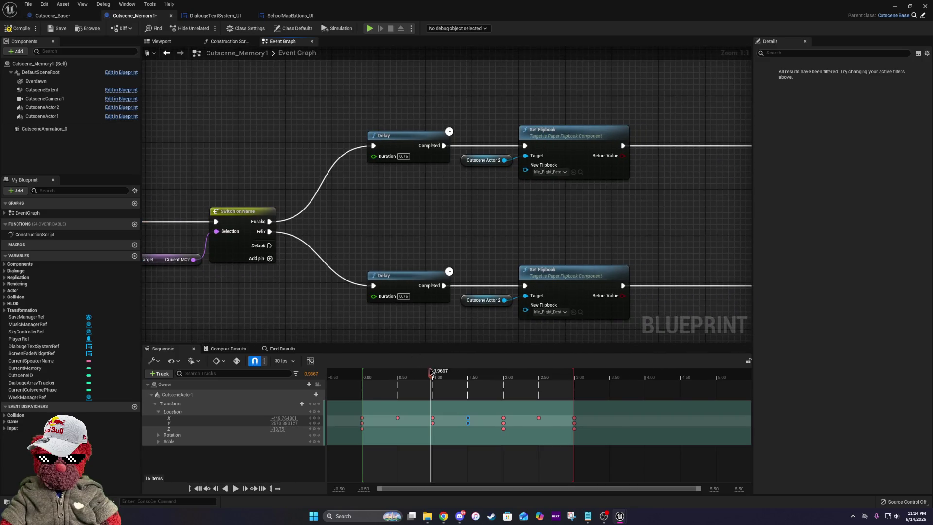
- Scrub the sequence to 0.9667 and duplicate the Delay node with a 0.25-second Duration
drag(436, 379, 431, 379)
drag(549, 189, 393, 206)
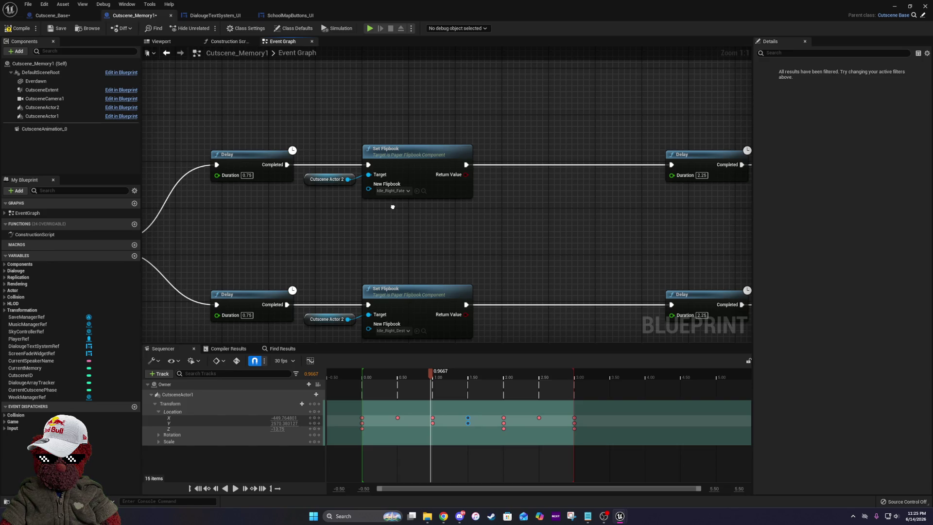
drag(393, 207, 344, 225)
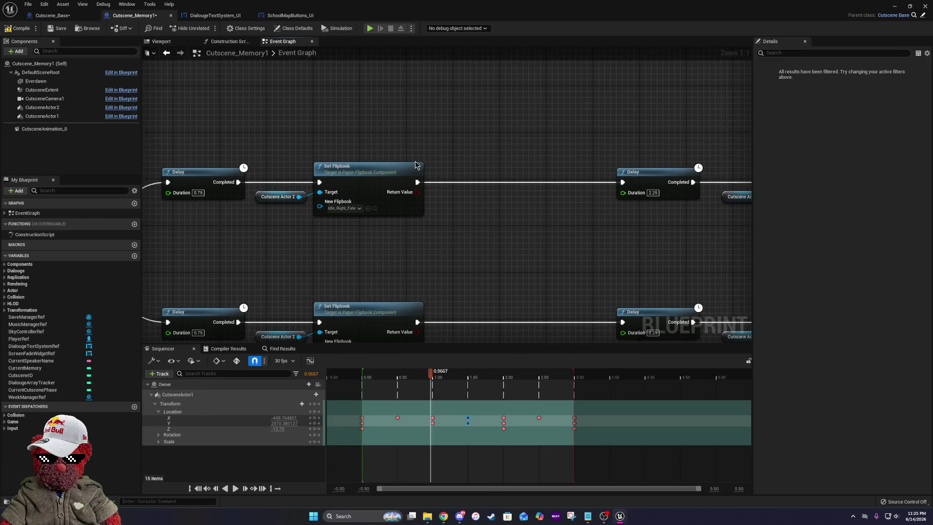
drag(417, 183, 441, 184)
click(214, 175)
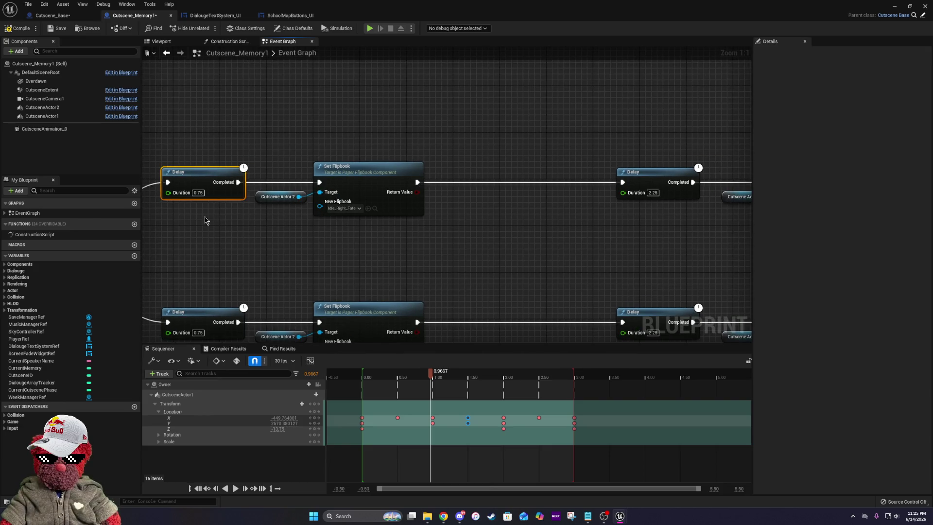
key(ctrl+c)
key(ctrl+v)
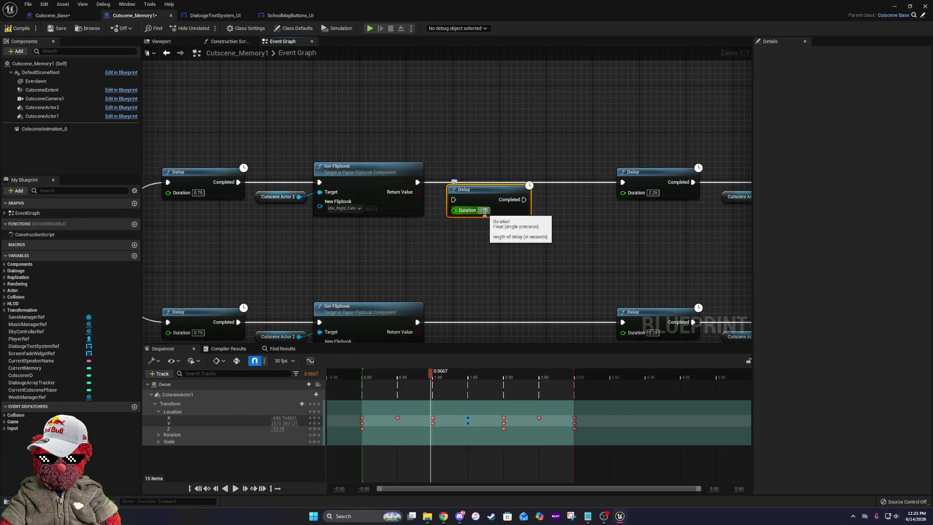
text(0.25)
- Paste another walk-right Set Flipbook downstream and search its flipbook list for 'lynn'
mouse_move(286, 178)
mouse_down()
mouse_move(477, 124)
mouse_move(688, 117)
mouse_up()
drag(198, 198, 221, 214)
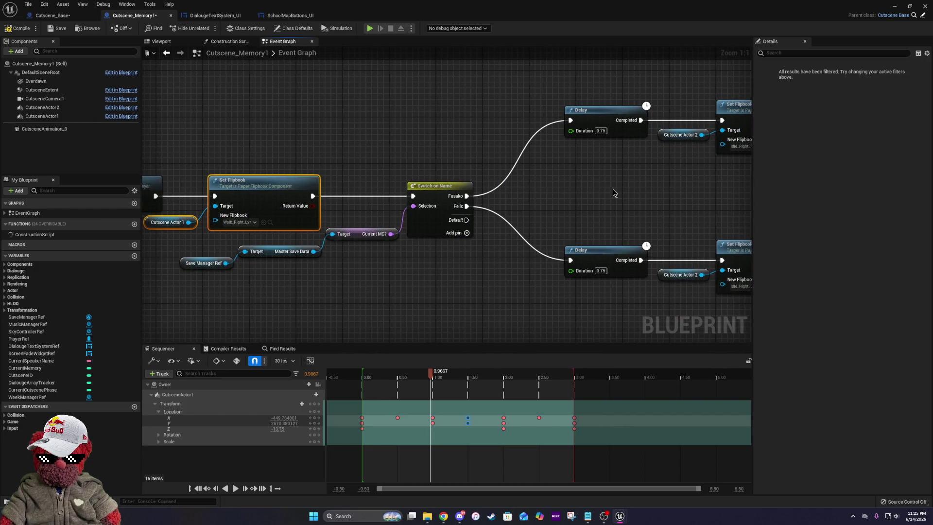
drag(614, 192, 182, 202)
key(ctrl+v)
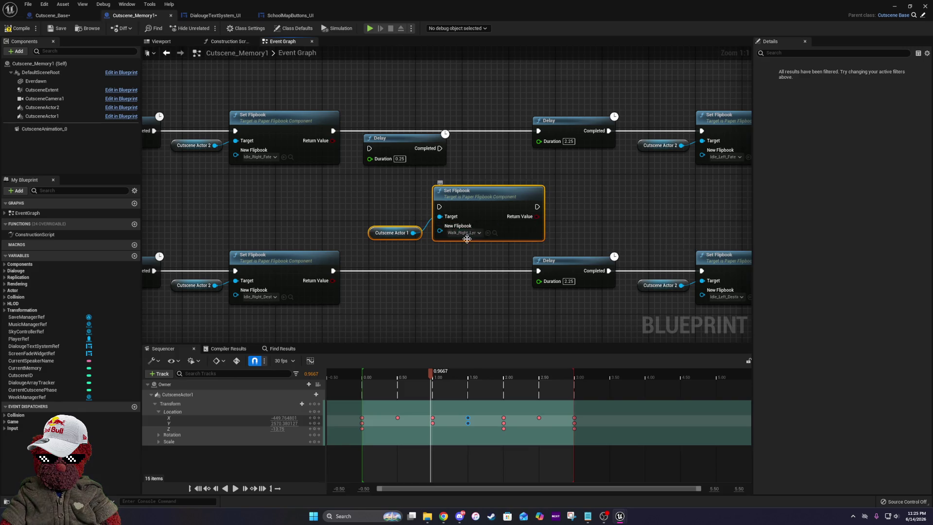
click(466, 233)
text(lynn)
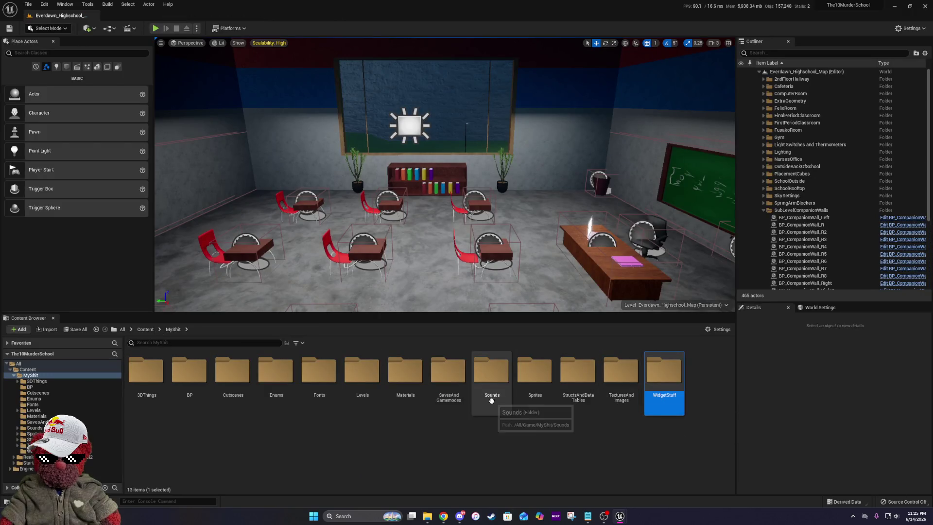
- In Sprites/Lynn/Animated, duplicate Walk_Right_Lynn and name the copy Walk_Right_LynnFAST
double_click(535, 381)
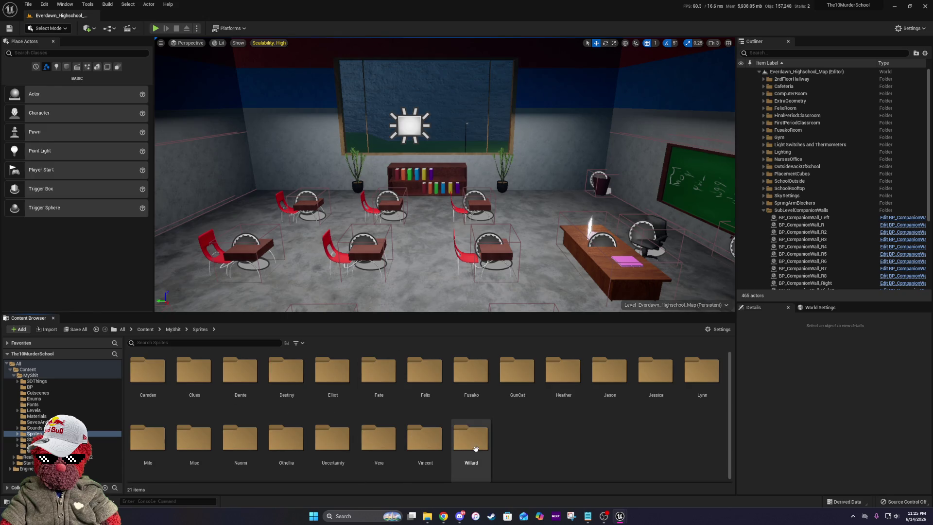
double_click(702, 384)
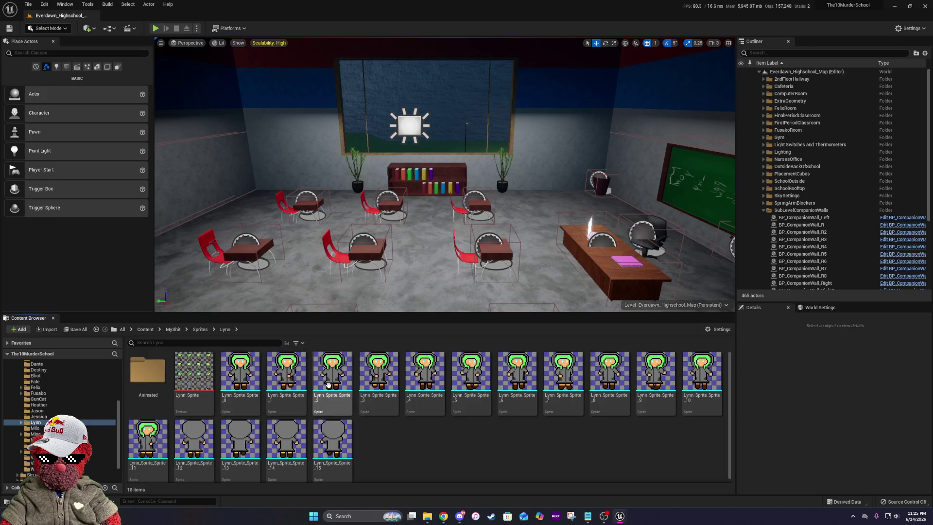
double_click(165, 379)
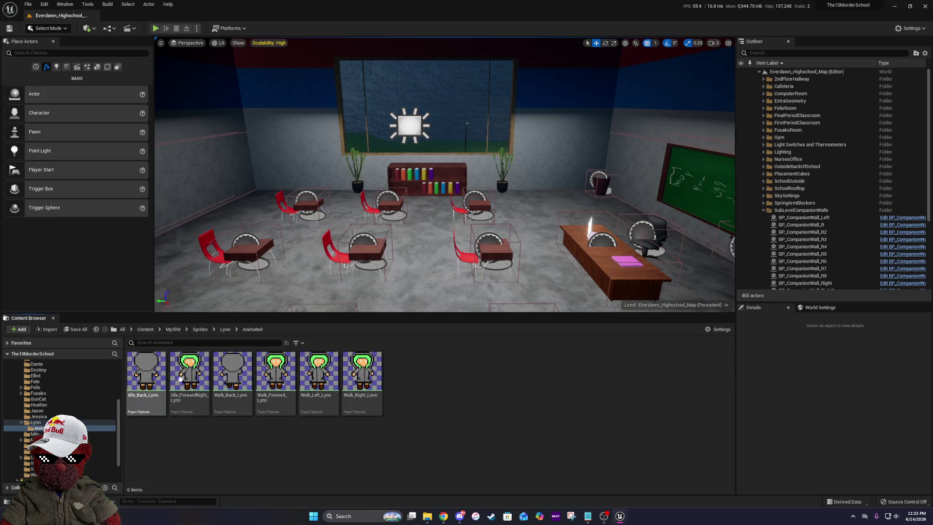
right_click(364, 386)
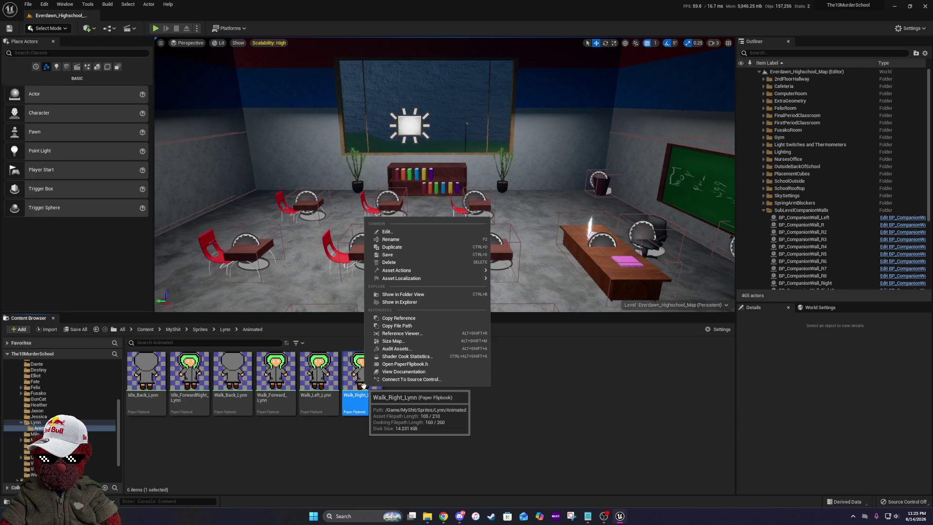
click(402, 248)
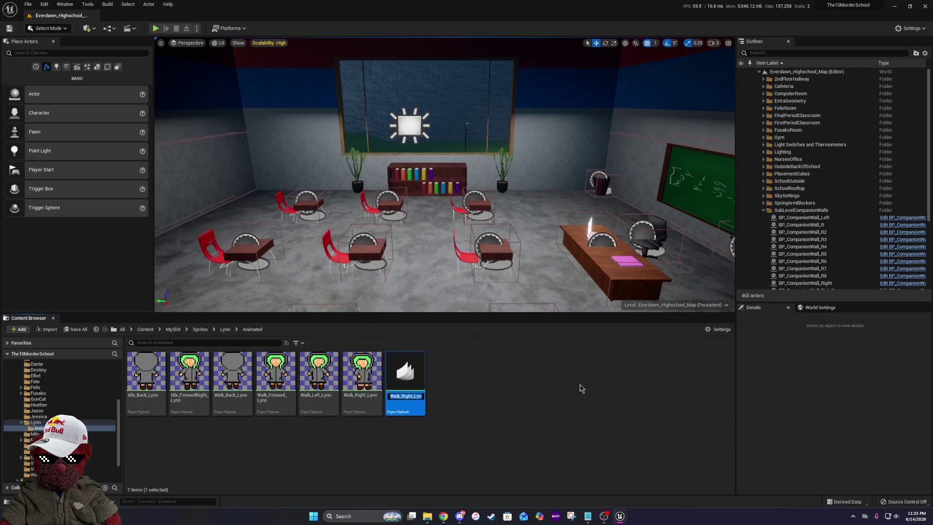
key(End)
text(Fa)
key(BackSpace)
key(BackSpace)
text(s)
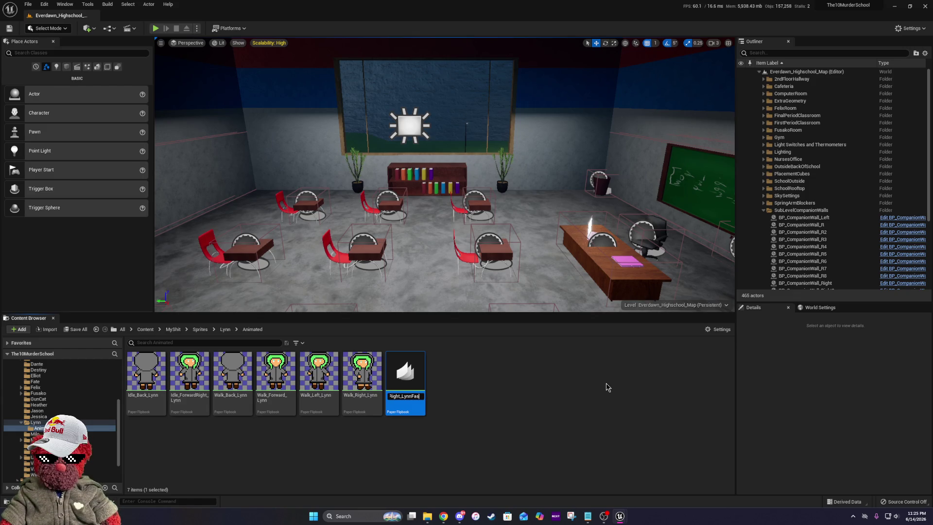
key(BackSpace)
key(BackSpace)
key(BackSpace)
key(Return)
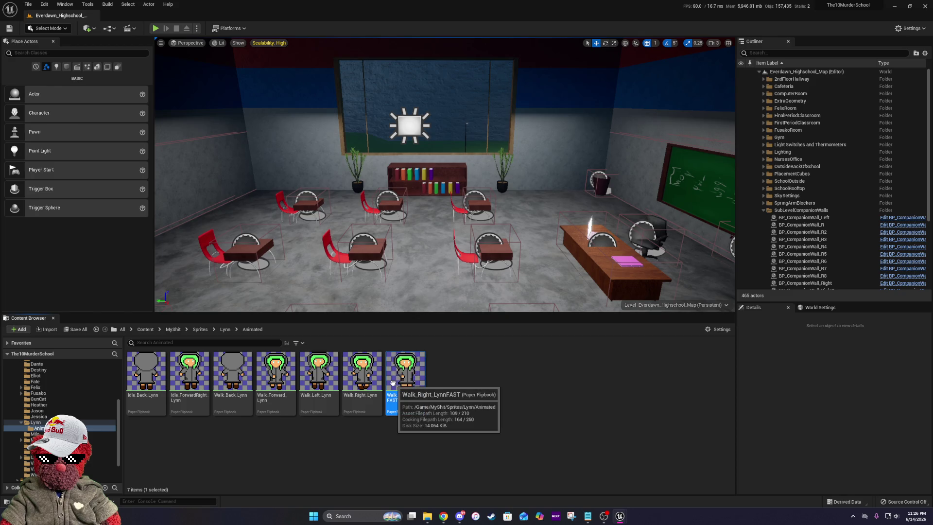
- Duplicate the Walk_Left_Lynn flipbook in Lynn's Animated folder, naming the copy Walk_Left_LynnFAST
click(321, 381)
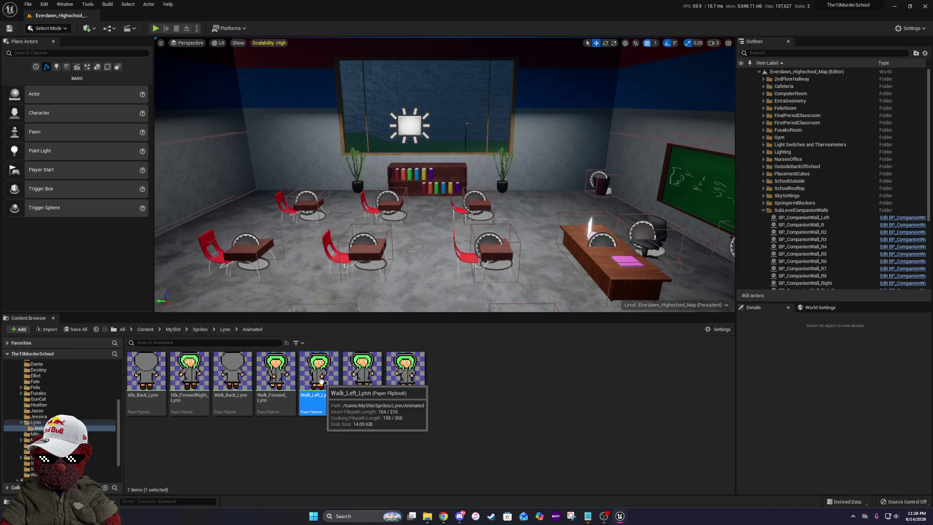
right_click(321, 381)
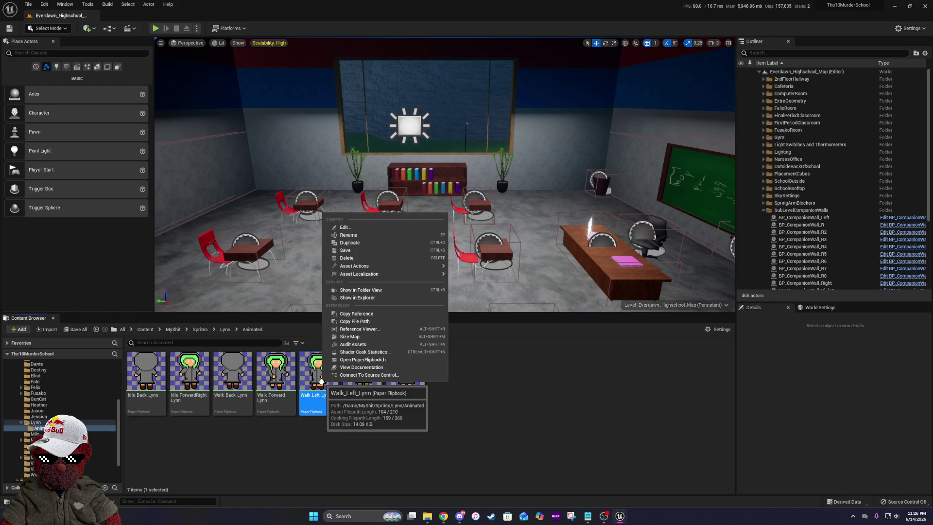
click(399, 243)
key(End)
key(BackSpace)
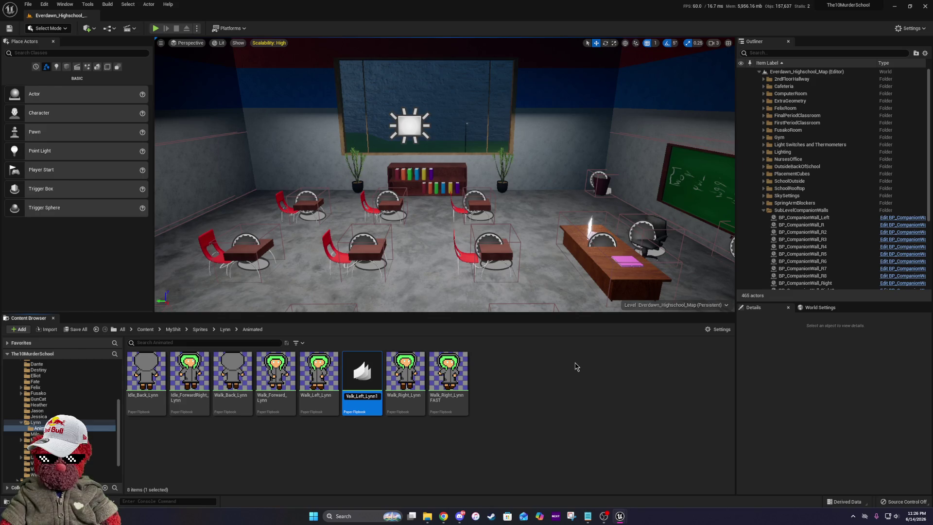
key(BackSpace)
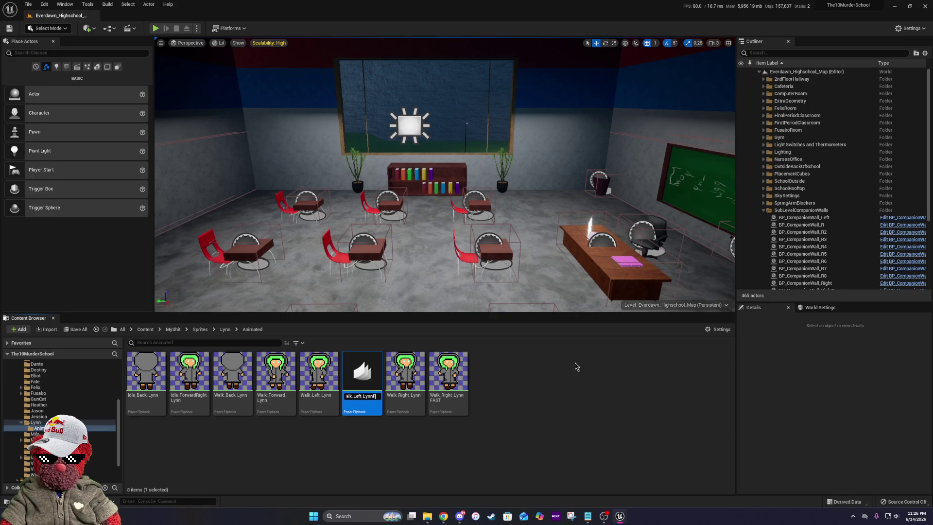
text(AST)
key(Return)
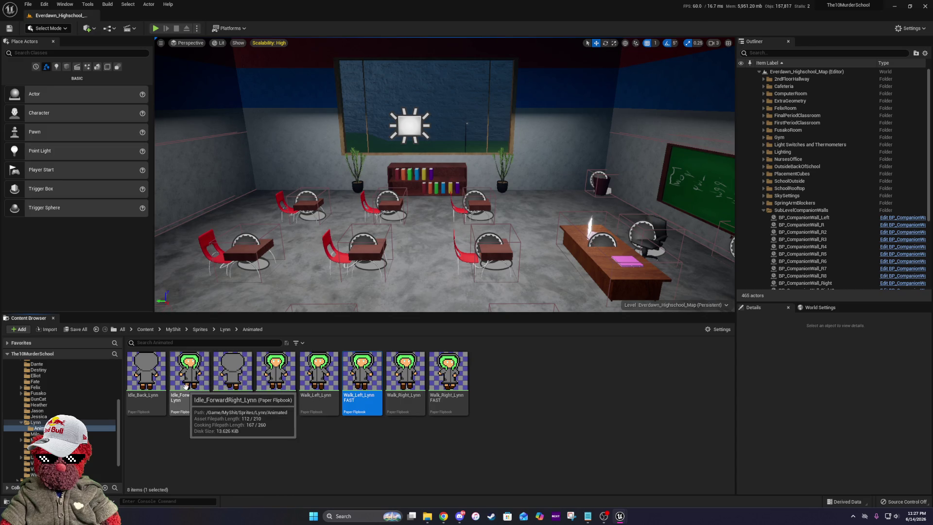
- Create a flipbook from Lynn_Sprite_Sprite_8 in the Lynn folder named Idle_ForwardLeft_Lynn
click(225, 329)
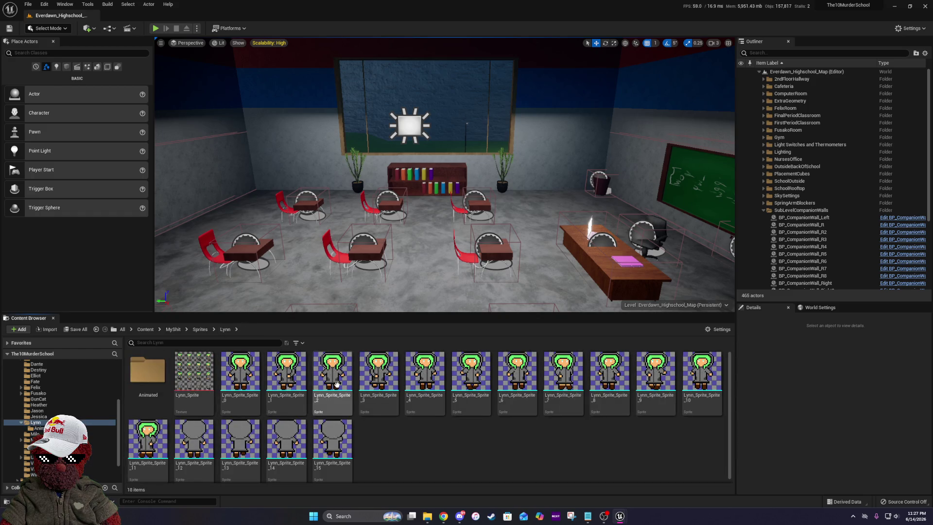
click(626, 385)
right_click(626, 385)
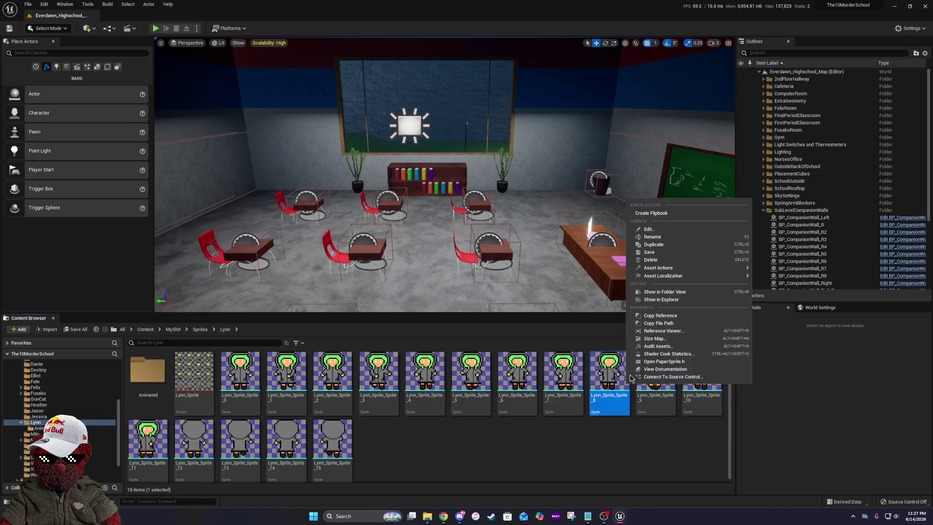
click(675, 214)
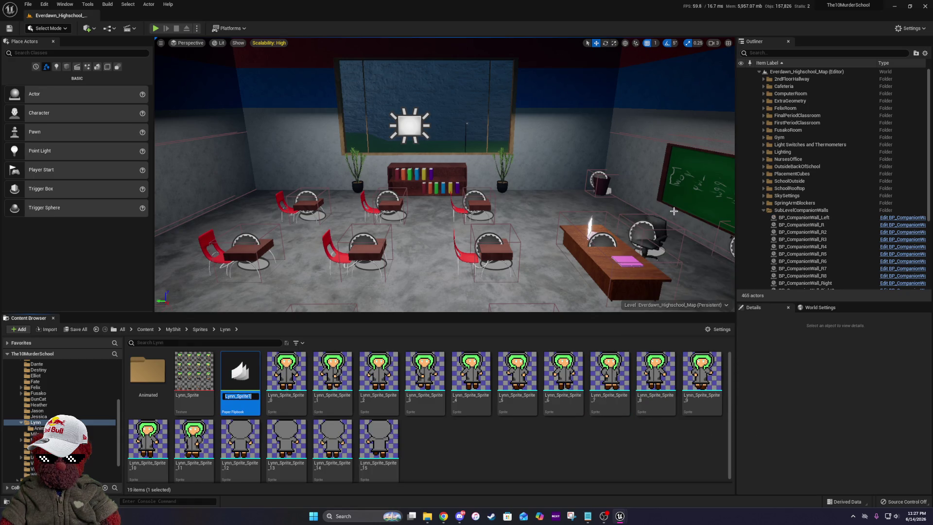
key(BackSpace)
text(Idle_Fo)
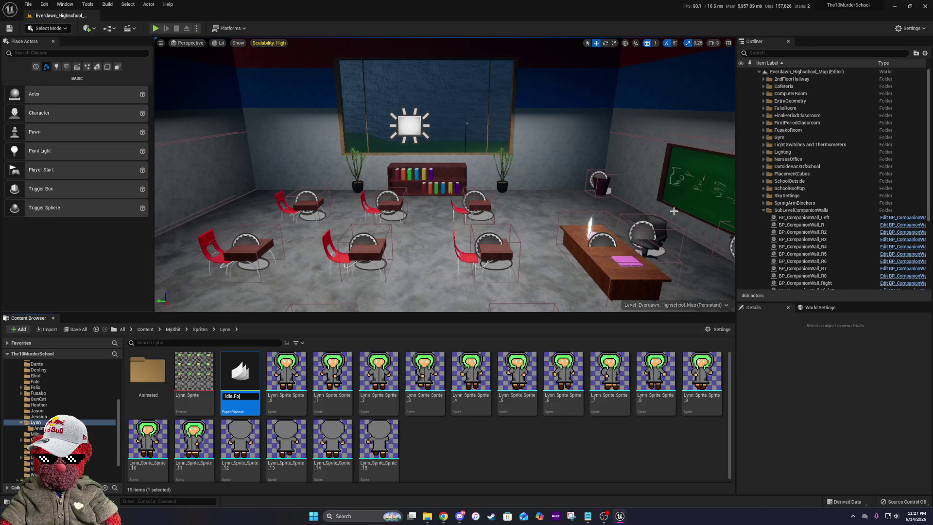
text(rwardLeft)
text(_)
key(Return)
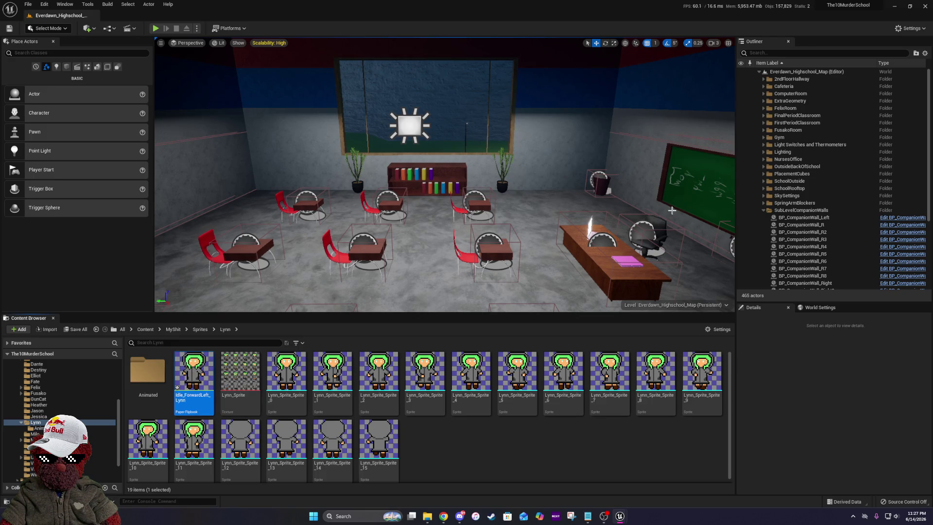
- Move Idle_ForwardLeft_Lynn into the Animated folder and select it there
mouse_move(194, 372)
mouse_down()
mouse_move(179, 384)
mouse_move(159, 375)
mouse_up()
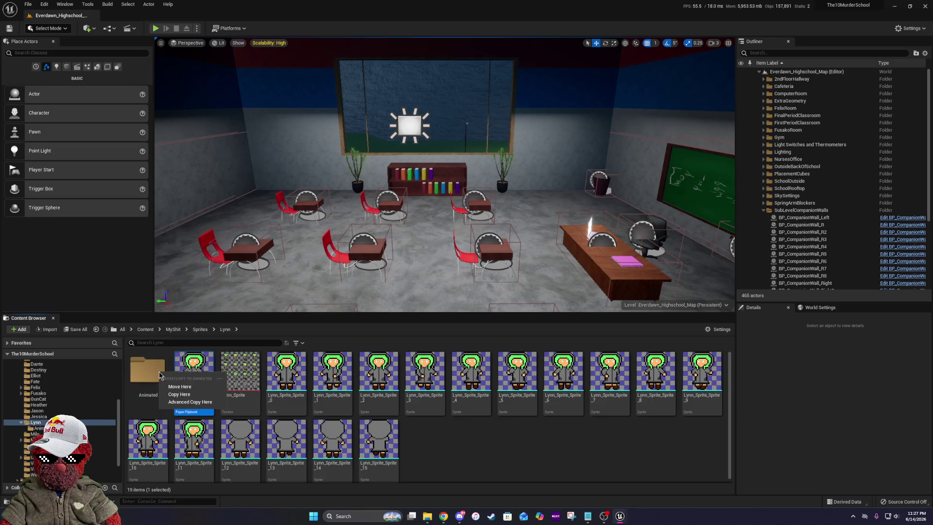
click(179, 387)
double_click(147, 372)
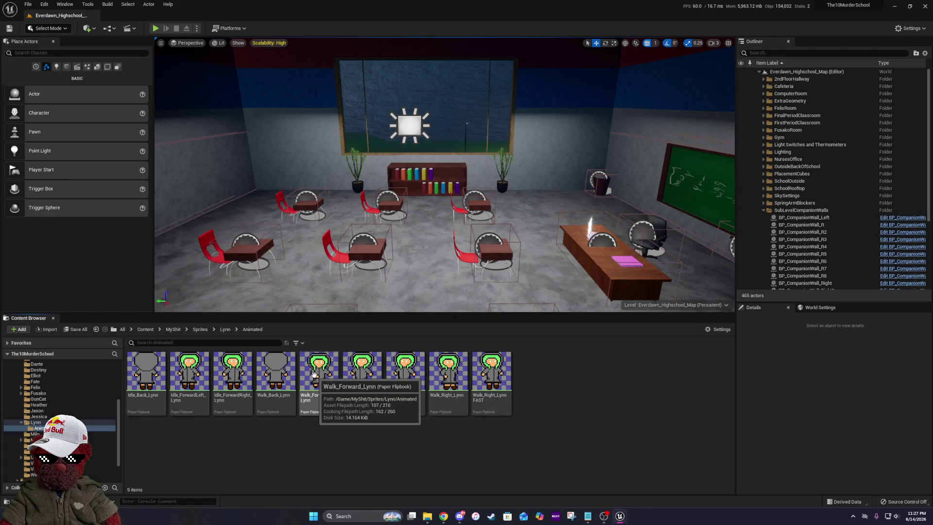
click(190, 375)
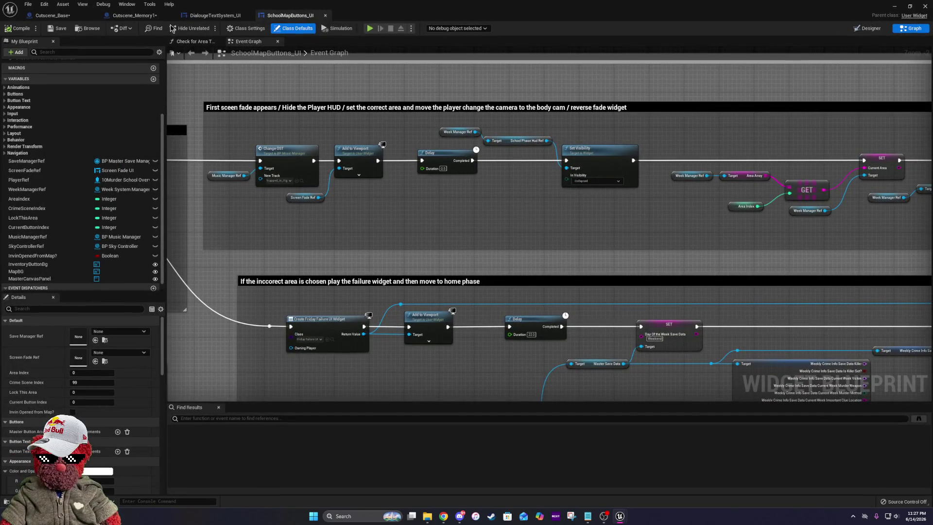
- In Cutscene_Memory1, set the first Set Flipbook's New Flipbook to Walk_Right_LynnFAST
click(134, 15)
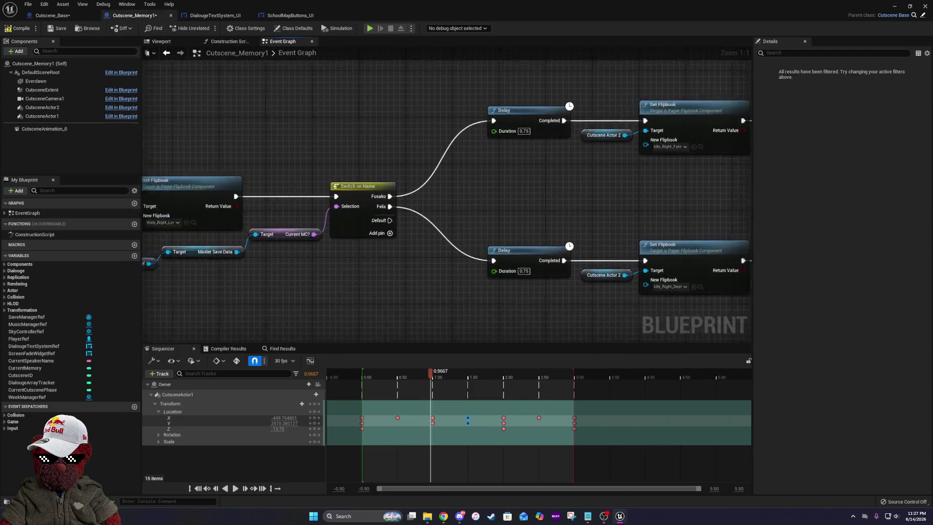
click(347, 217)
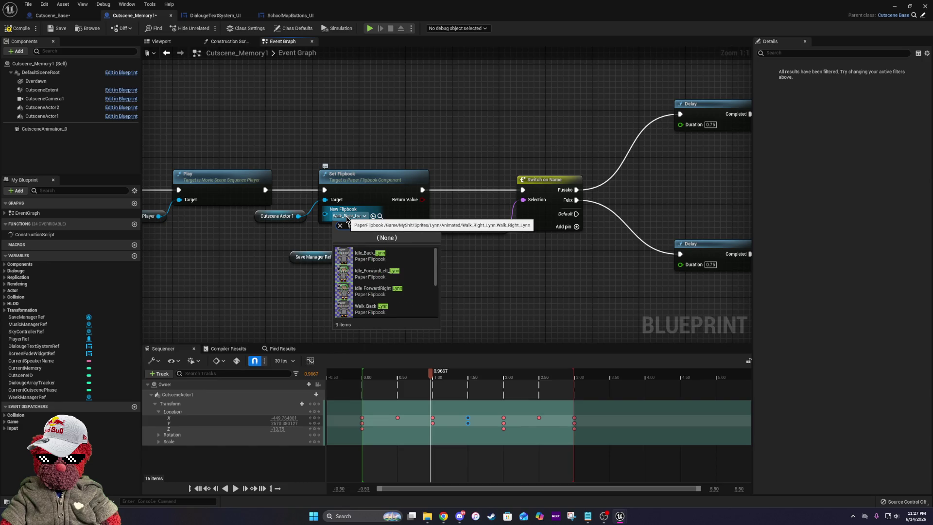
text(lynn)
scroll(385, 287, down, 3)
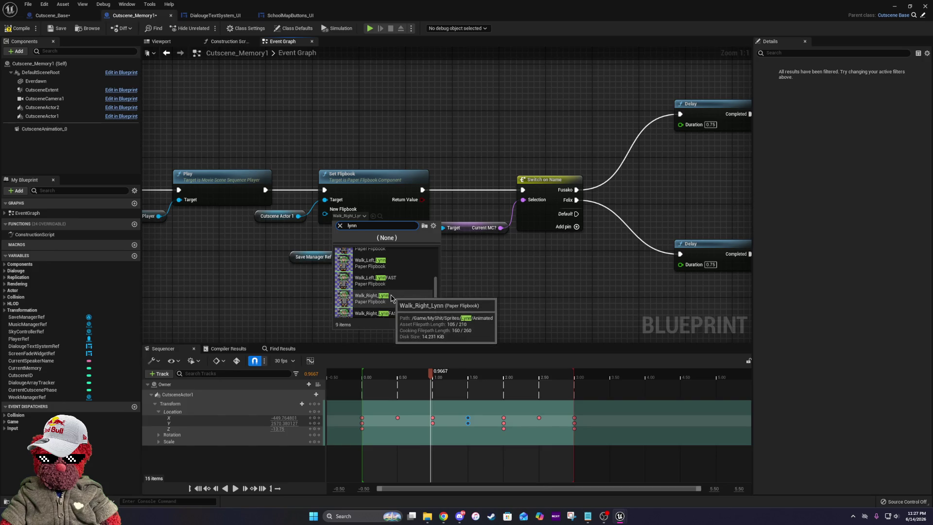
scroll(390, 306, down, 1)
click(389, 307)
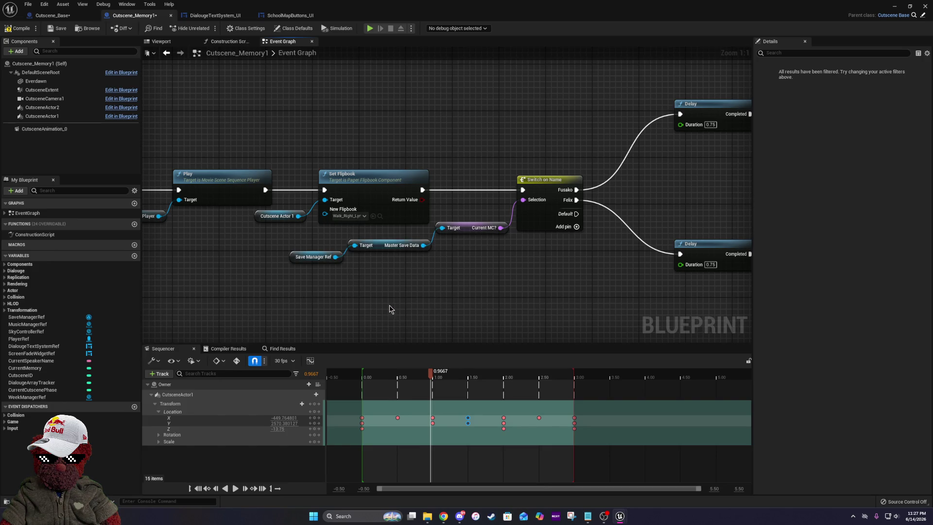
- Set the next Cutscene Actor 1 Set Flipbook to Idle_ForwardLeft_Lynn
drag(554, 181, 286, 193)
click(377, 251)
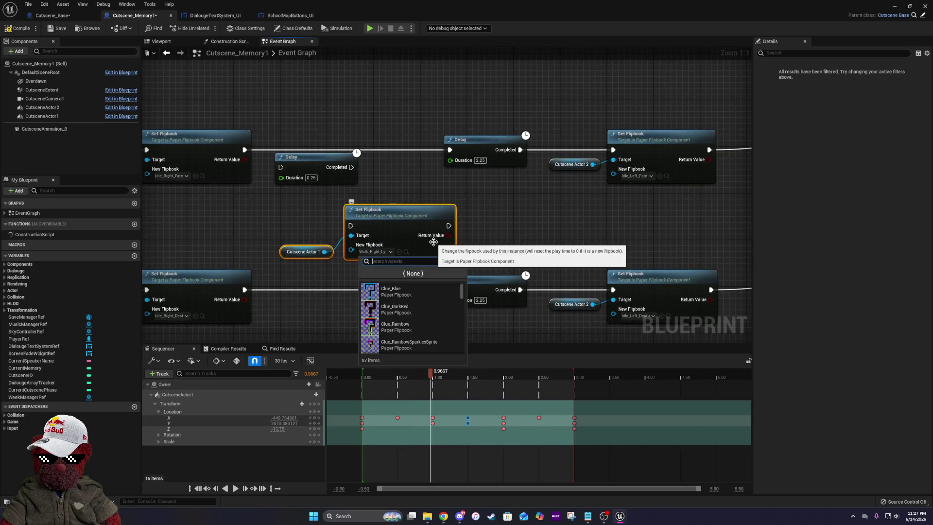
text(lynn)
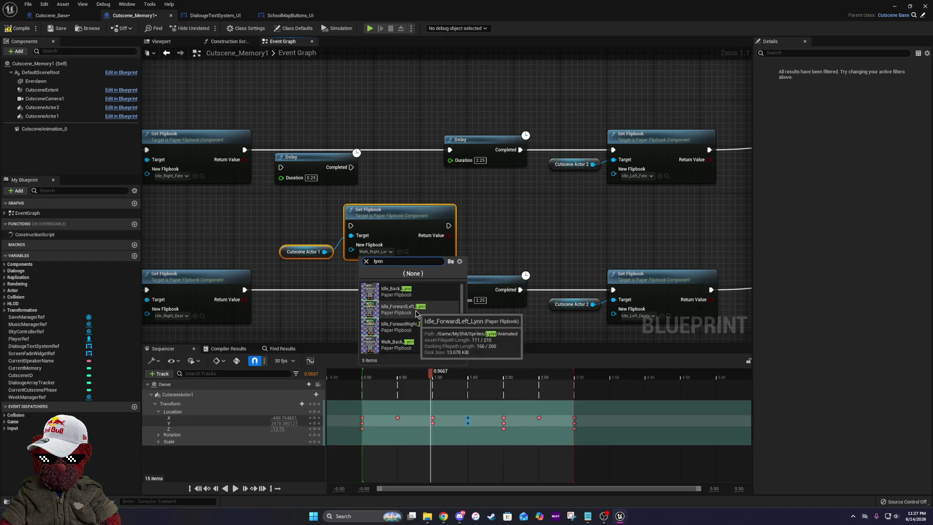
click(416, 313)
mouse_move(449, 240)
mouse_down()
mouse_move(495, 272)
mouse_move(360, 193)
mouse_move(382, 207)
mouse_move(394, 179)
mouse_up()
drag(617, 212, 309, 206)
scroll(284, 186, down, 3)
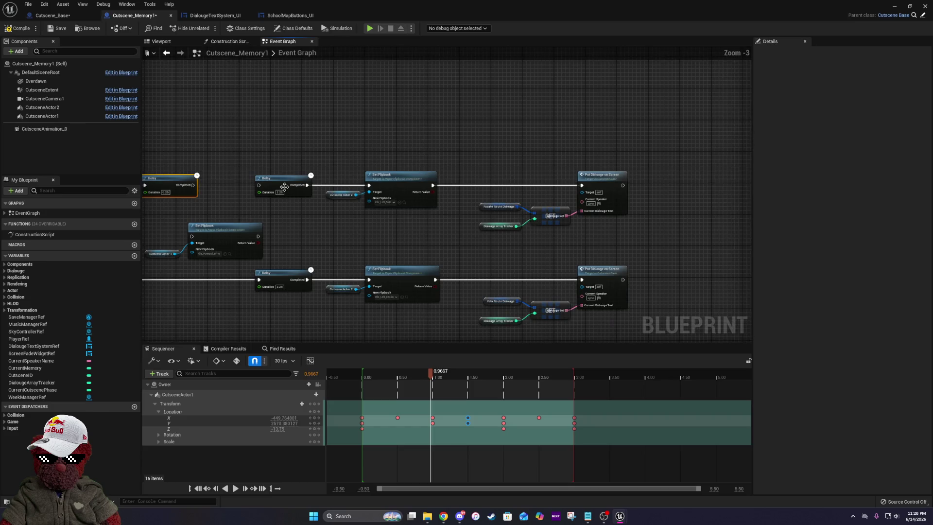
- Select the Delay, Set Flipbook and Put Dialogue nodes and push them right
mouse_move(273, 165)
mouse_down()
mouse_move(663, 203)
mouse_move(688, 229)
mouse_up()
drag(395, 179, 606, 183)
mouse_move(230, 224)
mouse_down()
mouse_move(336, 258)
mouse_move(389, 195)
mouse_move(296, 188)
mouse_move(371, 213)
mouse_up()
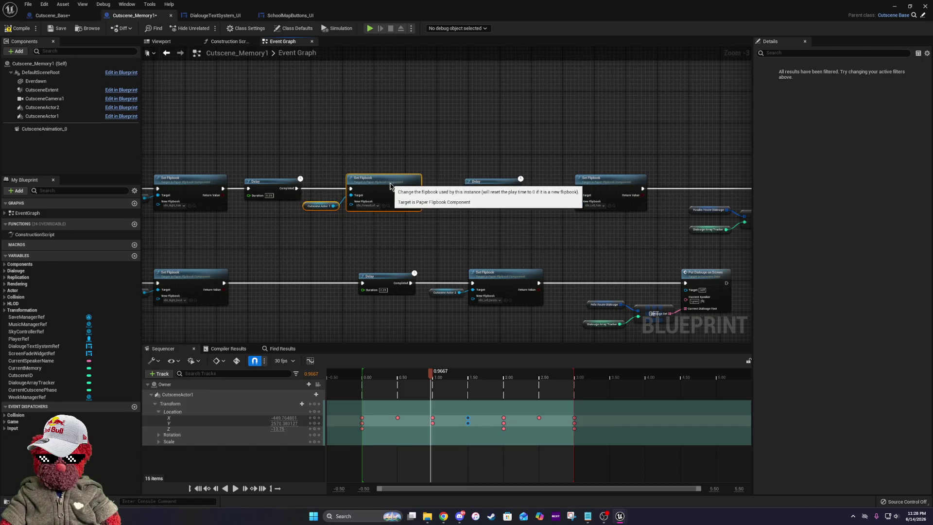
click(315, 245)
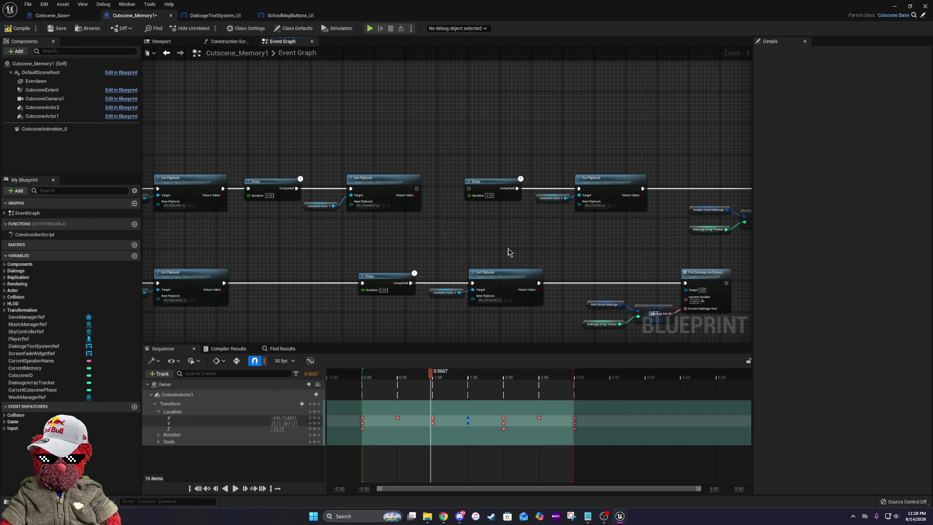
- Scrub the cutscene timeline forward in the Sequencer
mouse_move(568, 244)
mouse_down()
mouse_move(391, 229)
mouse_move(562, 205)
mouse_up()
scroll(281, 186, up, 3)
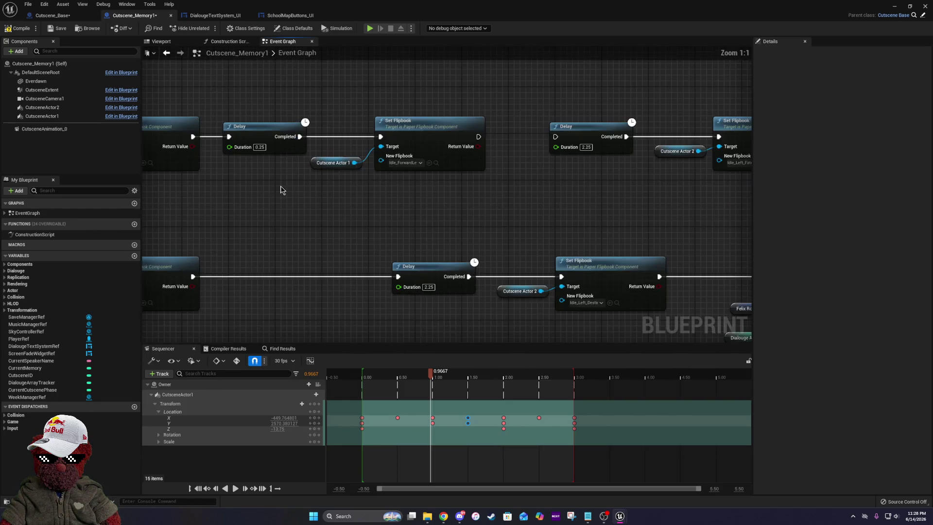
drag(266, 137, 225, 140)
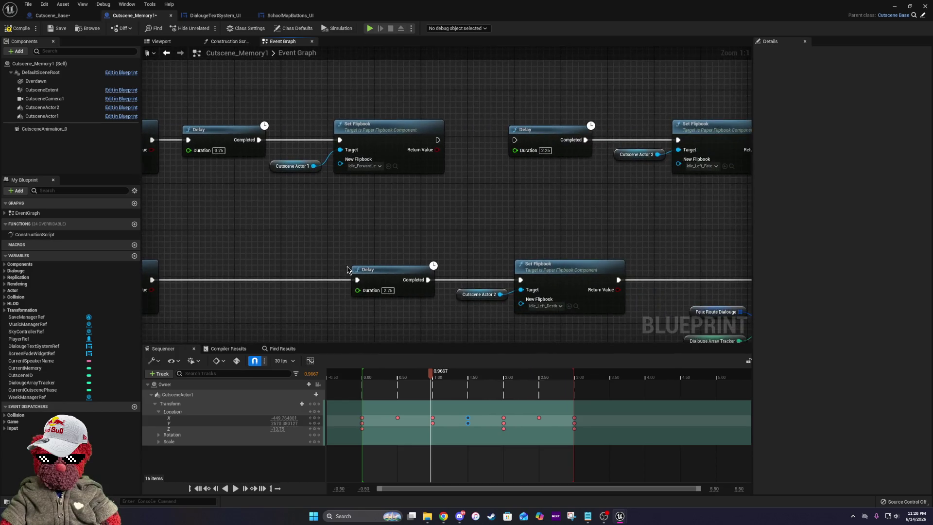
drag(434, 374, 471, 382)
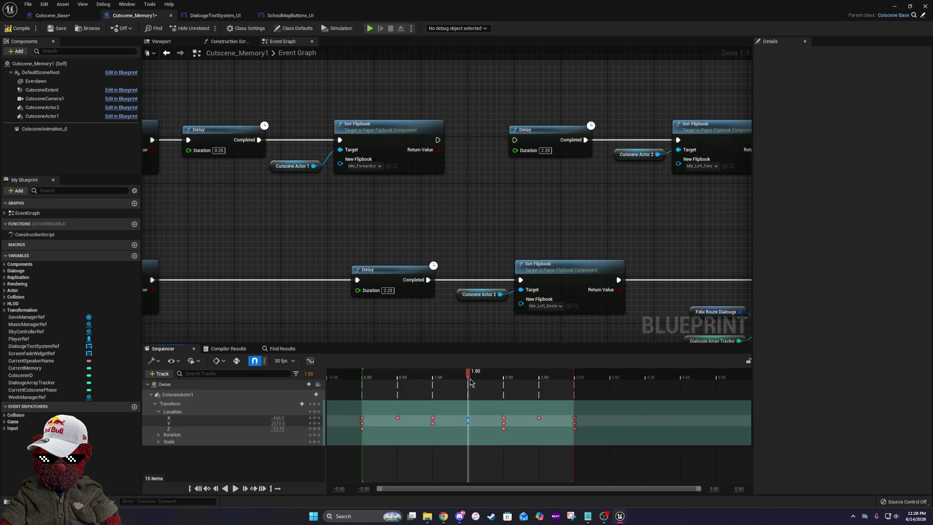
- Marquee-select the upper row of nodes and shift it further right
drag(412, 358, 374, 268)
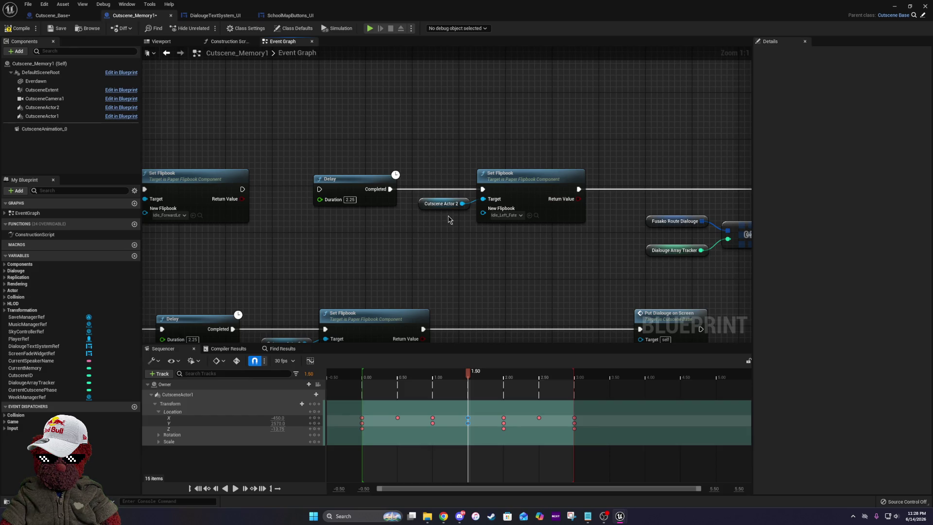
scroll(341, 140, down, 5)
drag(273, 106, 611, 200)
mouse_move(273, 149)
mouse_down()
mouse_move(340, 150)
mouse_move(331, 149)
mouse_move(354, 181)
mouse_move(346, 173)
mouse_up()
- Add a Delay after the Set Flipbook with a 0.5-second duration
scroll(161, 136, up, 5)
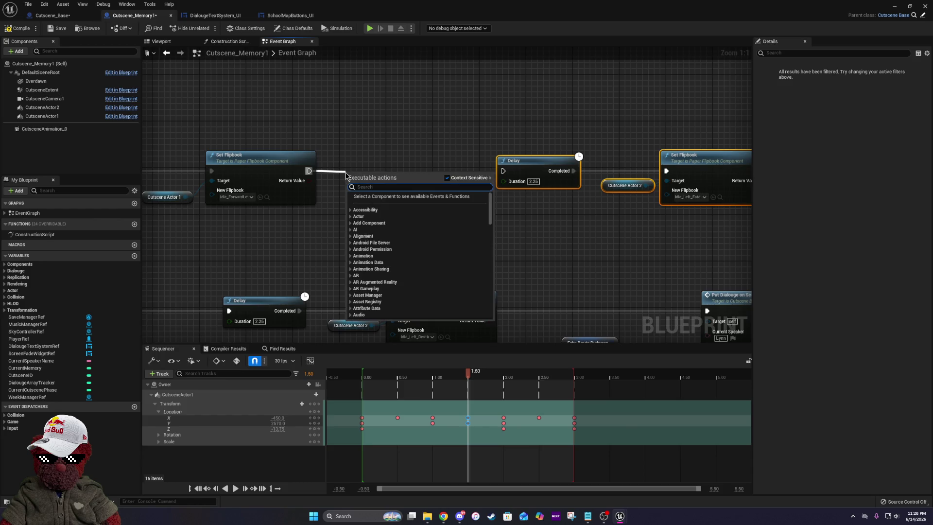
text(delay)
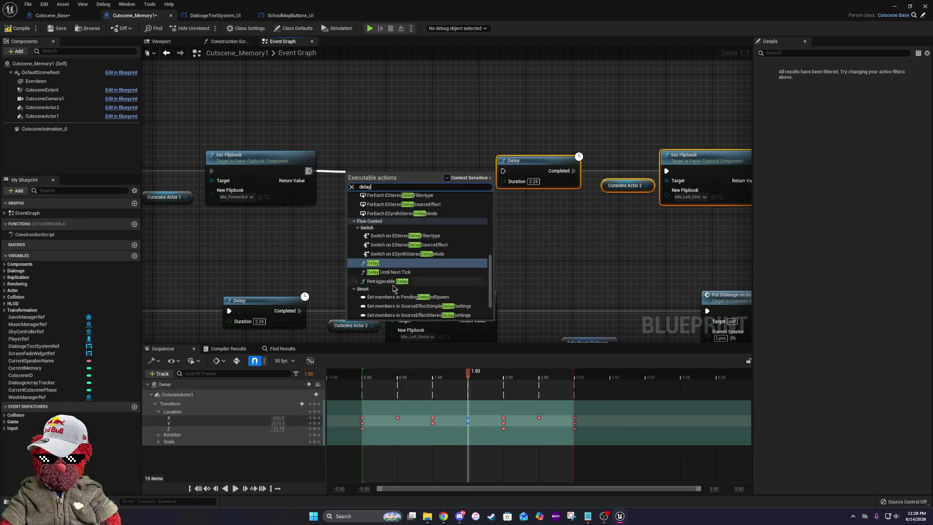
key(Return)
click(380, 199)
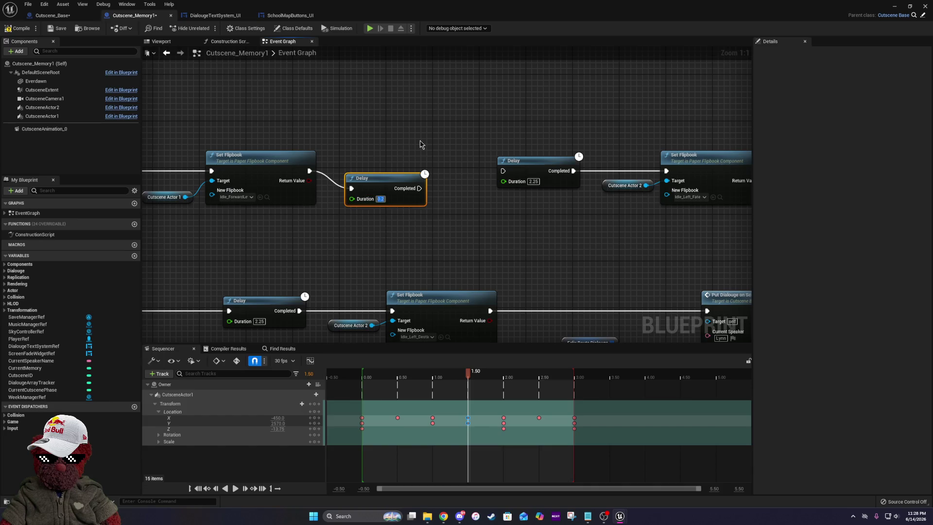
key(BackSpace)
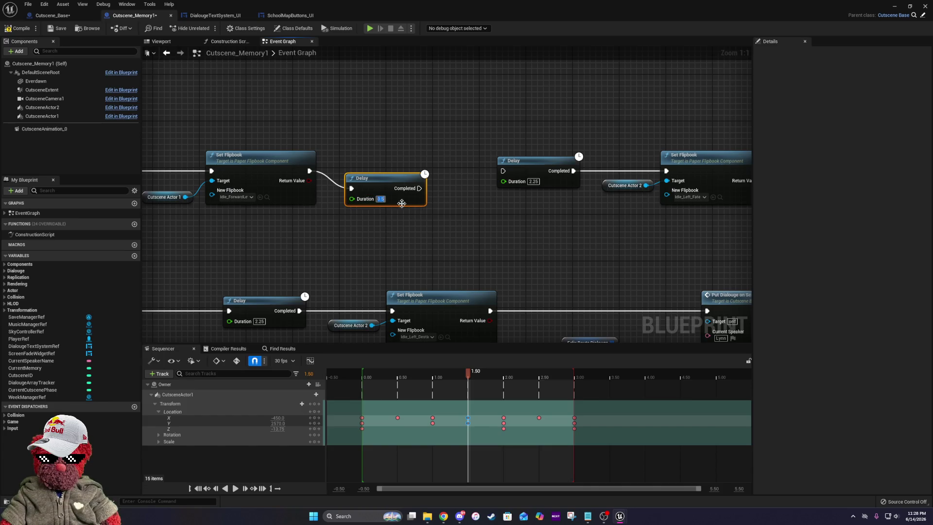
mouse_move(149, 136)
mouse_down()
mouse_move(314, 154)
mouse_move(475, 233)
mouse_up()
- Paste a copy of Cutscene Actor 1's Set Flipbook and set it to Walk_Left_LynnFAST
drag(696, 270, 417, 240)
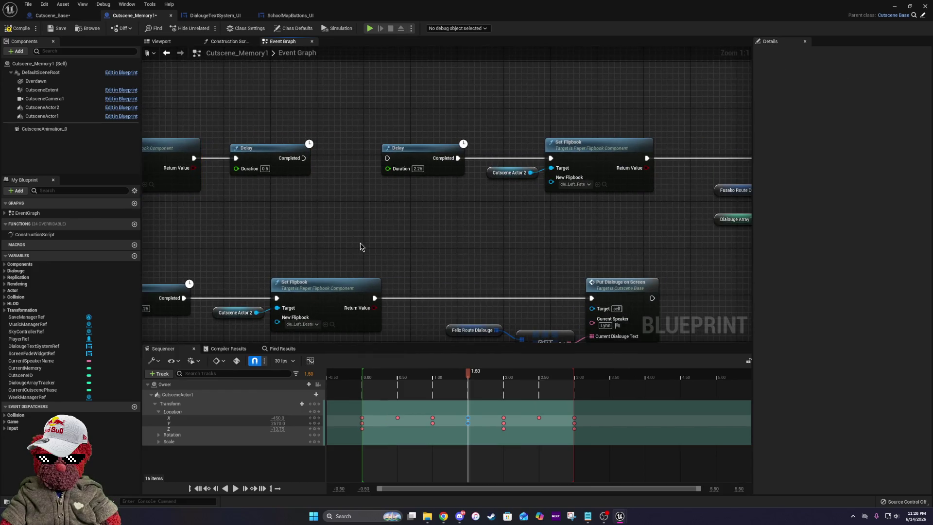
key(ctrl+v)
click(430, 266)
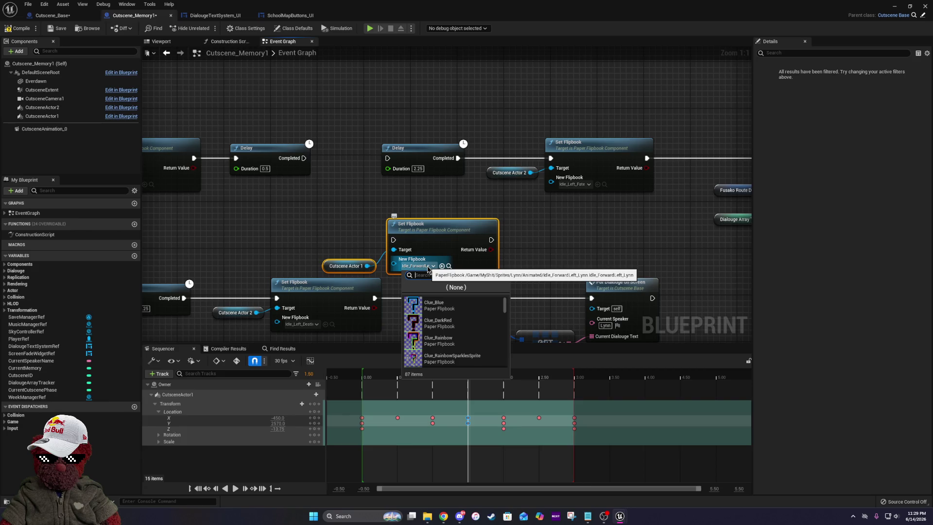
text(lynn)
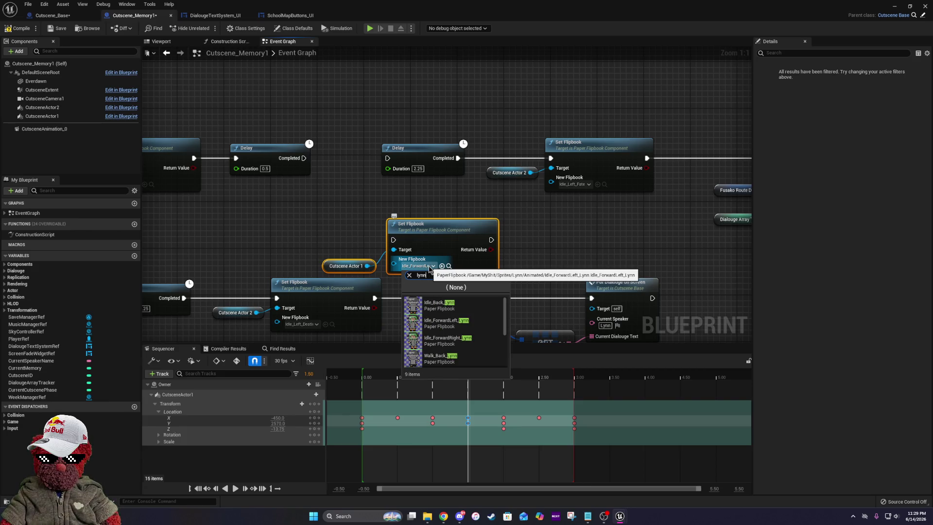
scroll(446, 331, down, 3)
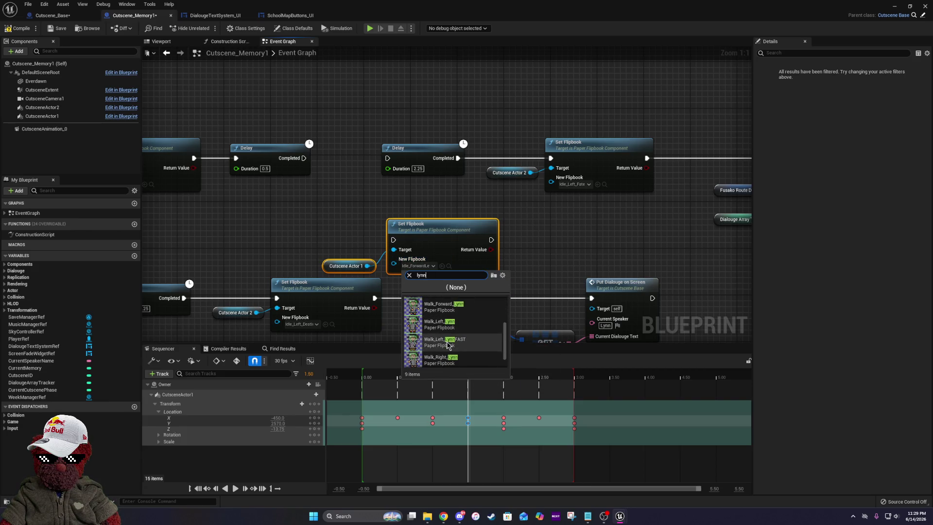
click(447, 344)
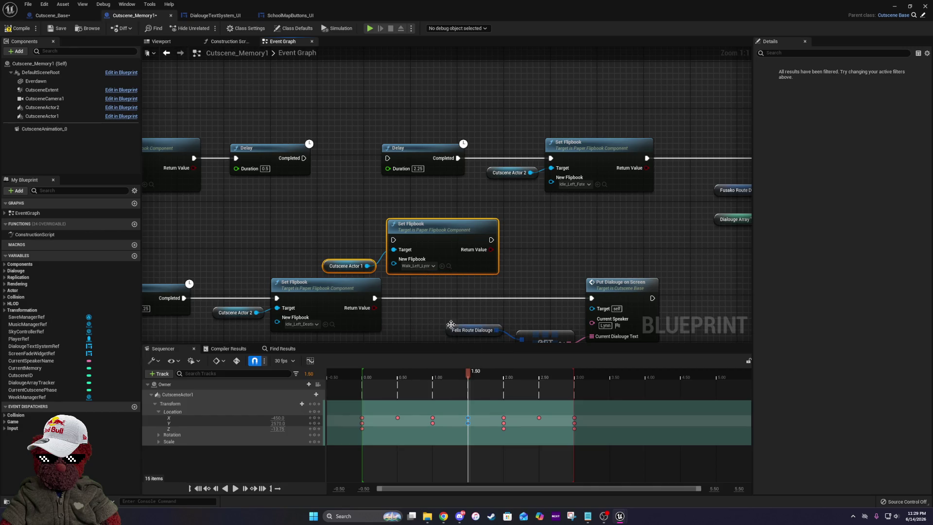
scroll(438, 243, down, 3)
drag(410, 191, 529, 209)
drag(313, 167, 432, 171)
drag(366, 233, 521, 287)
drag(418, 239, 421, 187)
drag(355, 194, 430, 201)
scroll(447, 217, up, 2)
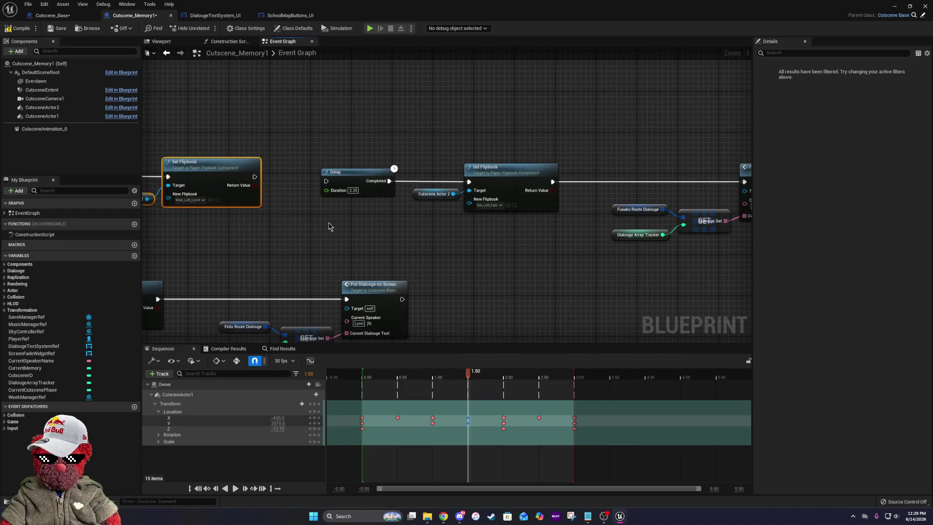
scroll(434, 228, down, 2)
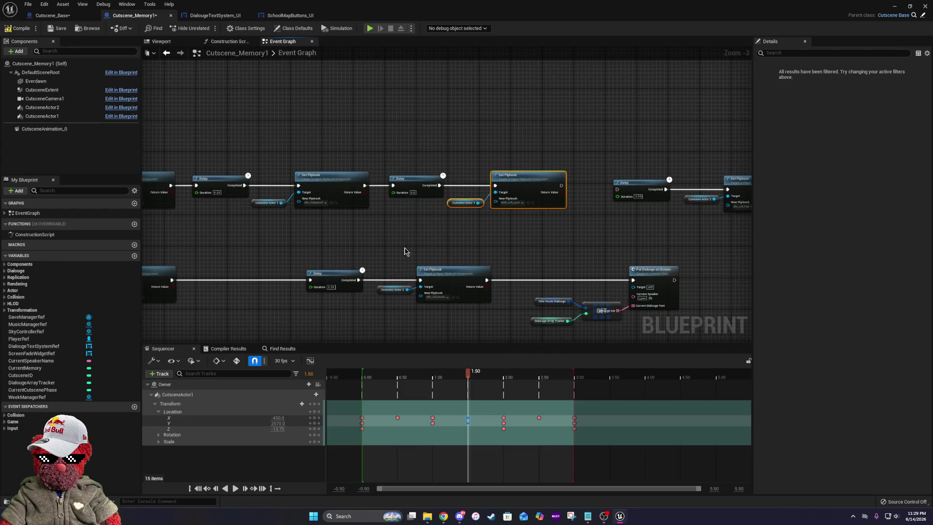
drag(340, 219, 681, 233)
mouse_move(437, 218)
mouse_down()
mouse_move(592, 214)
mouse_move(371, 190)
mouse_move(536, 190)
mouse_up()
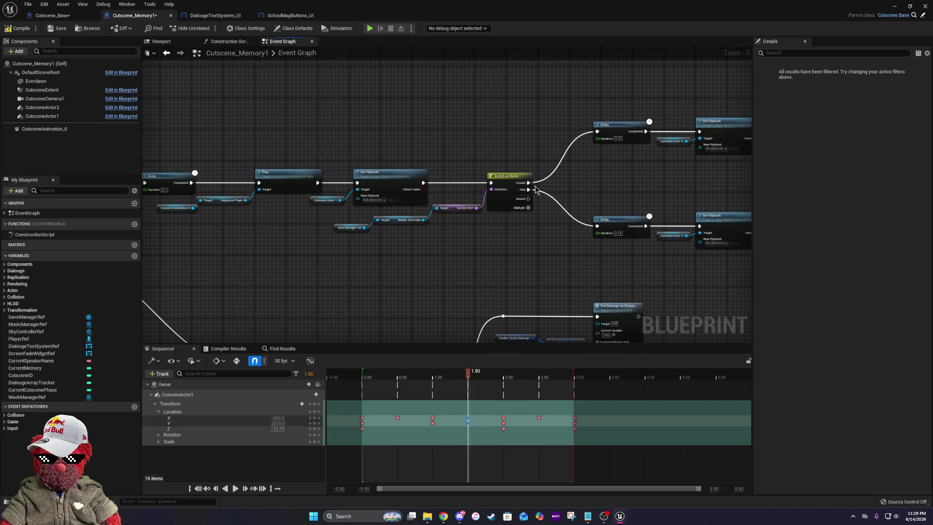
mouse_move(158, 172)
mouse_down()
mouse_move(357, 179)
mouse_move(247, 178)
mouse_up()
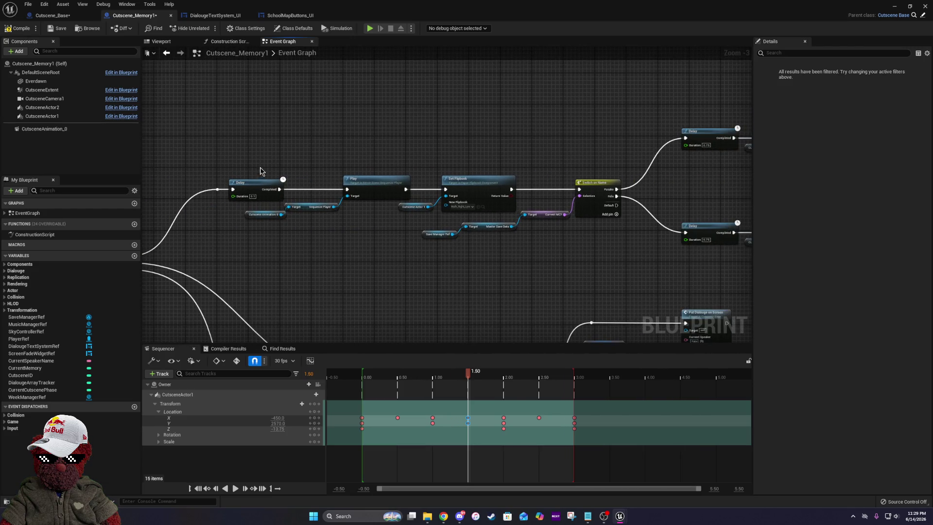
drag(438, 189, 279, 191)
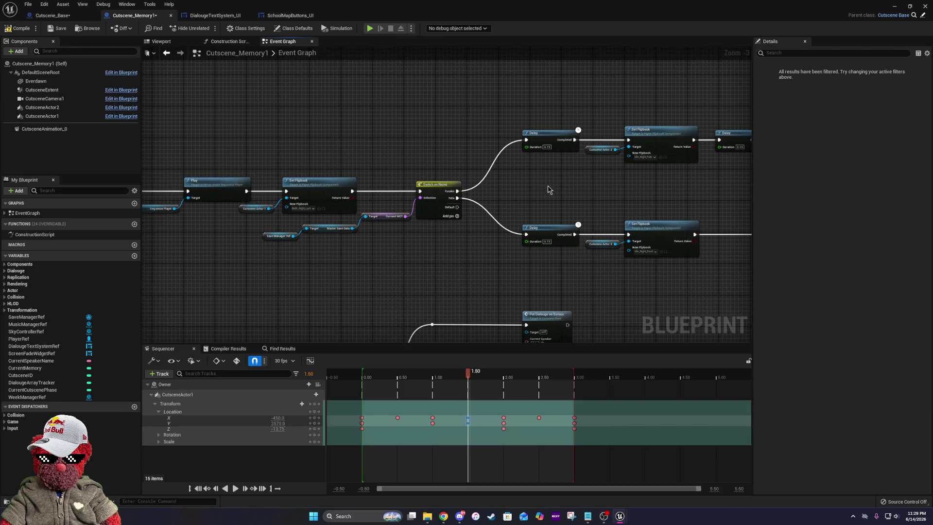
drag(548, 190, 334, 219)
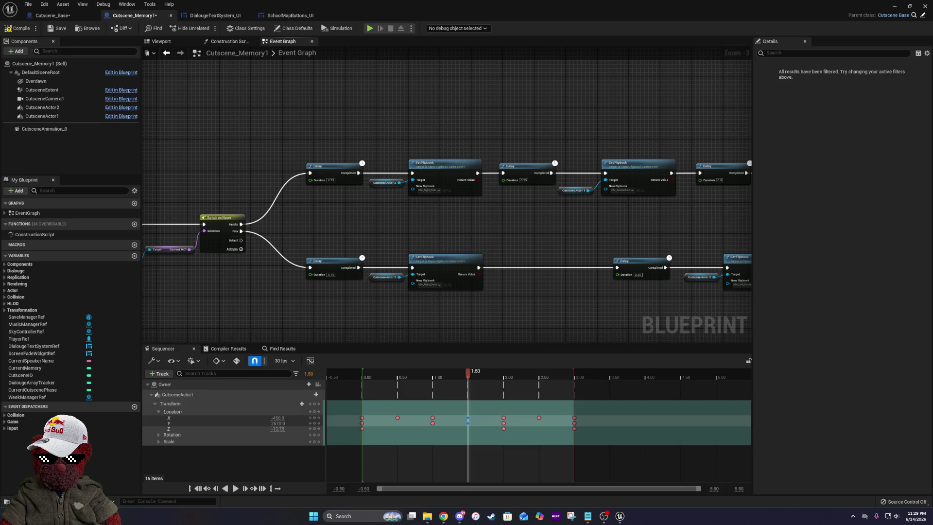
key(XF86Calculator)
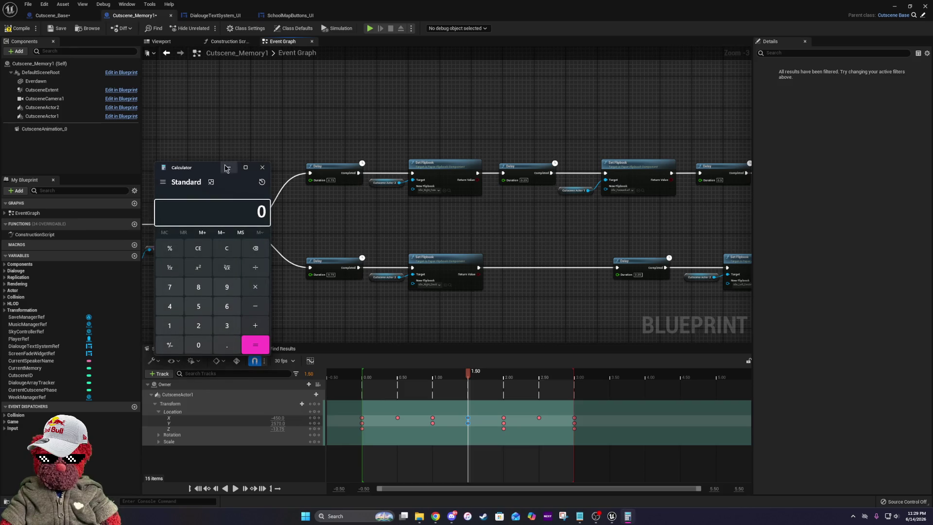
drag(207, 176, 932, 176)
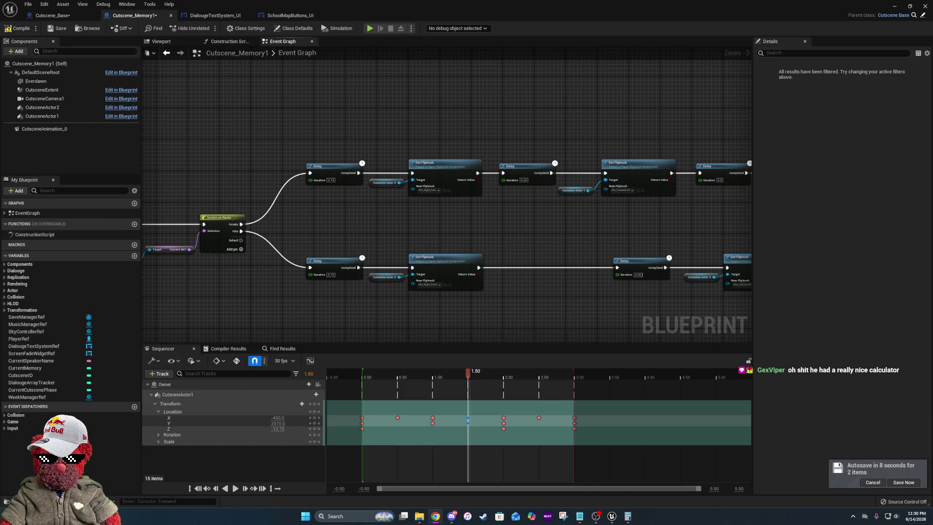
- Maximize Chrome and open the first TI-Nspire image result's Amazon preview
drag(932, 163, 415, 138)
click(661, 142)
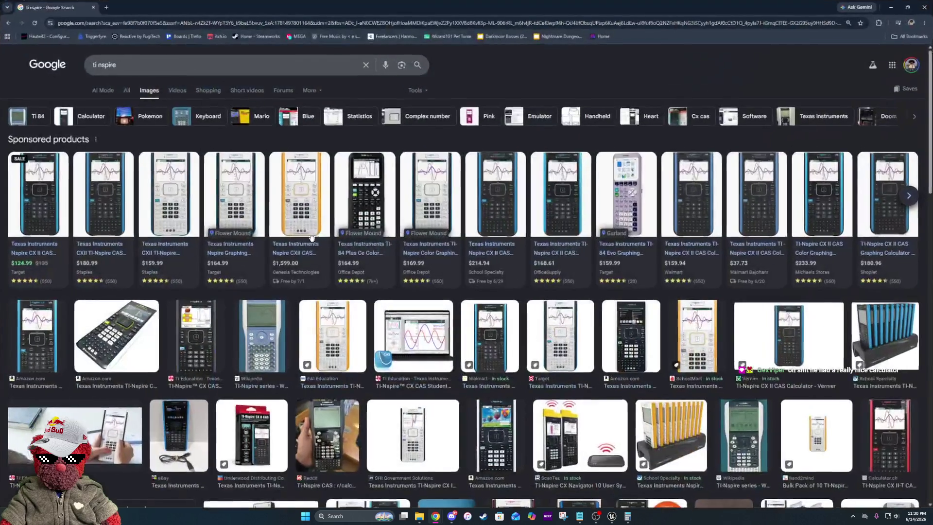
scroll(298, 230, down, 2)
click(37, 260)
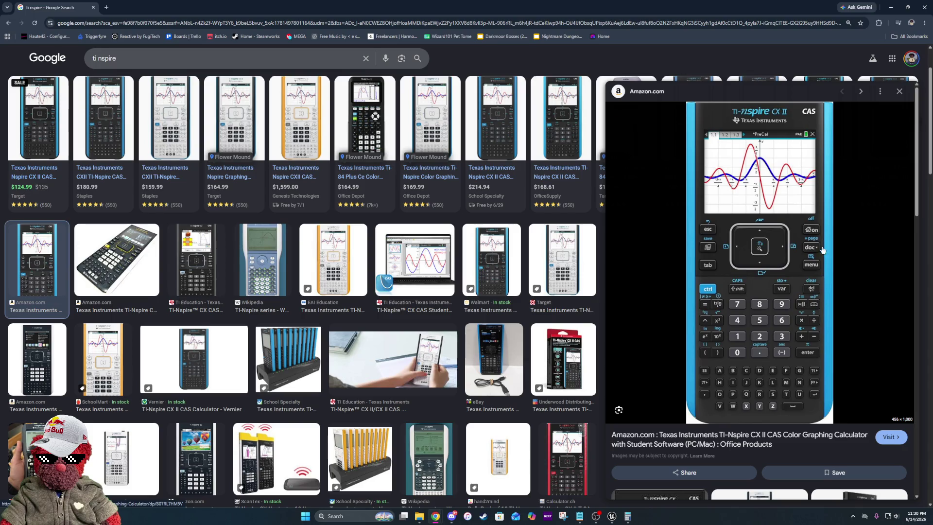
- Scroll through the image results, then close the browser window
key(alt+Tab)
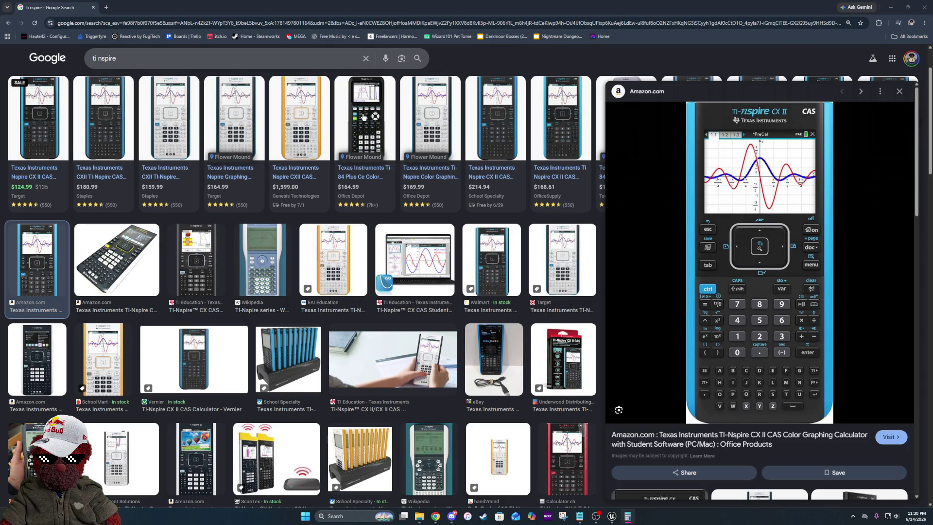
scroll(253, 148, up, 2)
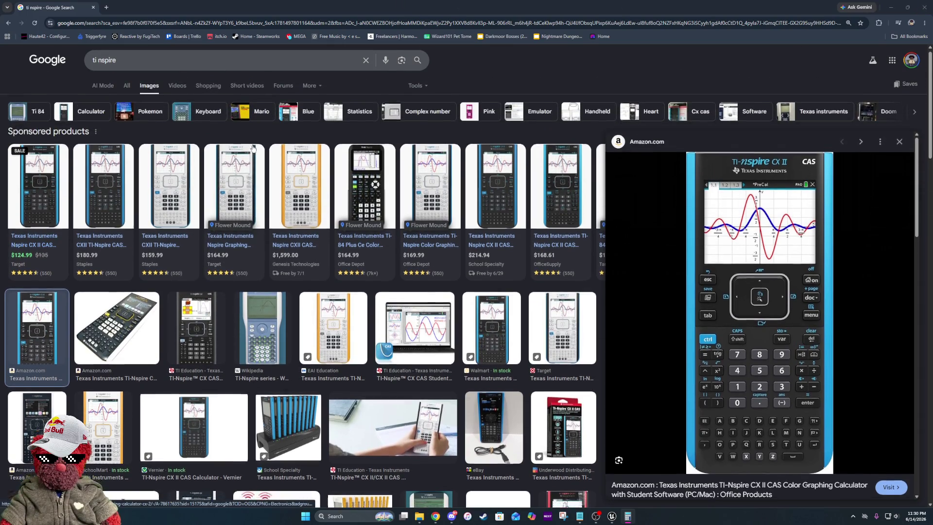
scroll(252, 149, down, 4)
scroll(253, 149, up, 4)
scroll(252, 148, down, 5)
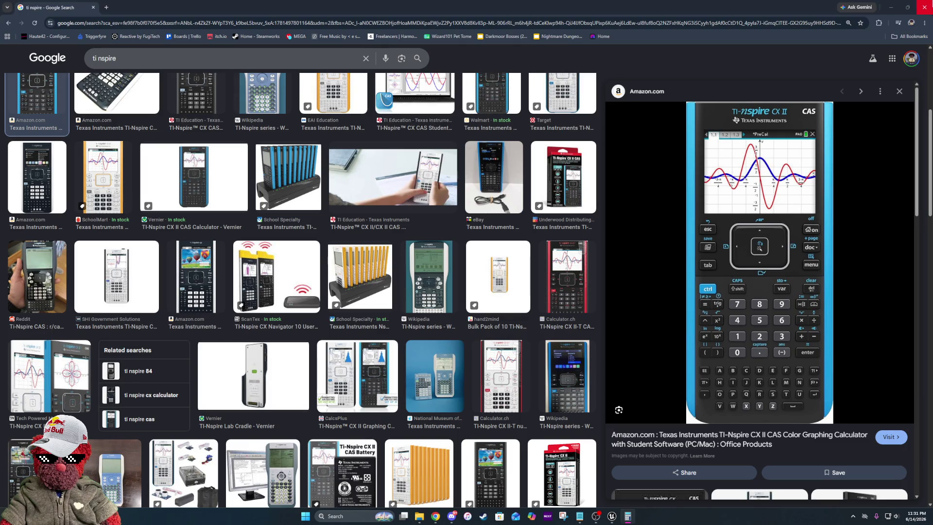
click(925, 7)
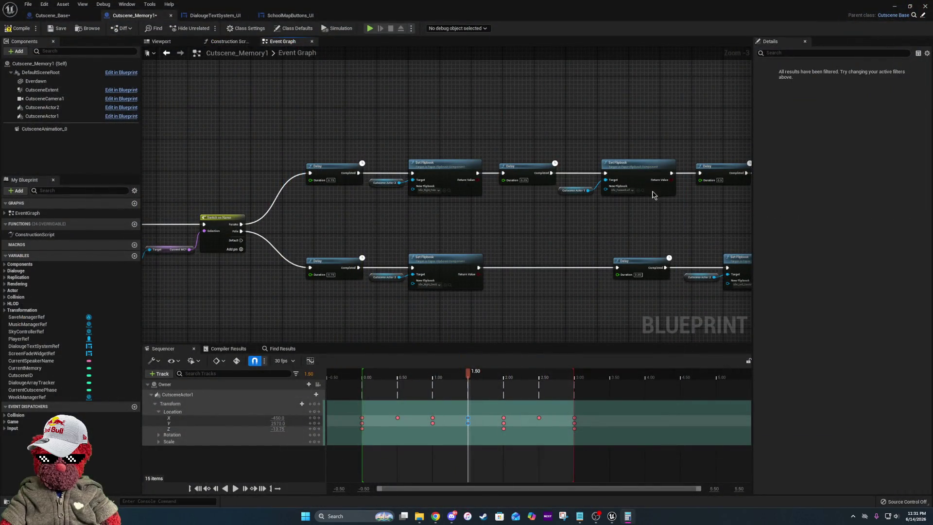
mouse_move(719, 217)
mouse_down()
mouse_move(593, 203)
mouse_move(723, 224)
mouse_move(635, 224)
mouse_up()
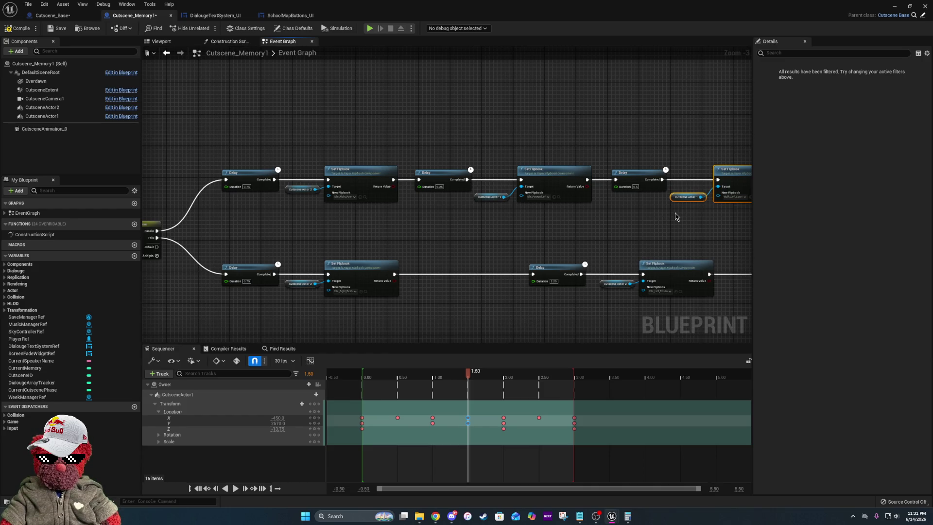
mouse_move(725, 208)
mouse_down()
mouse_move(625, 223)
mouse_move(414, 225)
mouse_move(544, 231)
mouse_up()
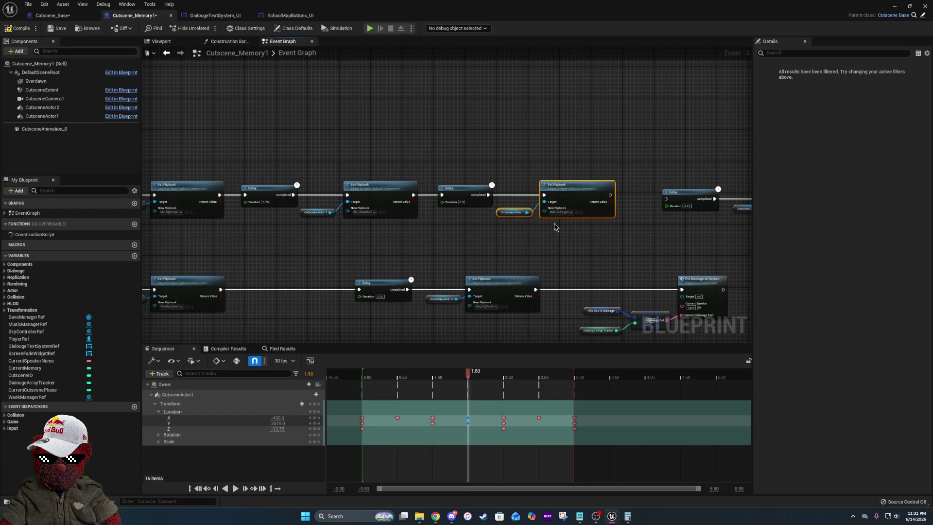
click(549, 222)
scroll(529, 214, up, 3)
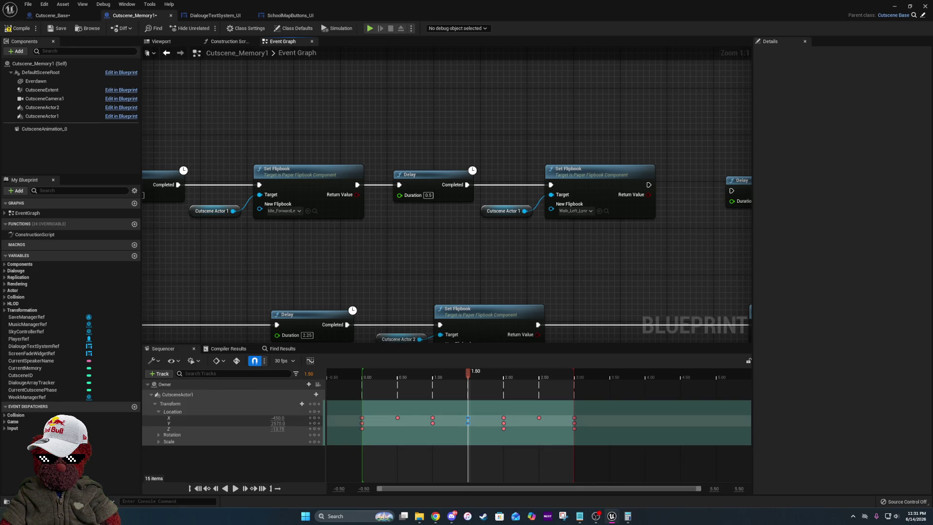
mouse_move(329, 258)
mouse_down()
mouse_move(427, 260)
mouse_move(272, 246)
mouse_up()
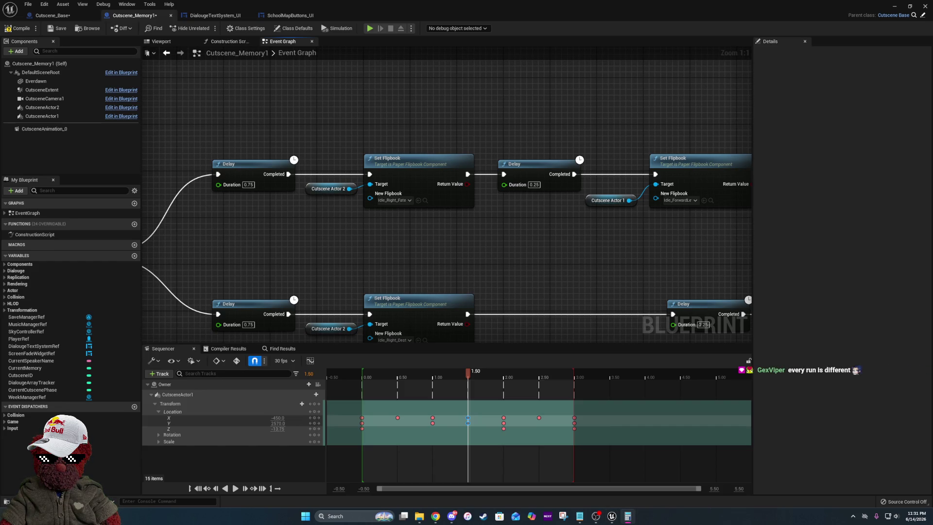
drag(608, 253, 454, 242)
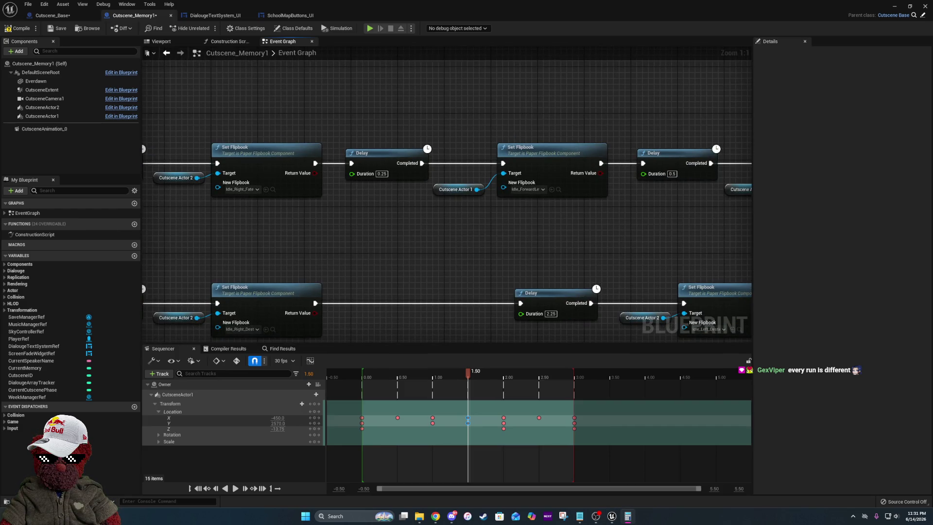
drag(613, 236, 343, 215)
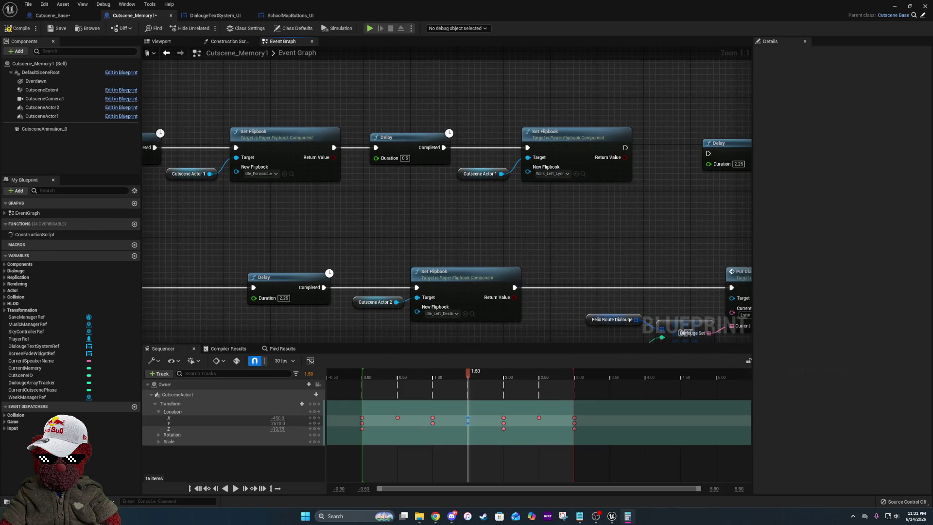
drag(623, 188, 487, 194)
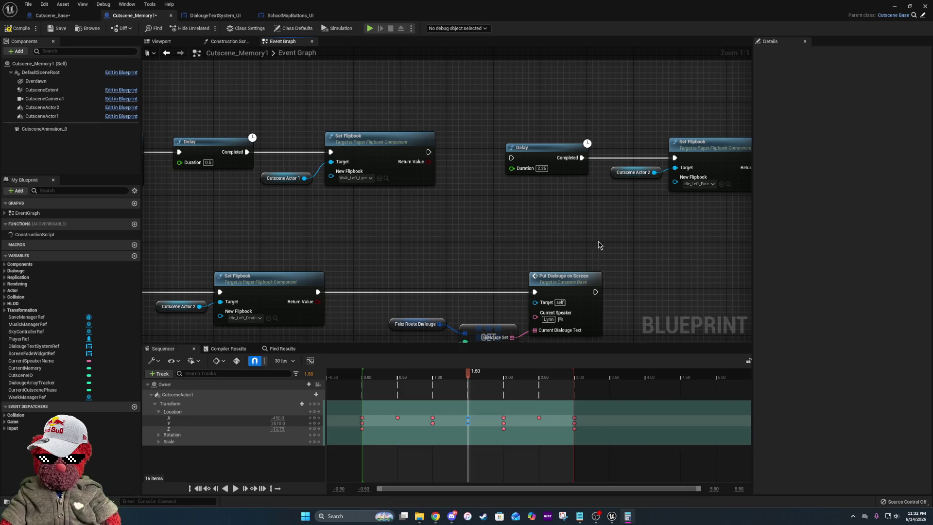
scroll(410, 227, down, 4)
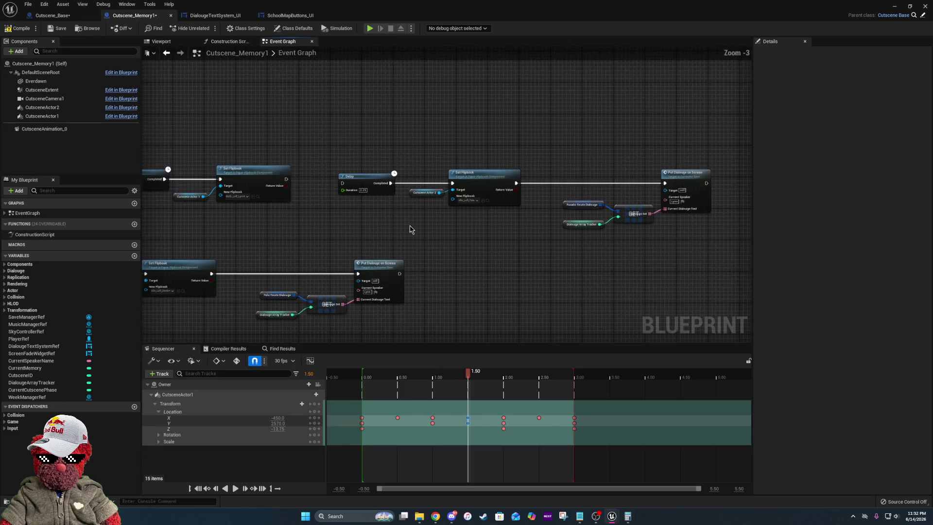
drag(368, 134, 659, 235)
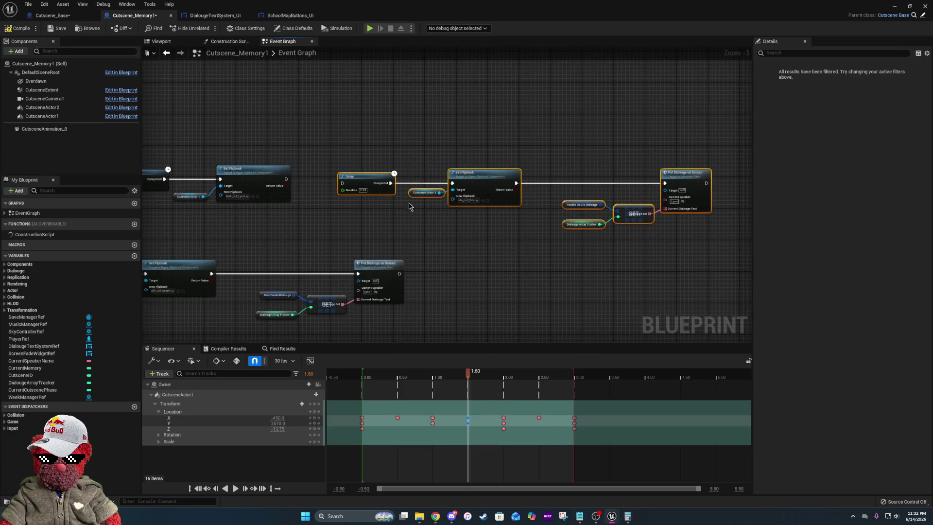
drag(358, 180, 504, 215)
scroll(504, 215, up, 3)
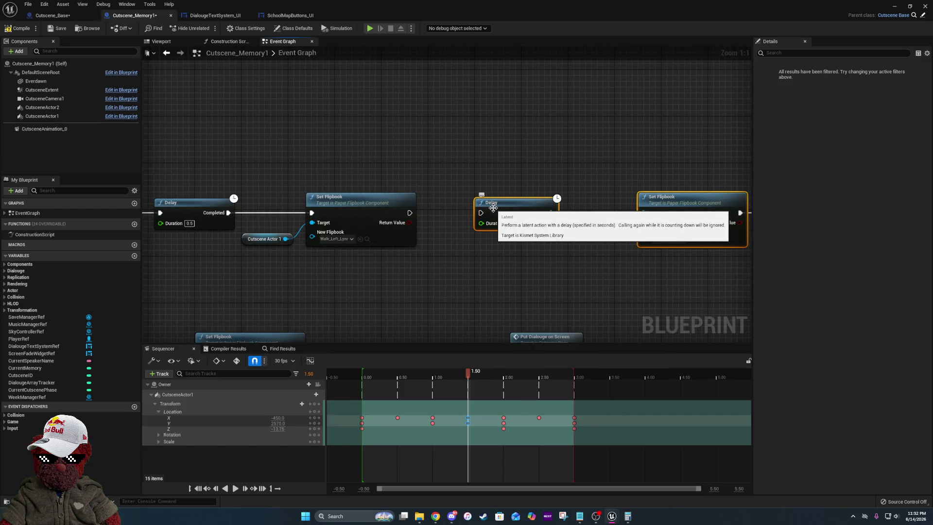
click(466, 243)
drag(620, 254, 414, 228)
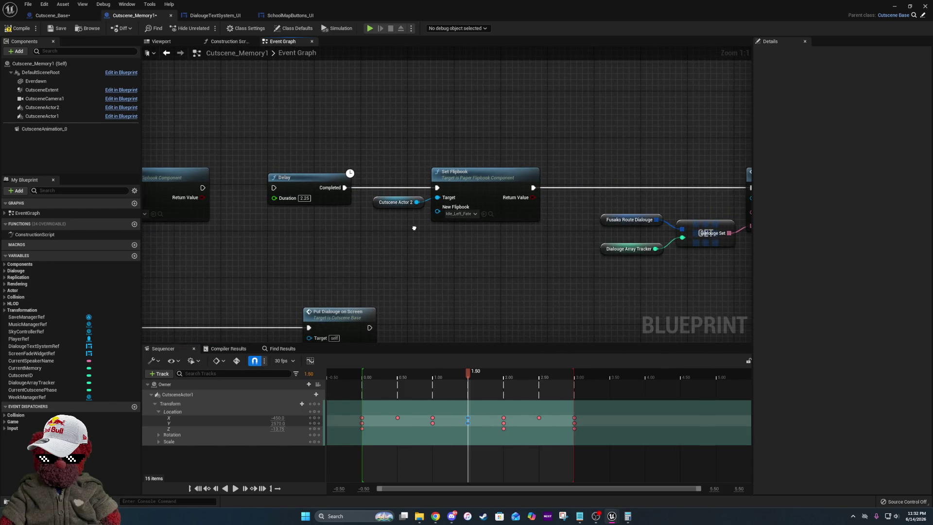
mouse_move(414, 228)
mouse_down()
mouse_move(400, 135)
mouse_move(517, 185)
mouse_up()
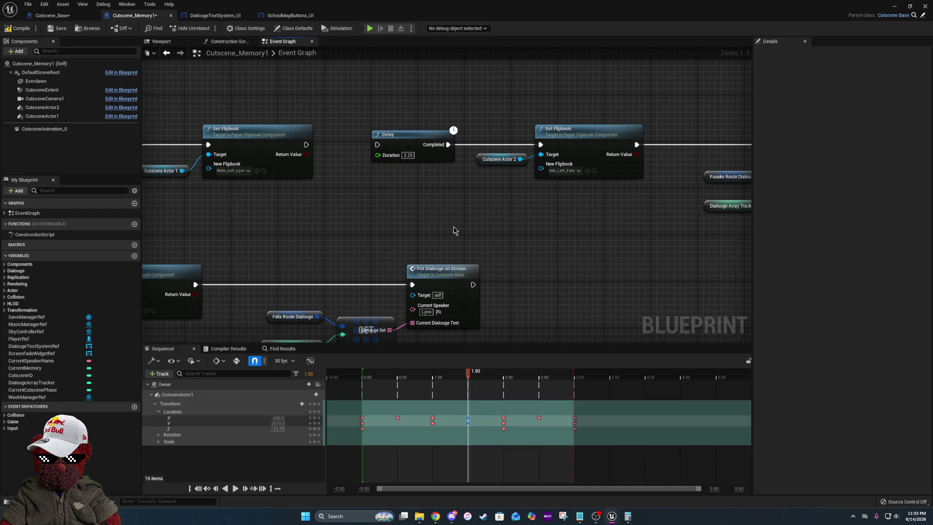
mouse_move(630, 216)
mouse_down()
mouse_move(412, 214)
mouse_move(551, 226)
mouse_up()
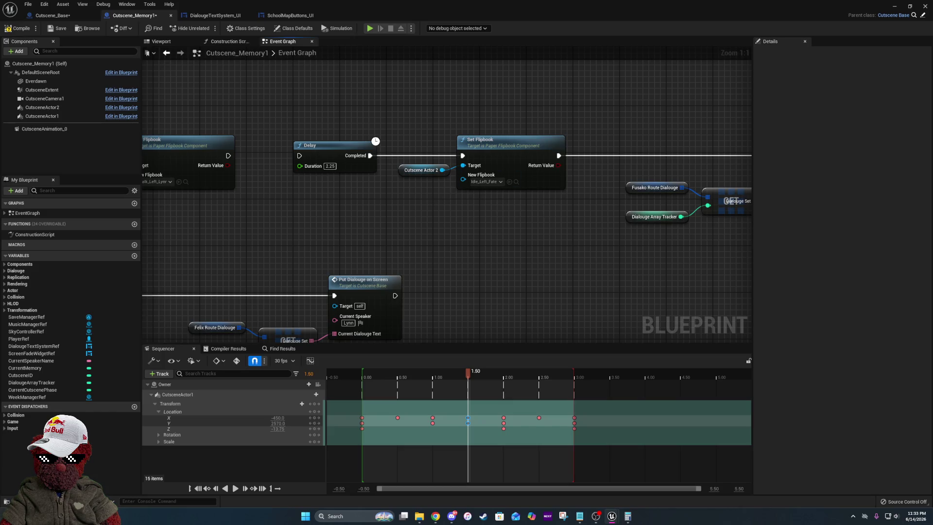
mouse_move(317, 288)
mouse_down()
mouse_move(551, 291)
mouse_move(469, 291)
mouse_move(540, 418)
mouse_up()
drag(749, 283, 506, 285)
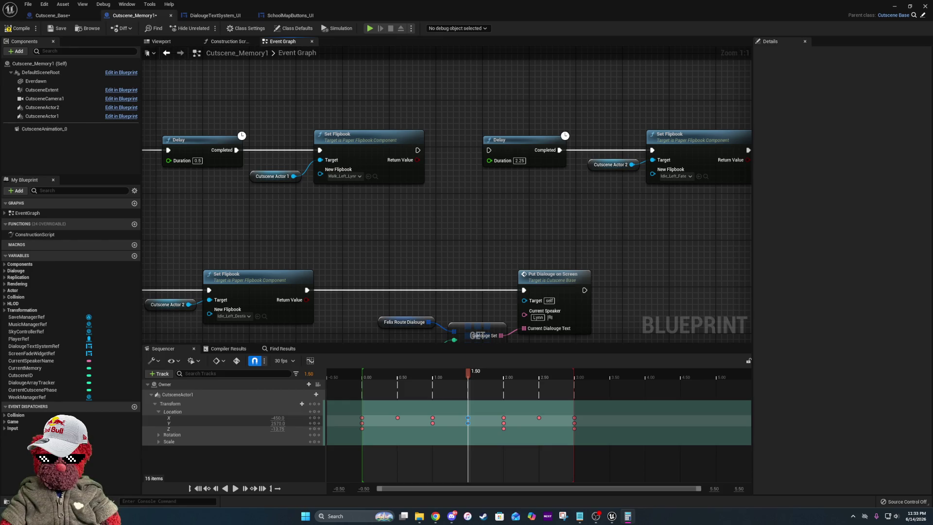
mouse_move(372, 217)
mouse_down()
mouse_move(486, 233)
mouse_move(360, 221)
mouse_up()
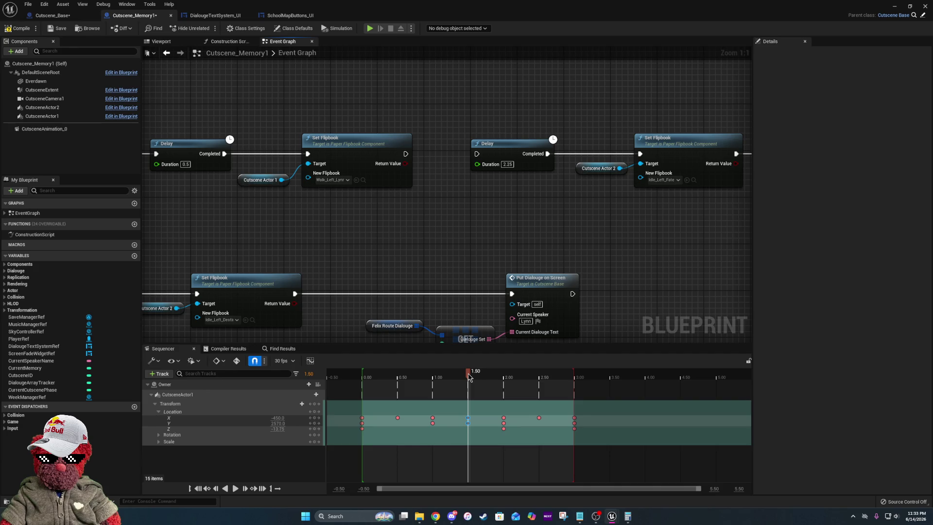
- Scrub the cutscene between 2.80 and 1.57 seconds, settle at 2.00, and select the 2.25 Delay
drag(469, 378, 578, 390)
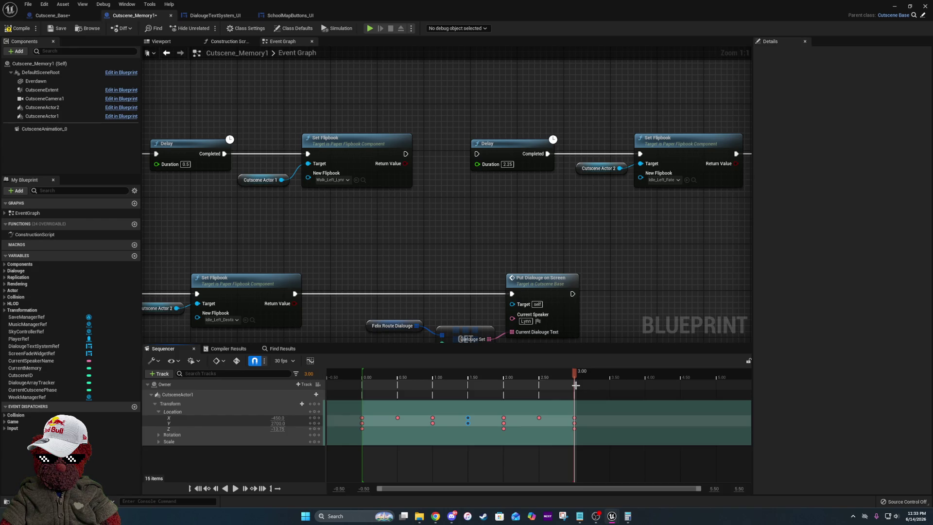
mouse_move(576, 375)
mouse_down()
mouse_move(468, 384)
mouse_move(507, 389)
mouse_up()
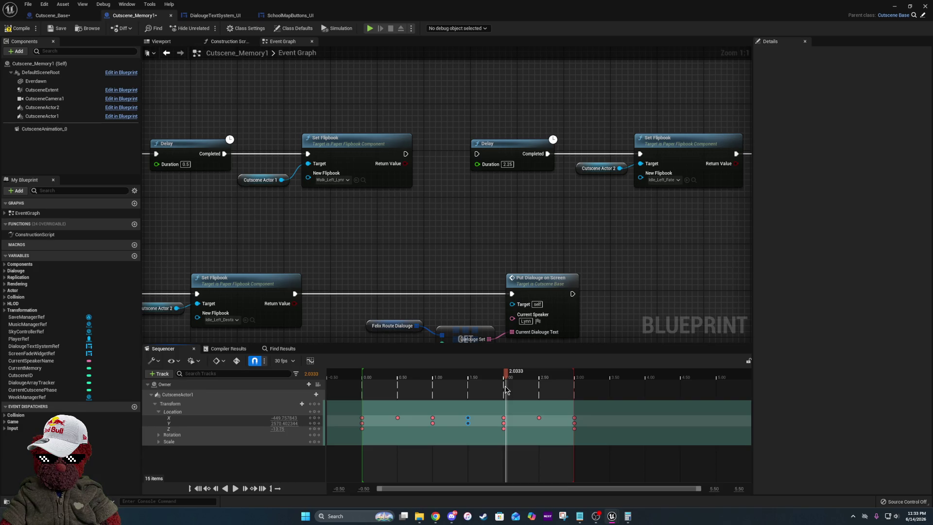
click(504, 388)
mouse_move(305, 219)
mouse_down()
mouse_move(749, 214)
mouse_move(305, 234)
mouse_up()
drag(474, 143, 485, 201)
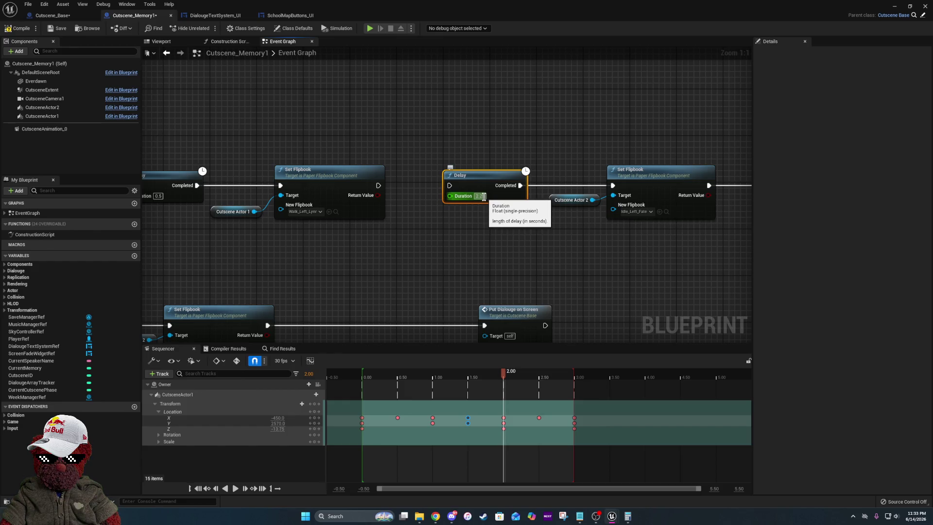
mouse_move(418, 230)
mouse_down()
mouse_move(530, 232)
mouse_move(425, 243)
mouse_up()
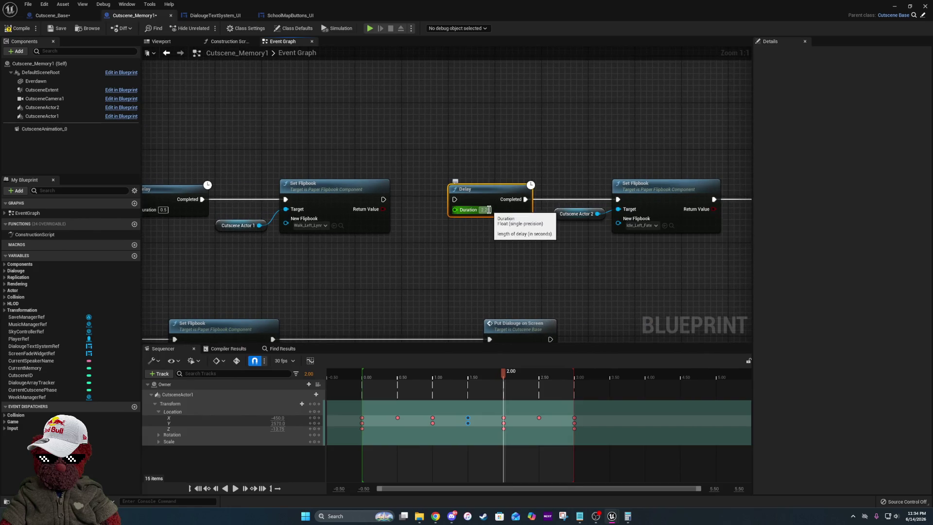
- Replace the Delay's 2.25 duration with 0.75 seconds, then pan over to the dialogue node
click(489, 210)
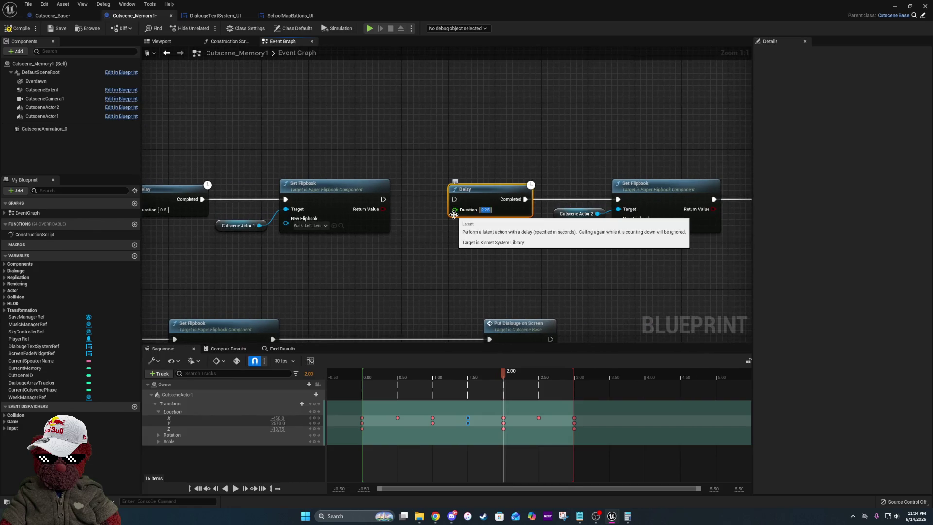
key(BackSpace)
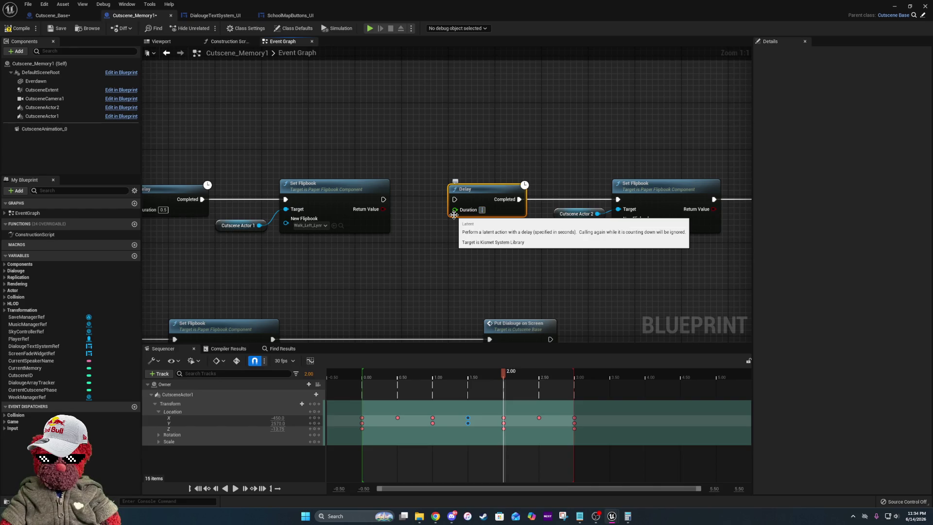
text(0.75)
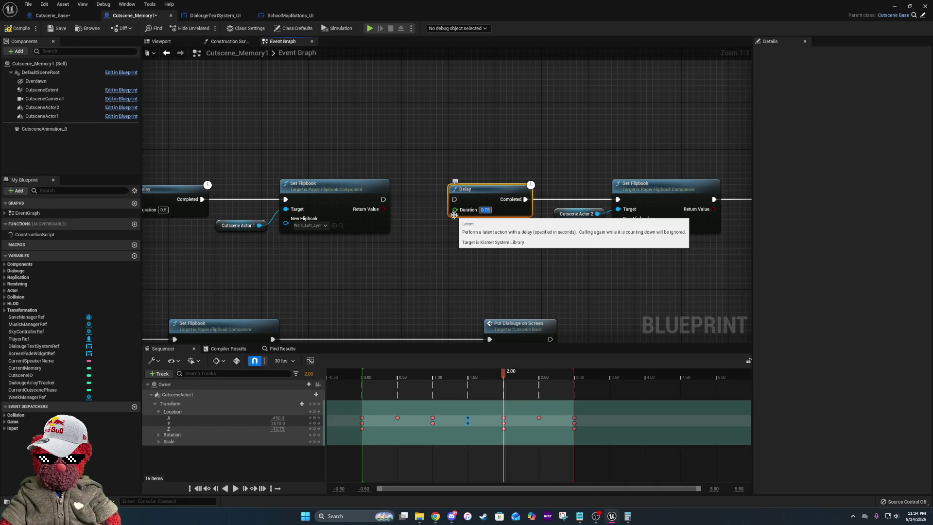
key(Return)
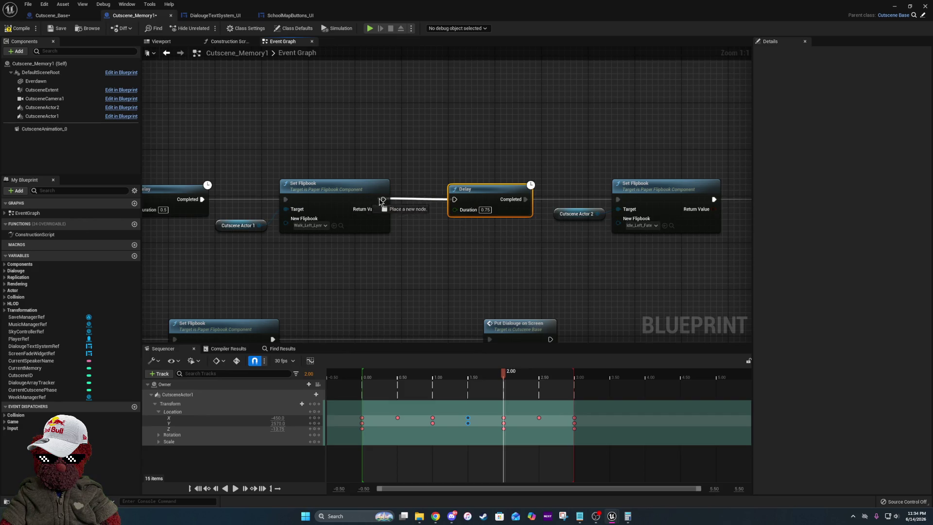
drag(598, 233, 326, 228)
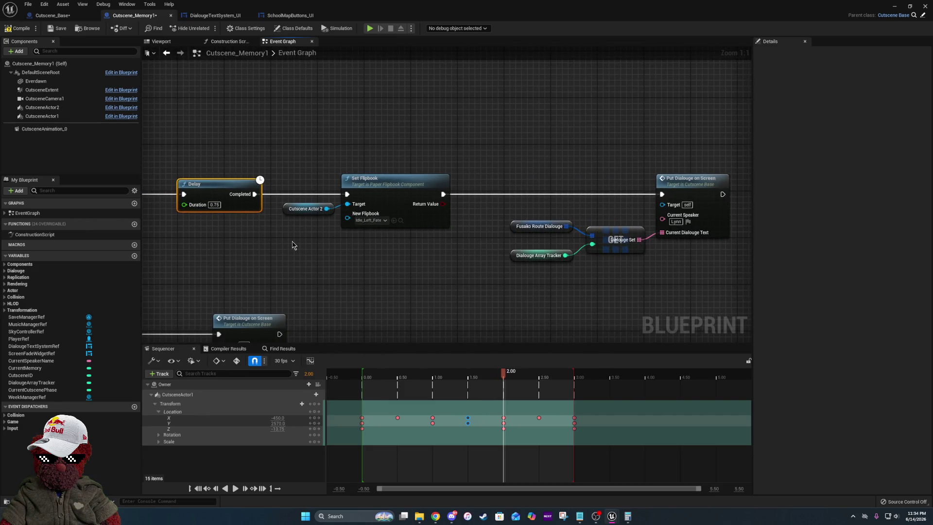
drag(621, 202, 459, 191)
drag(365, 191, 568, 208)
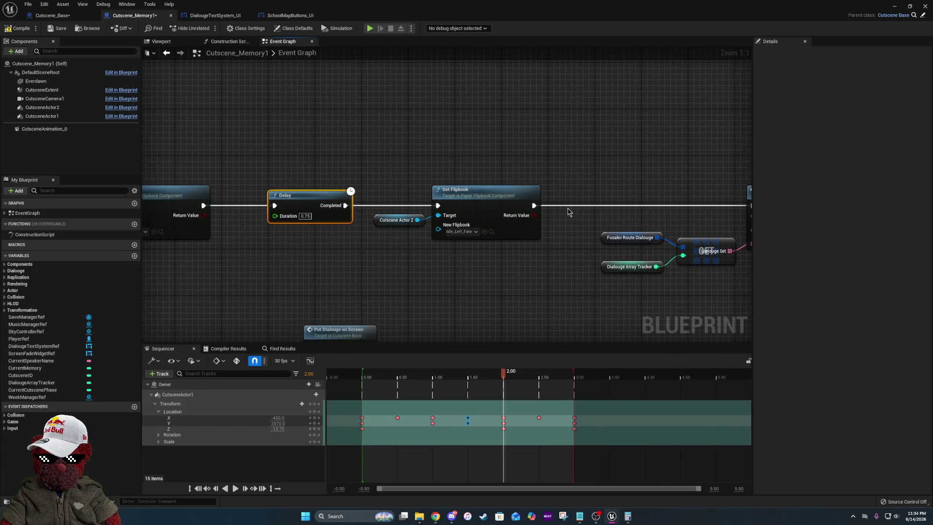
mouse_move(531, 209)
mouse_down()
mouse_move(428, 206)
mouse_move(593, 207)
mouse_up()
drag(272, 194, 681, 197)
- Place a 0.25-second Delay after Cutscene Actor 2's flipbook change
drag(203, 194, 365, 199)
drag(589, 204, 344, 202)
click(346, 210)
drag(466, 204, 377, 200)
mouse_move(742, 234)
mouse_down()
mouse_move(557, 213)
mouse_move(386, 215)
mouse_up()
key(ctrl+z)
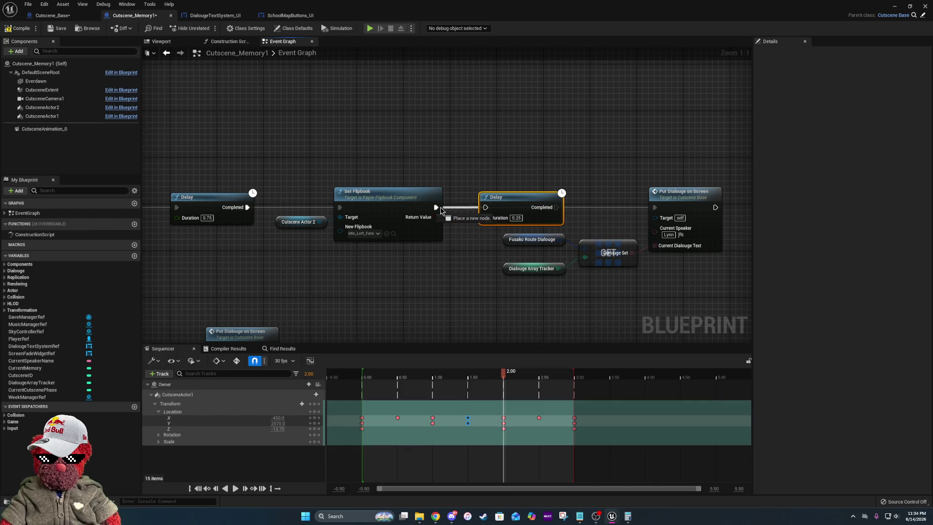
drag(357, 252, 725, 243)
- Move the dialogue nodes right and paste Actor 1's Set Flipbook after the 0.25 Delay
drag(331, 164, 483, 247)
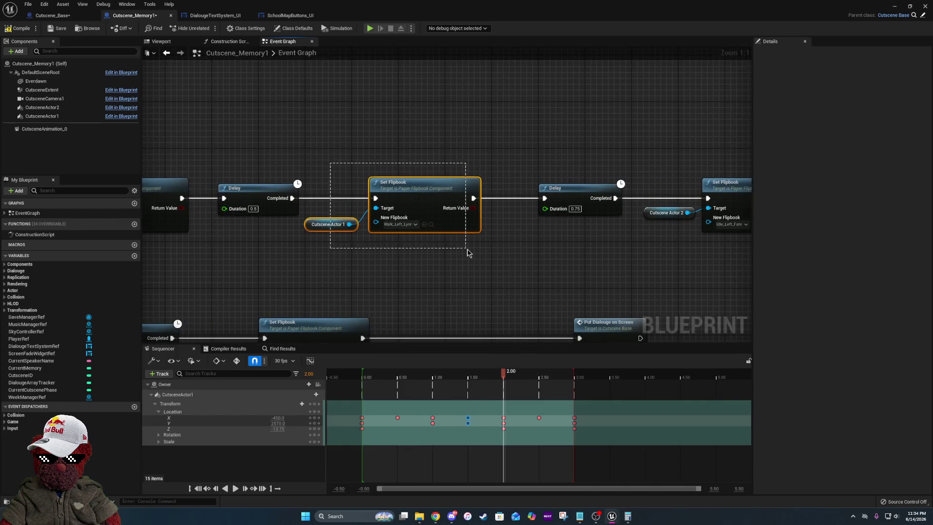
mouse_move(700, 269)
mouse_down()
mouse_move(300, 214)
mouse_move(167, 217)
mouse_up()
drag(337, 173, 458, 226)
drag(442, 140, 724, 145)
key(ctrl+v)
drag(484, 152, 352, 150)
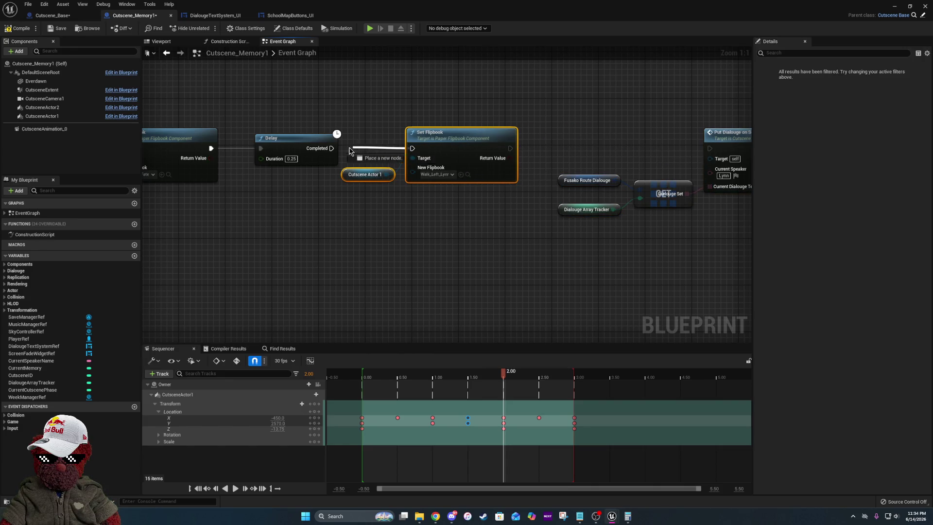
- Set the pasted Set Flipbook to Idle_ForwardRight_Lynn
click(448, 175)
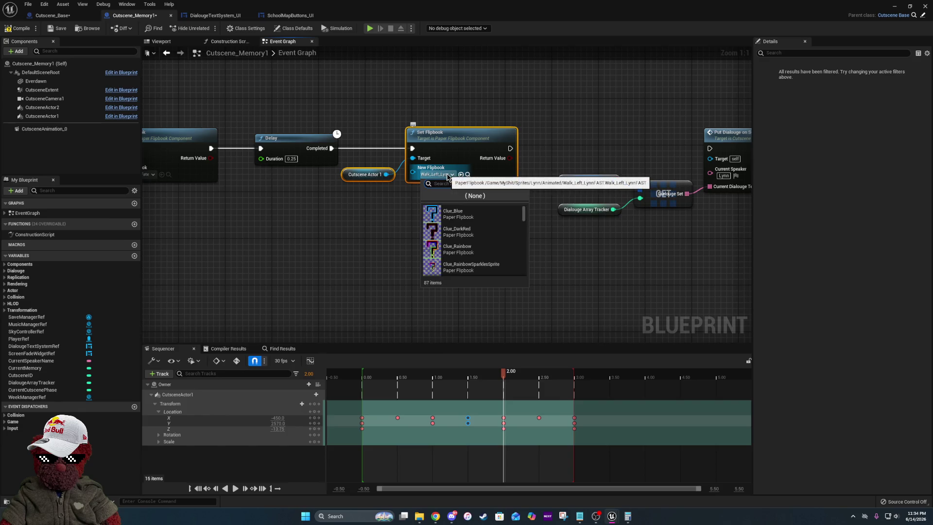
text(lynn)
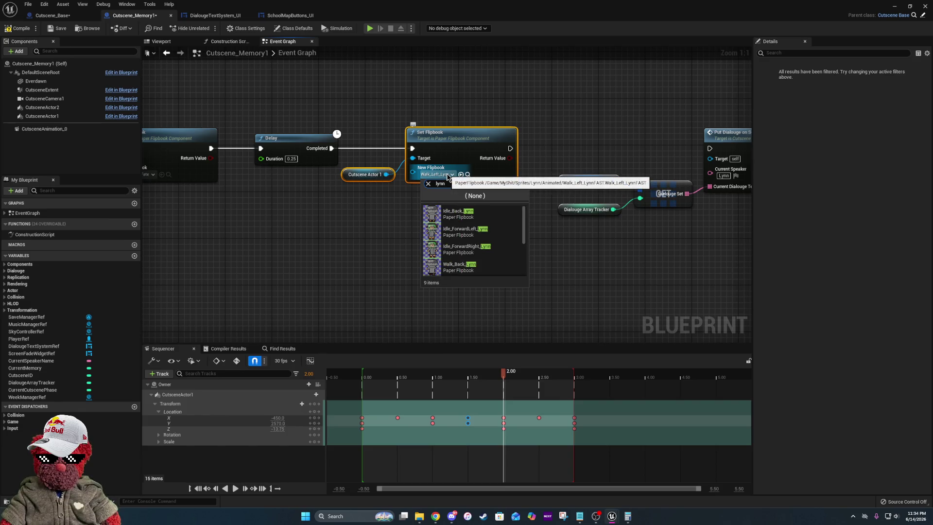
scroll(486, 232, down, 1)
click(486, 232)
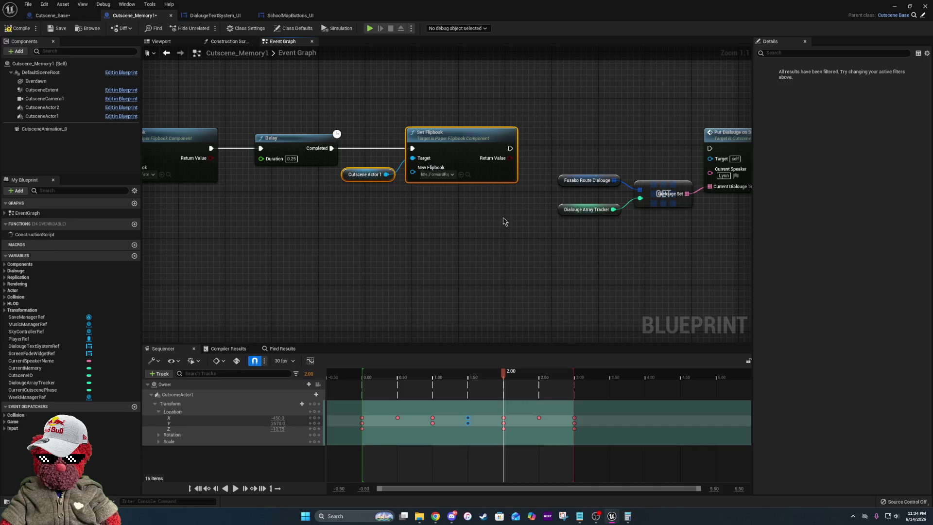
- Wire the new flipbook change into Put Dialogue on Screen and pull the dialogue nodes closer
drag(619, 222, 381, 232)
drag(474, 158, 273, 158)
mouse_move(342, 149)
mouse_down()
mouse_move(407, 215)
mouse_move(571, 267)
mouse_up()
drag(559, 215, 731, 237)
drag(689, 164, 664, 166)
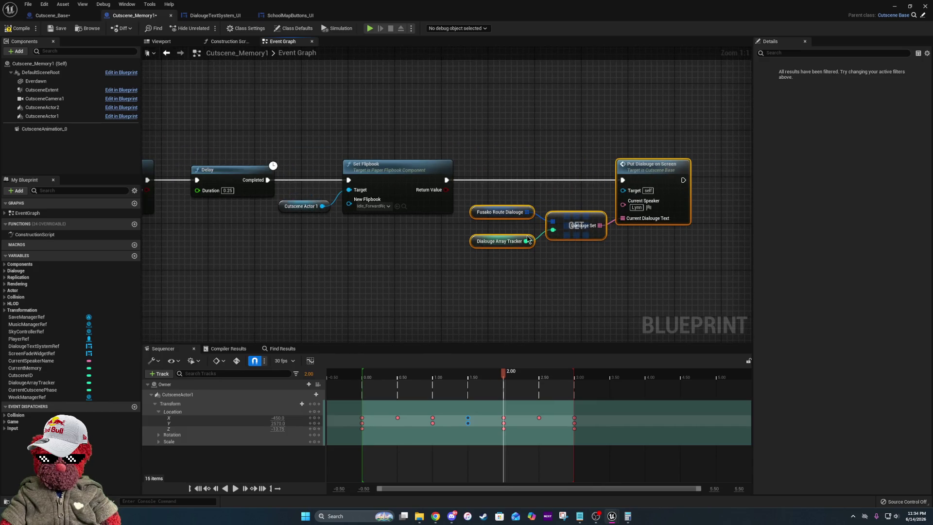
click(457, 285)
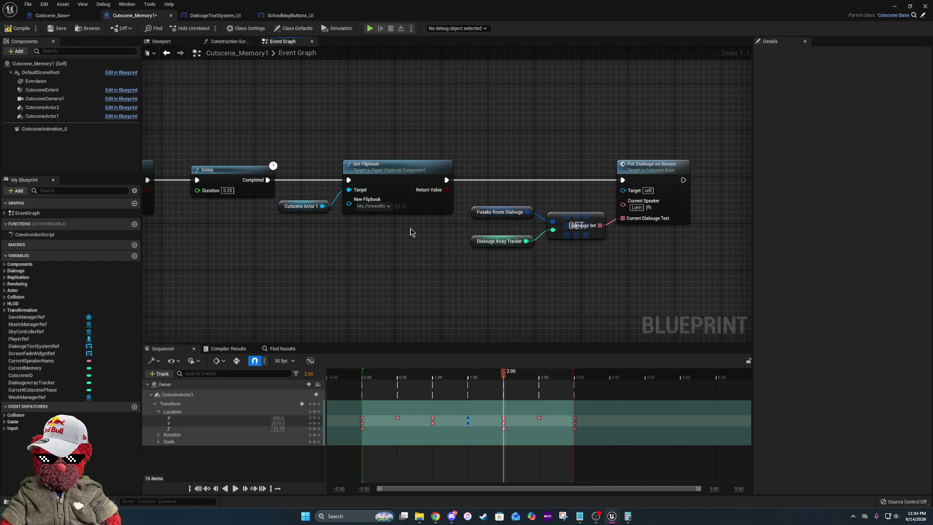
- Tidy the Cutscene Actor 1 node and line the dialogue node up beside the flipbook change
drag(320, 202, 326, 208)
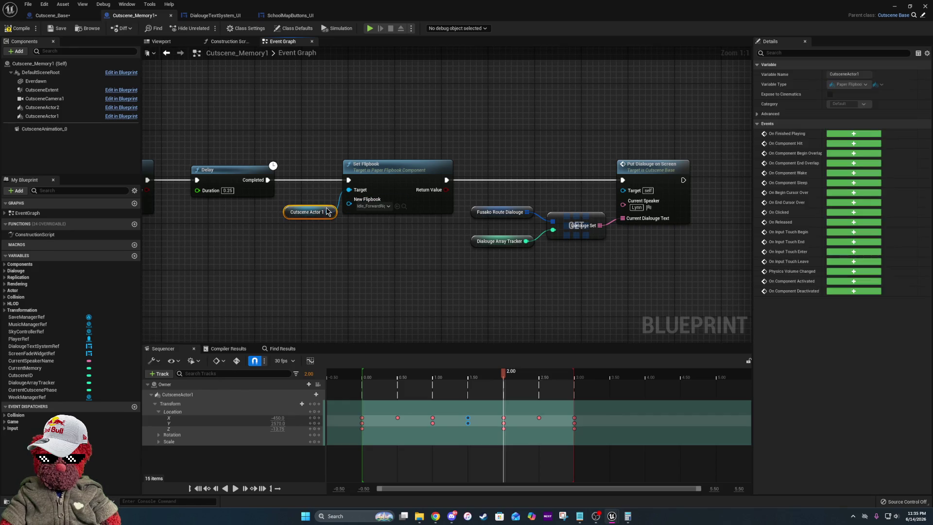
drag(293, 234, 444, 238)
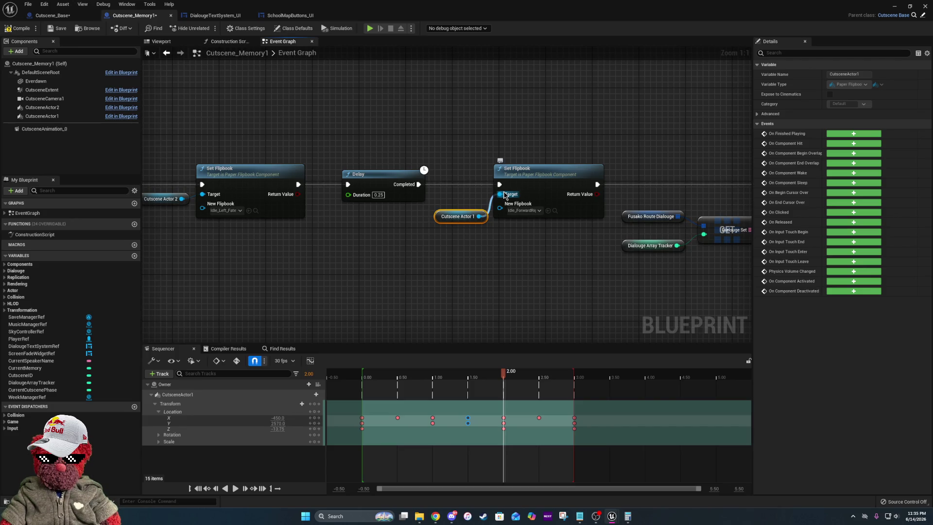
scroll(311, 240, down, 4)
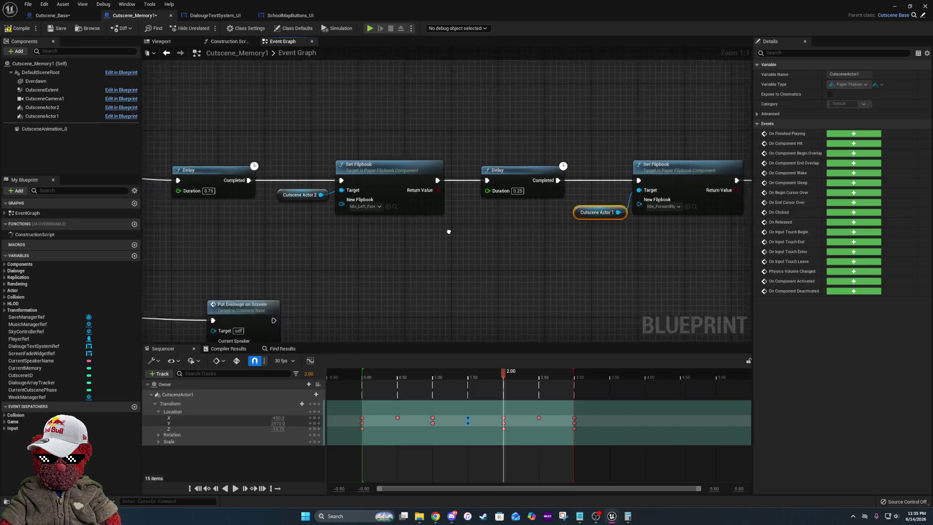
scroll(601, 238, down, 1)
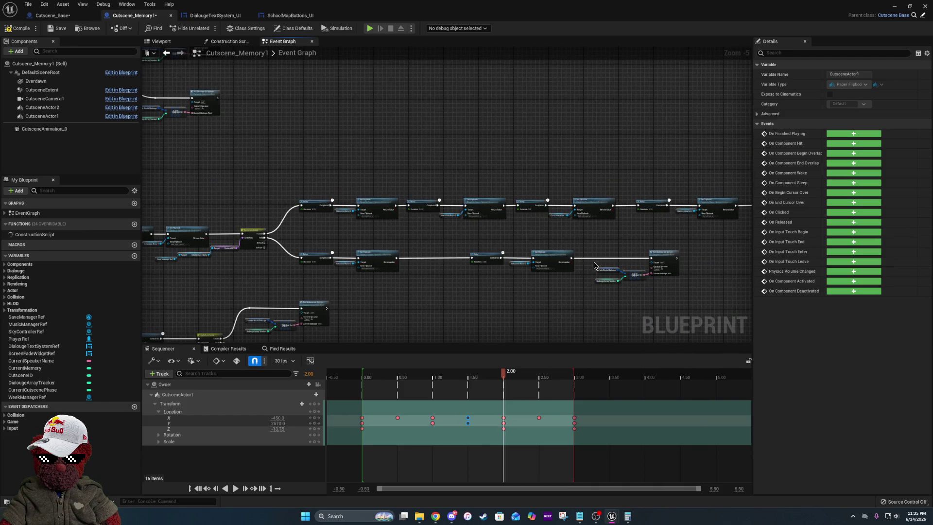
drag(661, 261, 415, 244)
scroll(563, 209, up, 4)
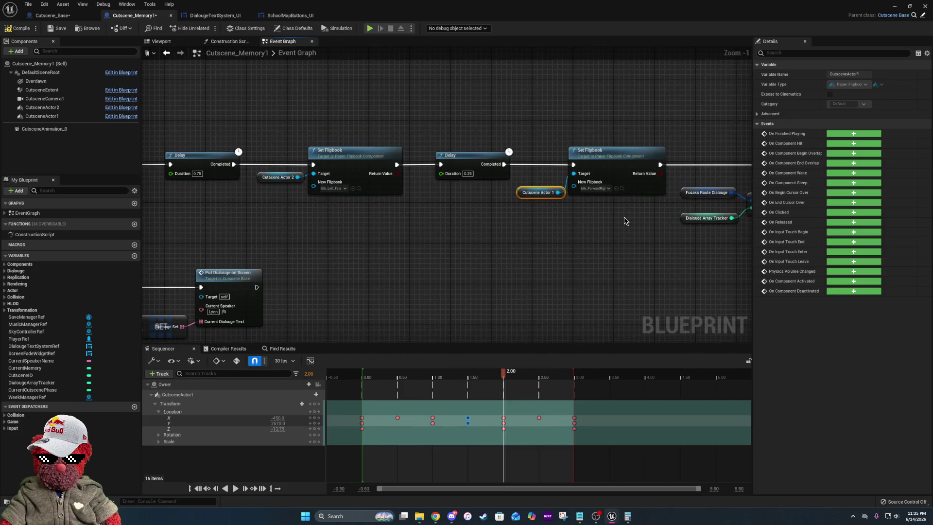
drag(644, 220, 434, 220)
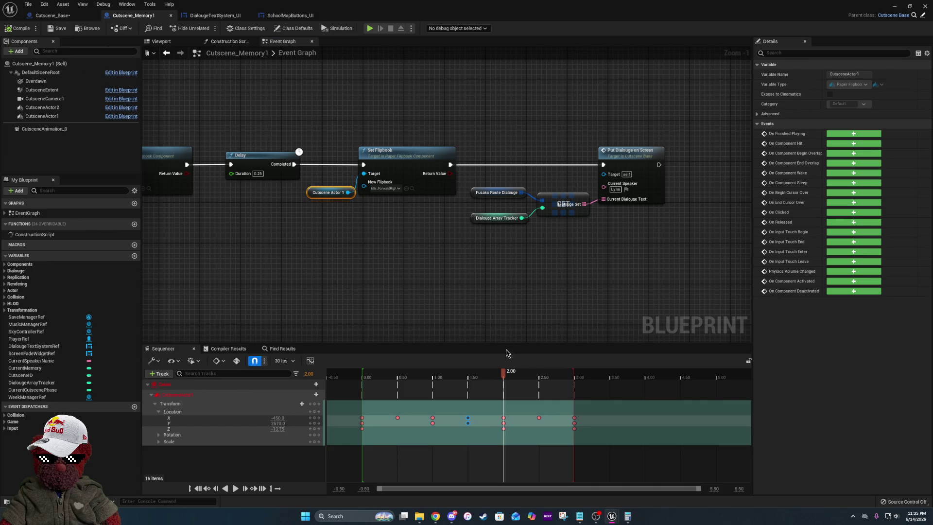
- Rewind the cutscene preview playhead to the start
drag(568, 376, 452, 376)
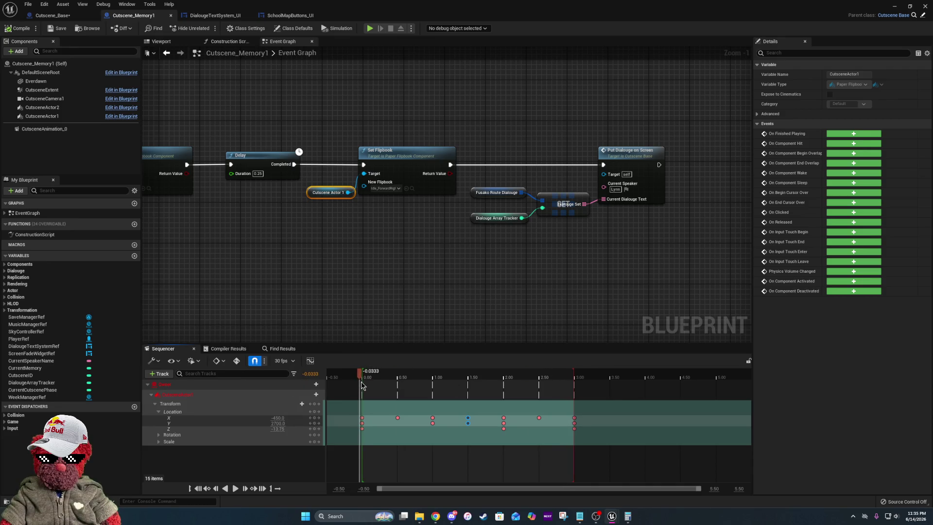
drag(361, 386, 366, 385)
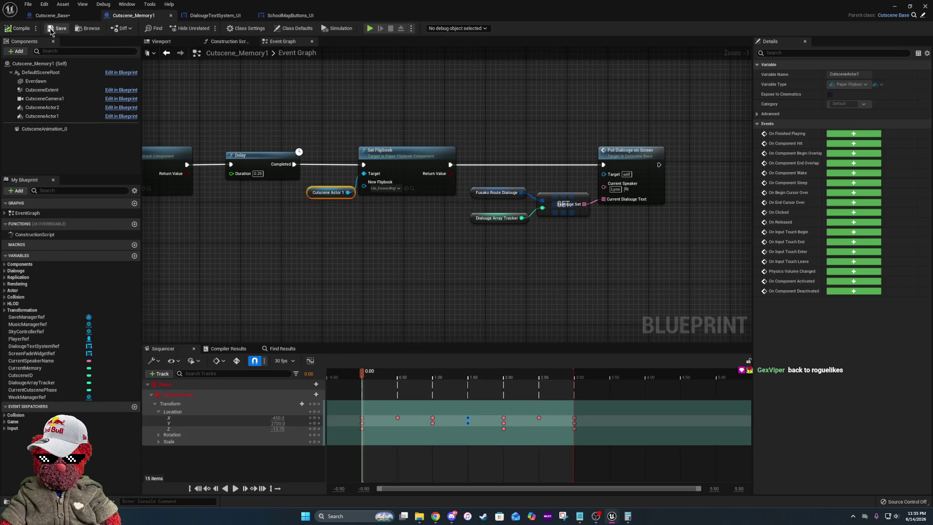
scroll(507, 252, down, 5)
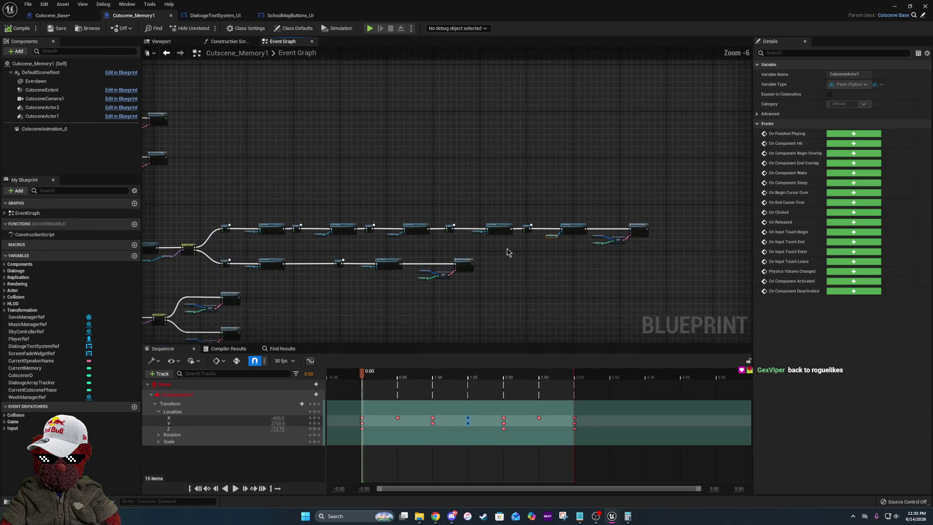
scroll(362, 253, up, 4)
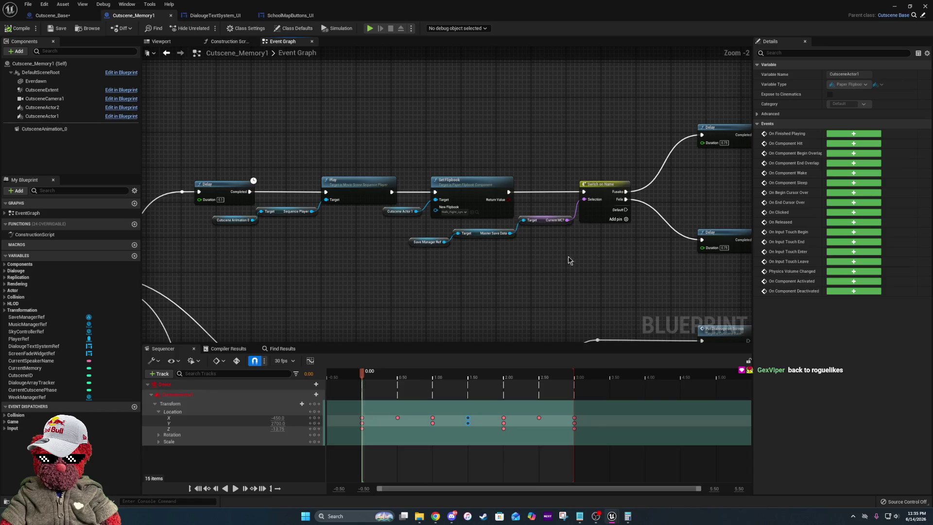
- Pan across the graph to review both Switch on Name branches and their flipbook chains
drag(717, 234, 291, 204)
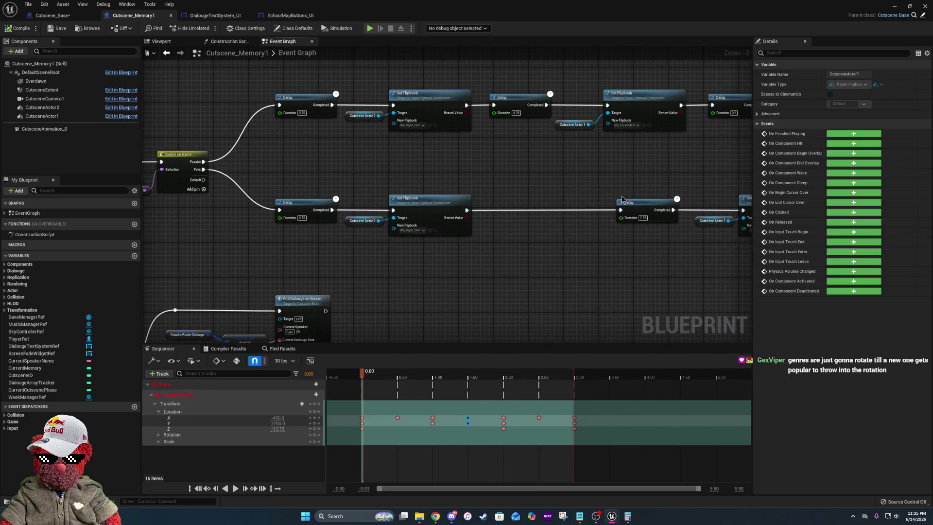
mouse_move(644, 194)
mouse_down()
mouse_move(617, 209)
mouse_move(325, 242)
mouse_up()
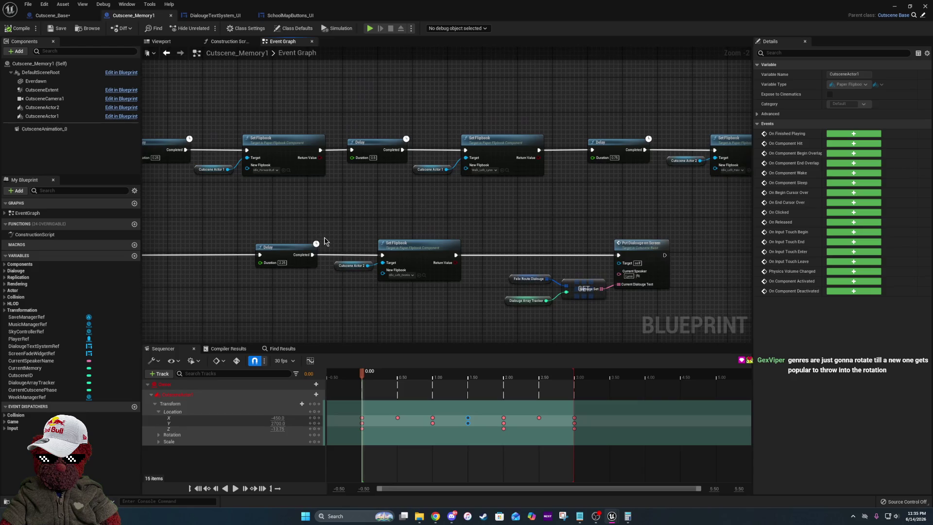
mouse_move(284, 214)
mouse_down()
mouse_move(747, 221)
mouse_move(312, 196)
mouse_up()
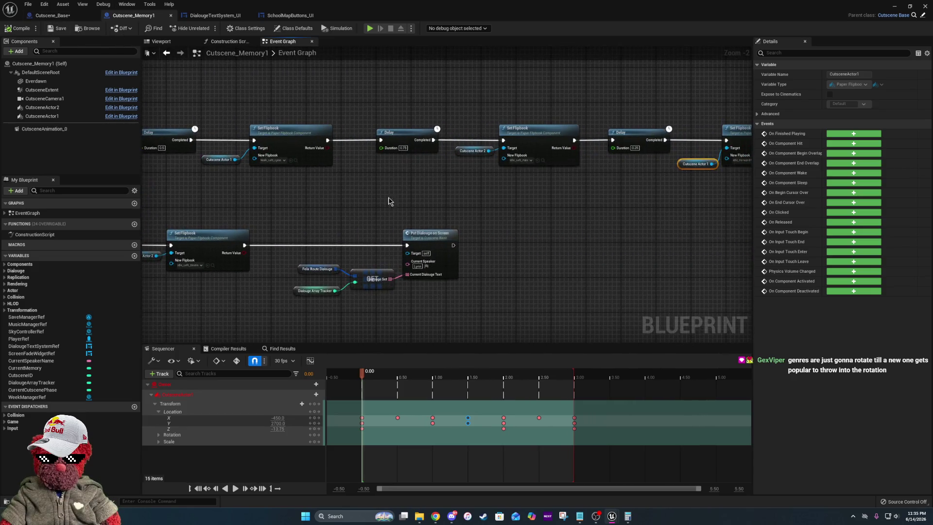
drag(636, 215, 458, 227)
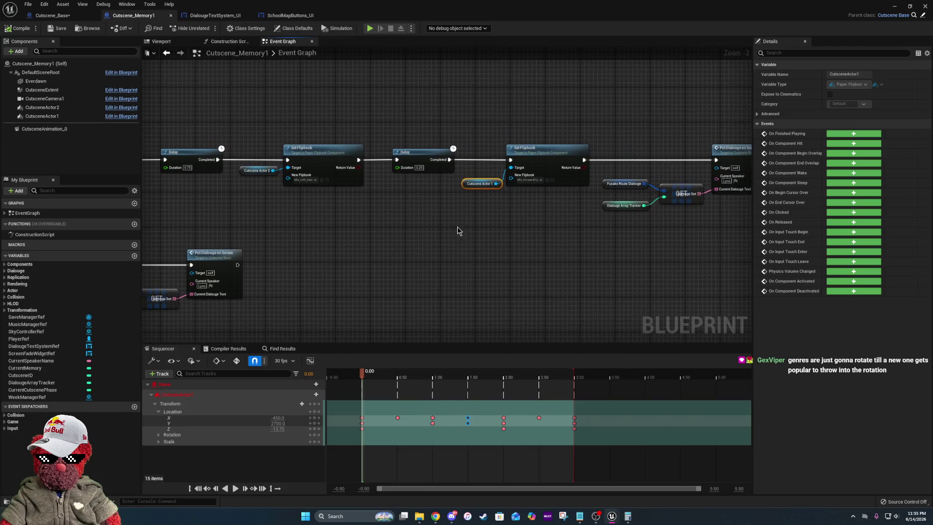
- Start a Play-In-Editor test and get past the title screen
click(552, 180)
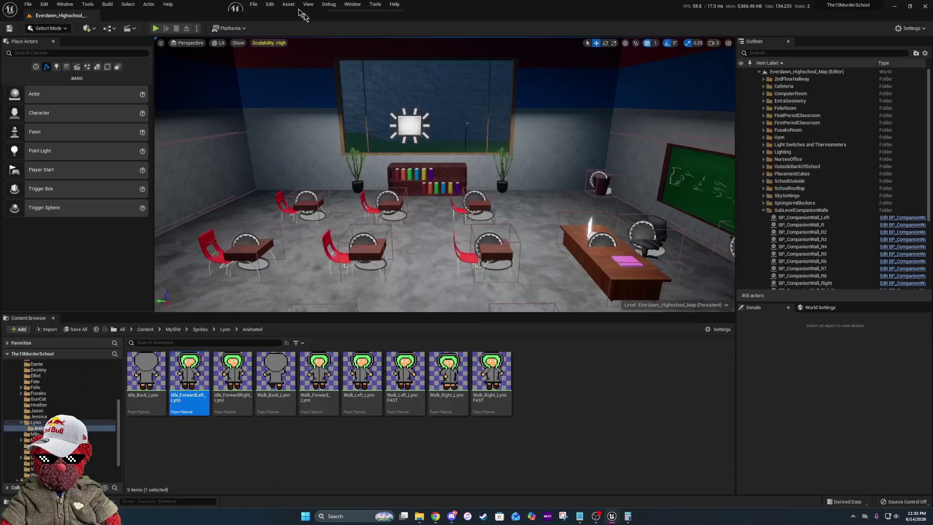
click(159, 27)
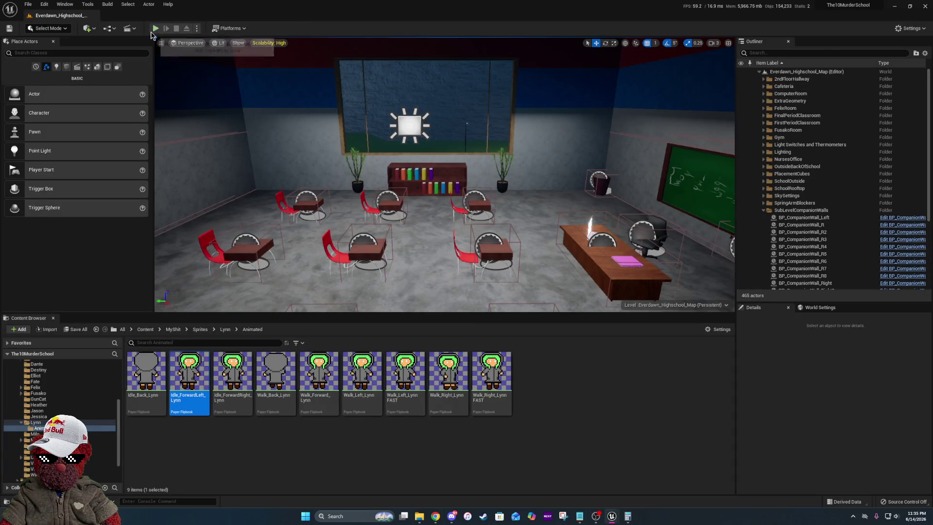
key(Return)
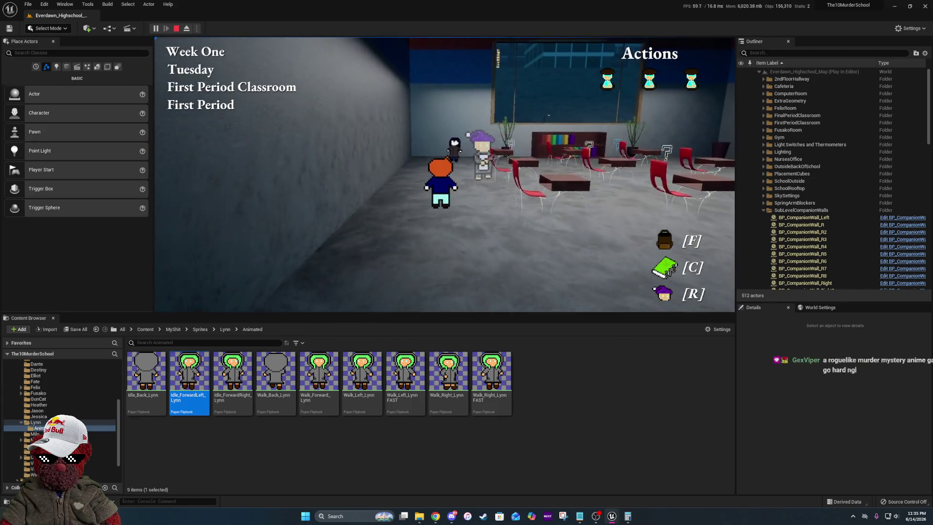
- Walk the player to Destiny and advance her dialogue
key(w)
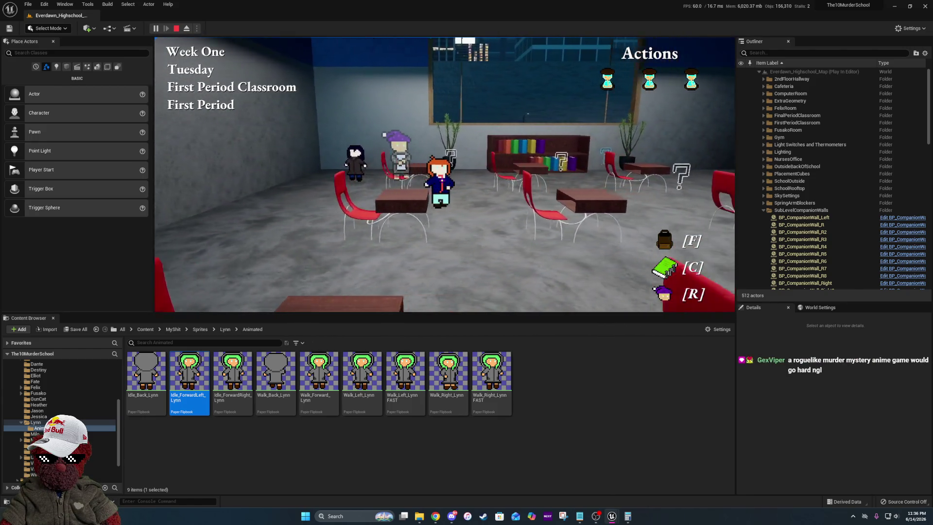
key(w)
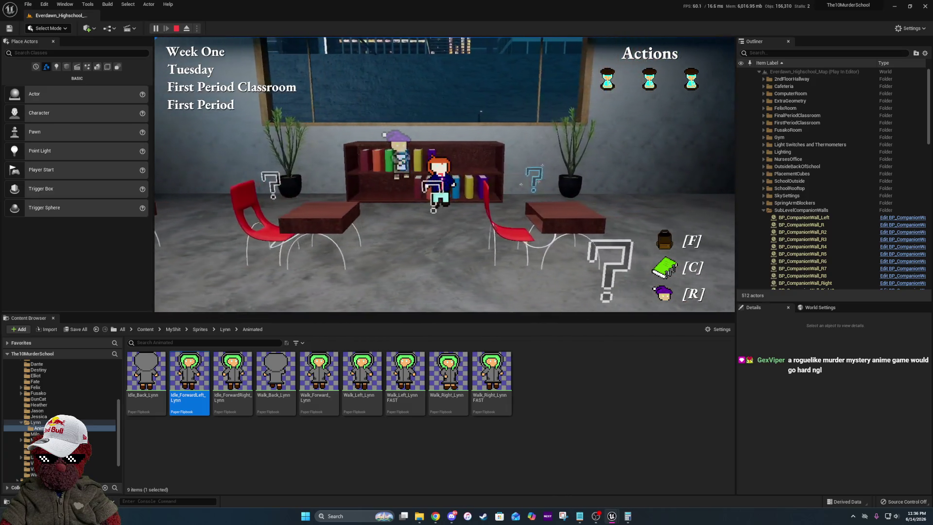
key(w)
key(e)
key(e)
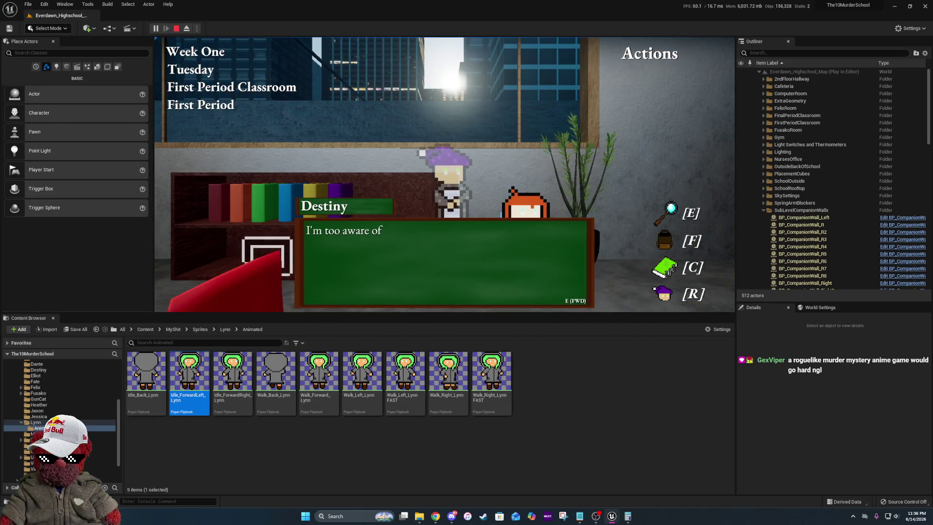
key(e)
key(e)
key(e)
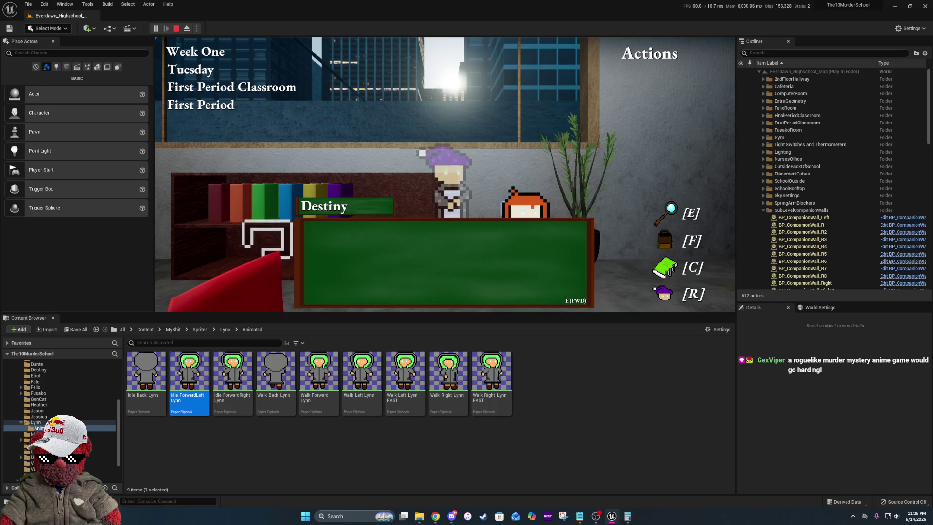
- Spell LYNN in the hangman minigame, dismiss Lynn's line, and end the play session
click(579, 237)
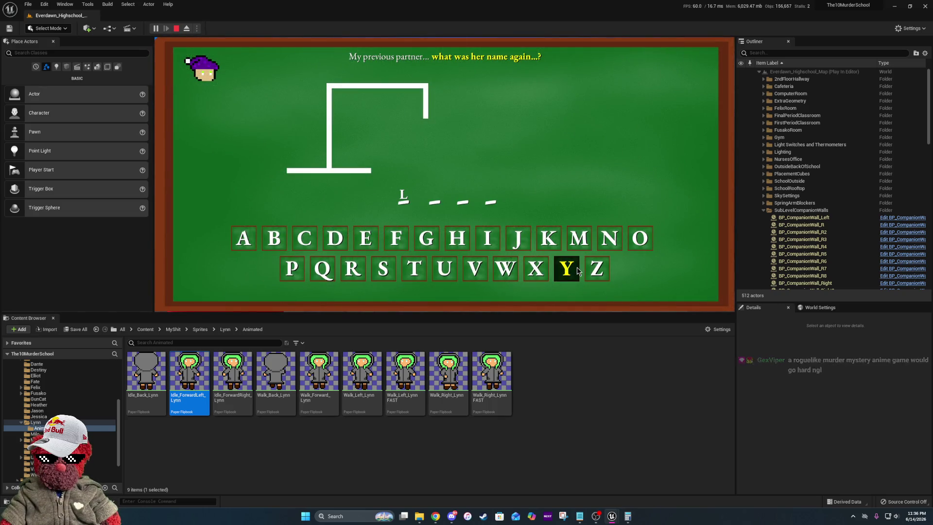
click(569, 270)
click(608, 239)
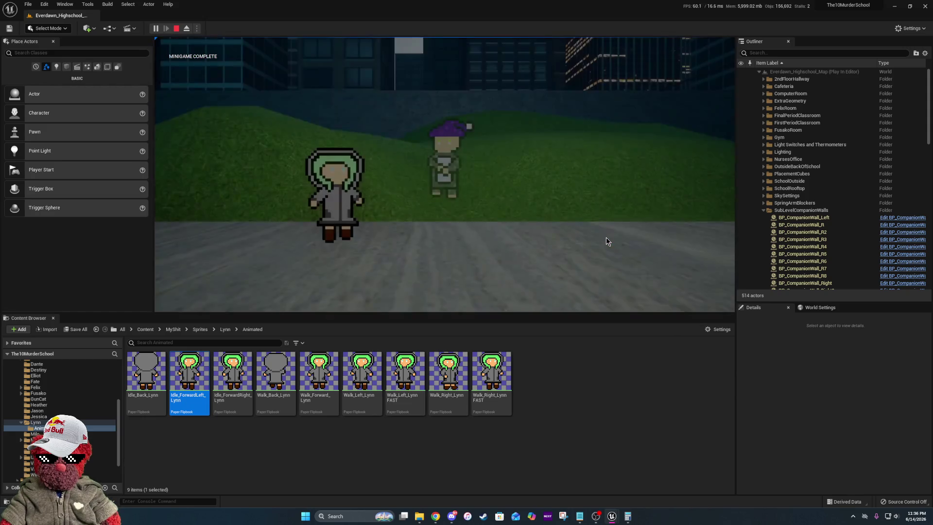
key(e)
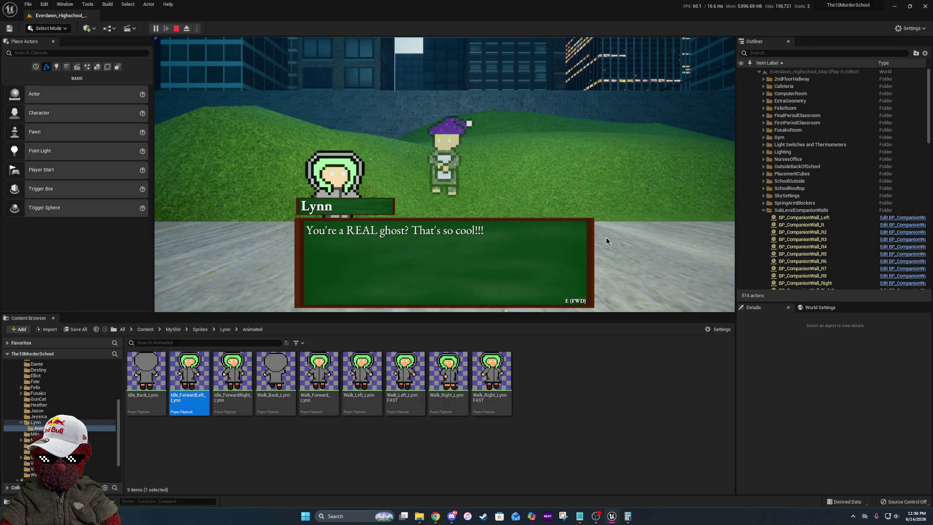
key(Escape)
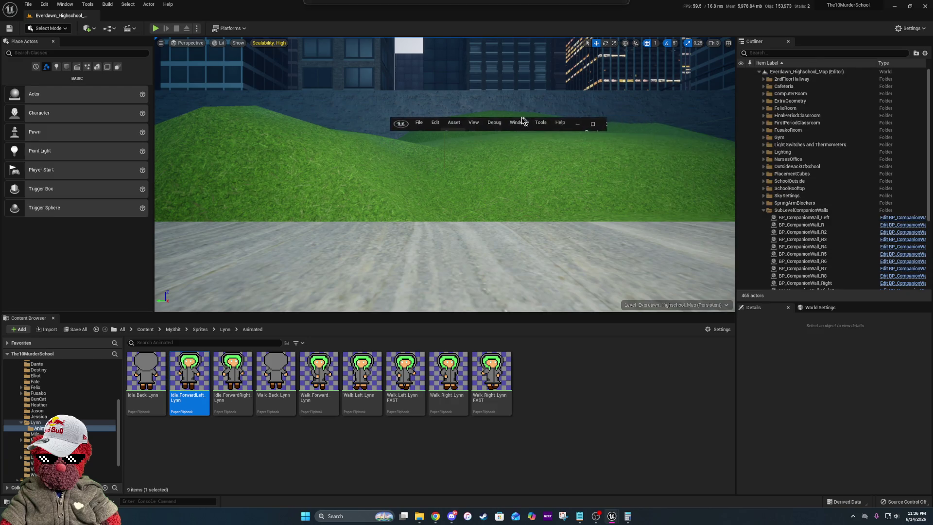
click(594, 124)
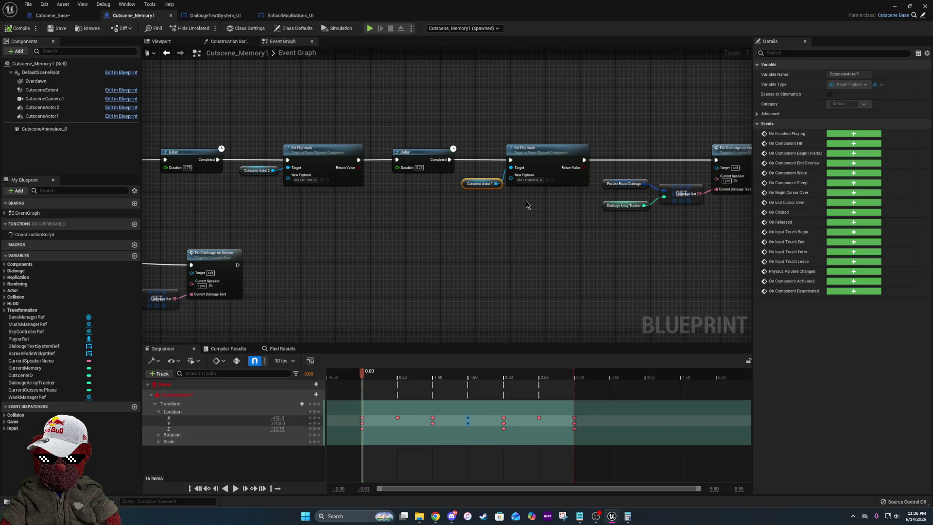
mouse_move(399, 135)
mouse_down()
mouse_move(636, 145)
mouse_move(658, 200)
mouse_move(924, 214)
mouse_up()
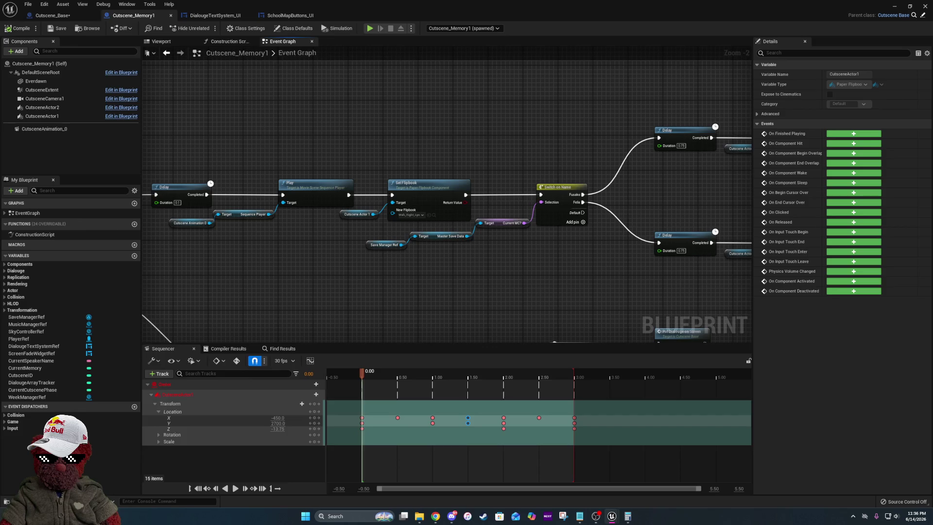
drag(924, 172, 742, 202)
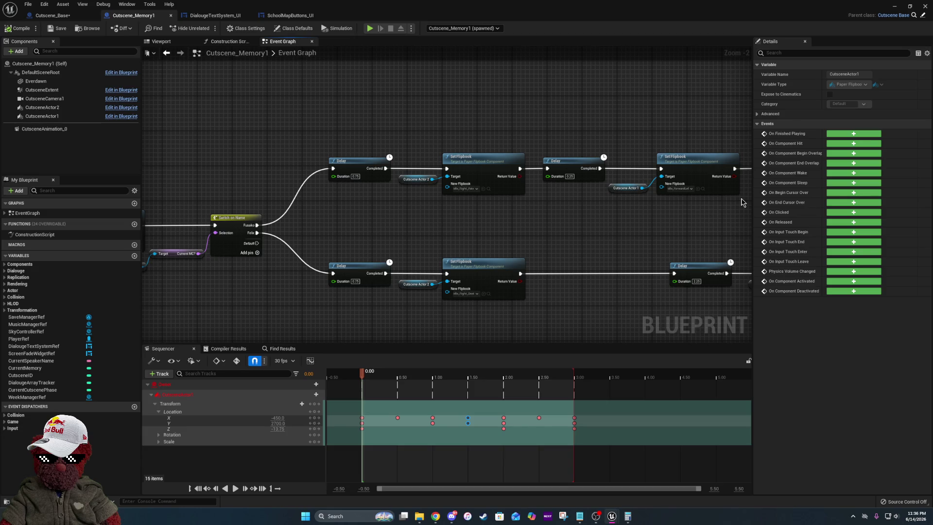
mouse_move(347, 267)
mouse_down()
mouse_move(691, 248)
mouse_move(784, 223)
mouse_up()
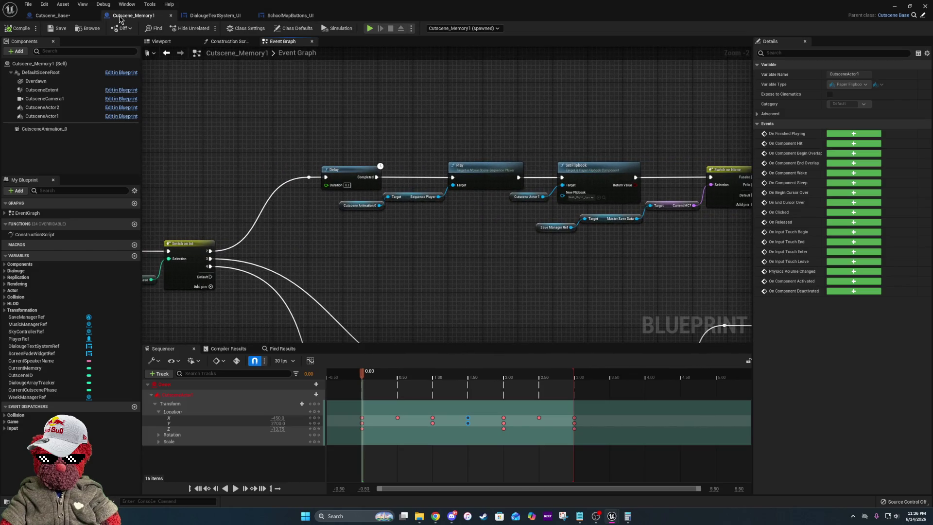
key(alt+Tab)
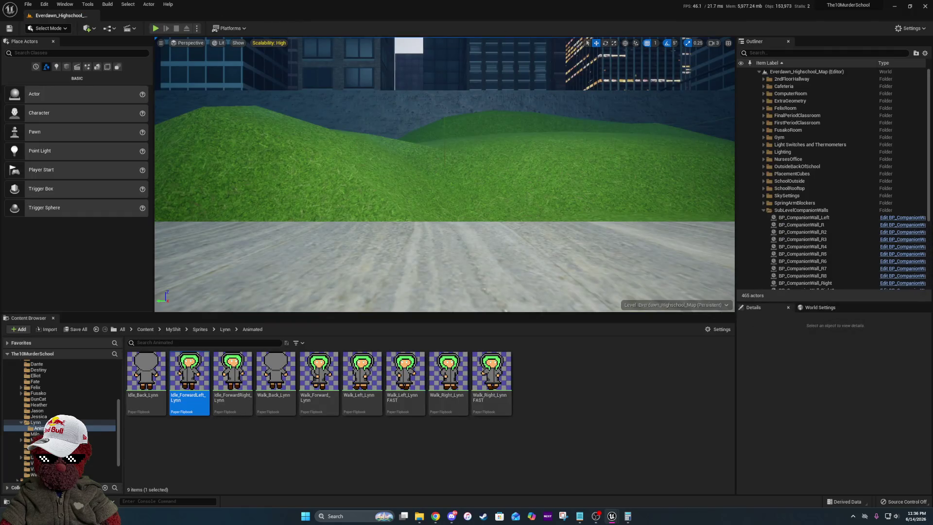
- Go up to the MyShit folder and check the cutscene phase event in the Blueprint editor
click(173, 329)
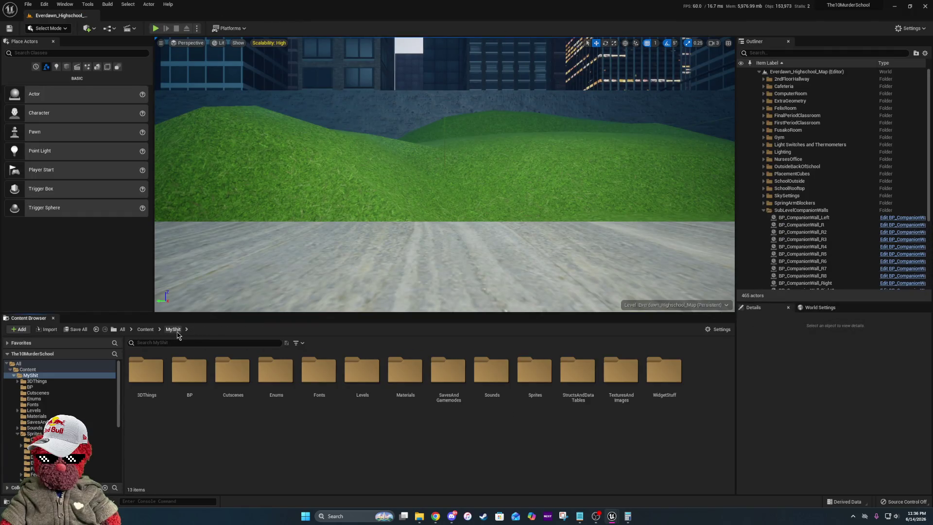
key(alt+Tab)
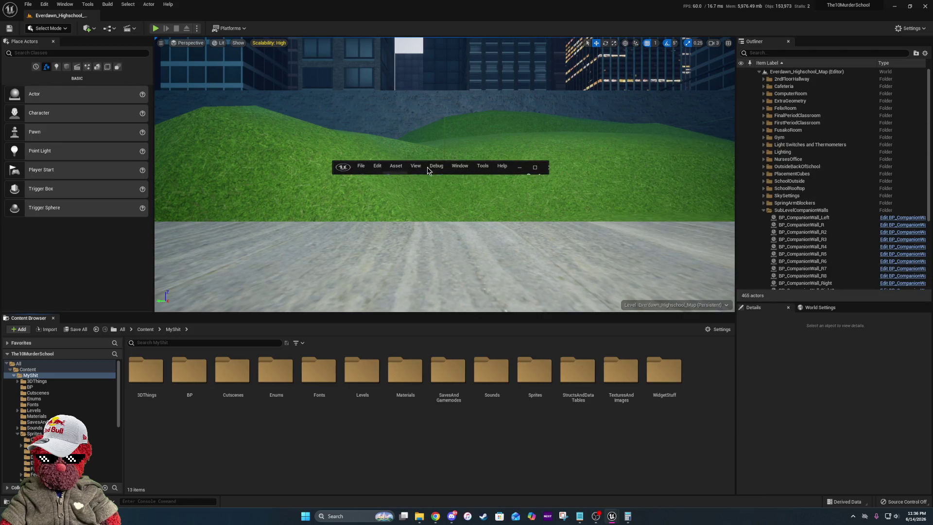
click(536, 167)
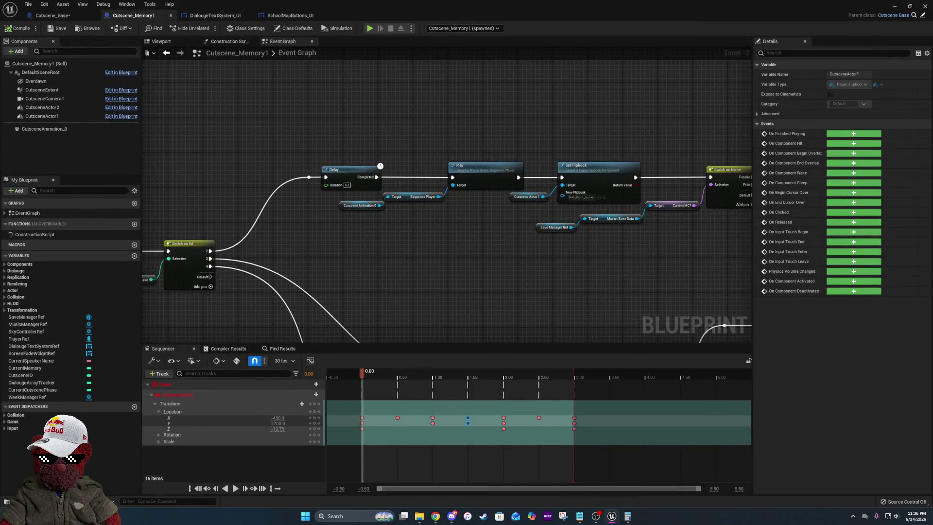
drag(213, 275, 382, 232)
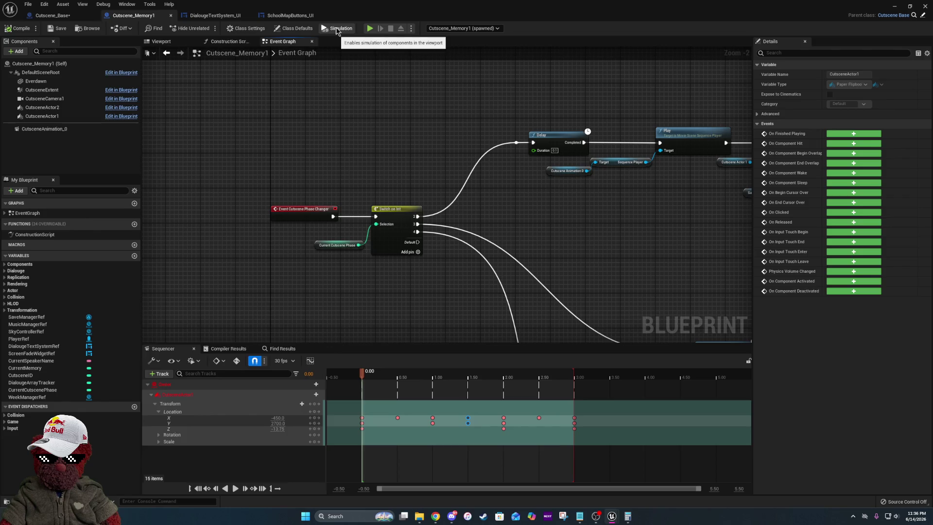
click(897, 7)
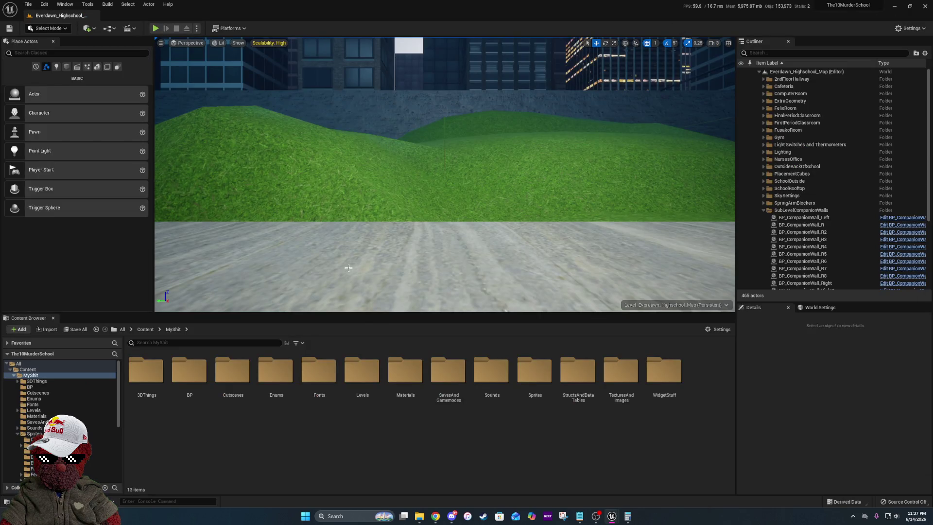
- Open the BP folder, return to MyShit, and open the Cutscenes folder
double_click(189, 372)
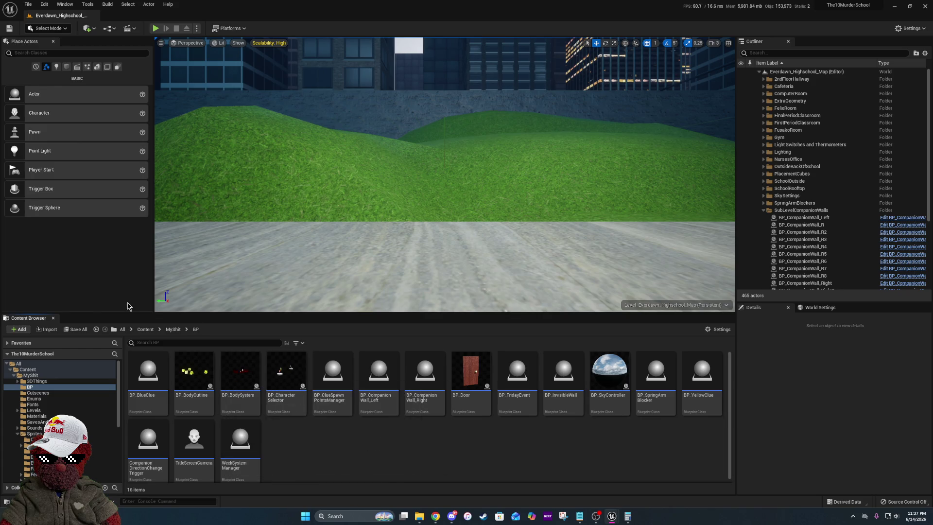
click(173, 330)
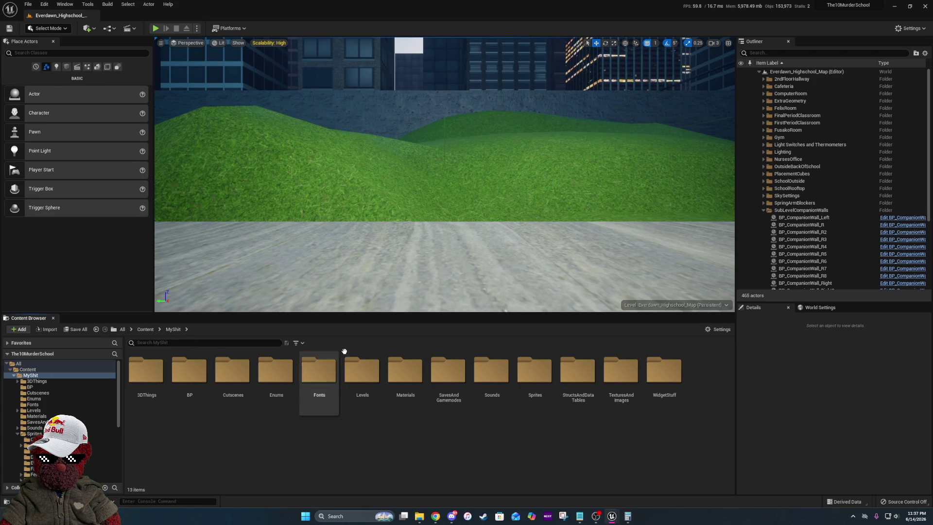
double_click(205, 384)
click(176, 332)
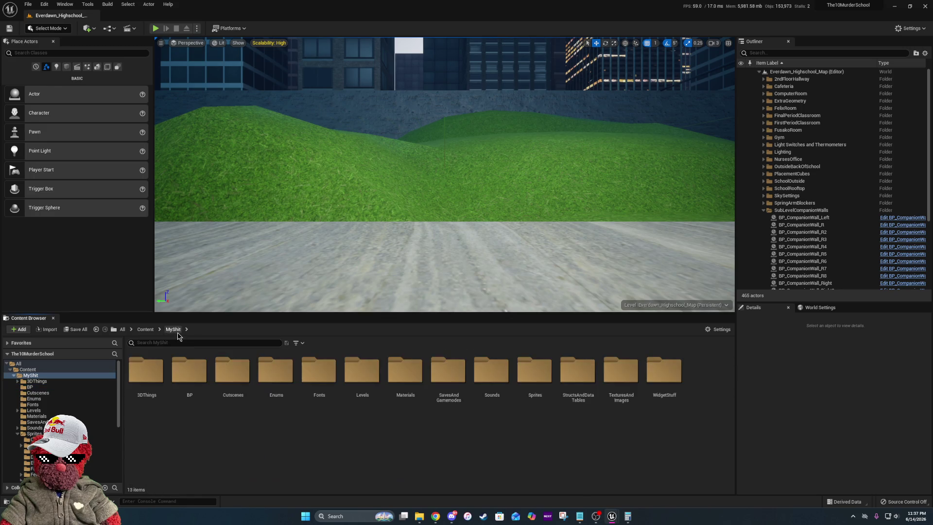
double_click(230, 375)
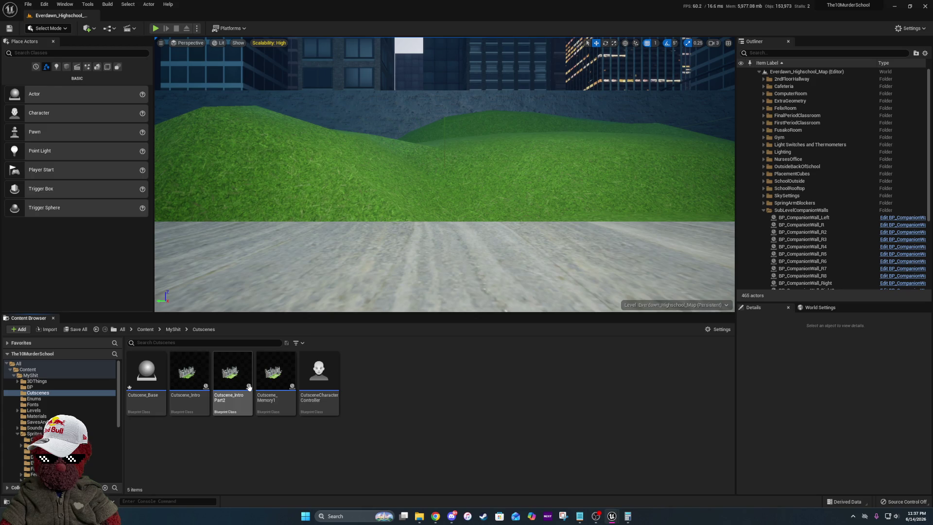
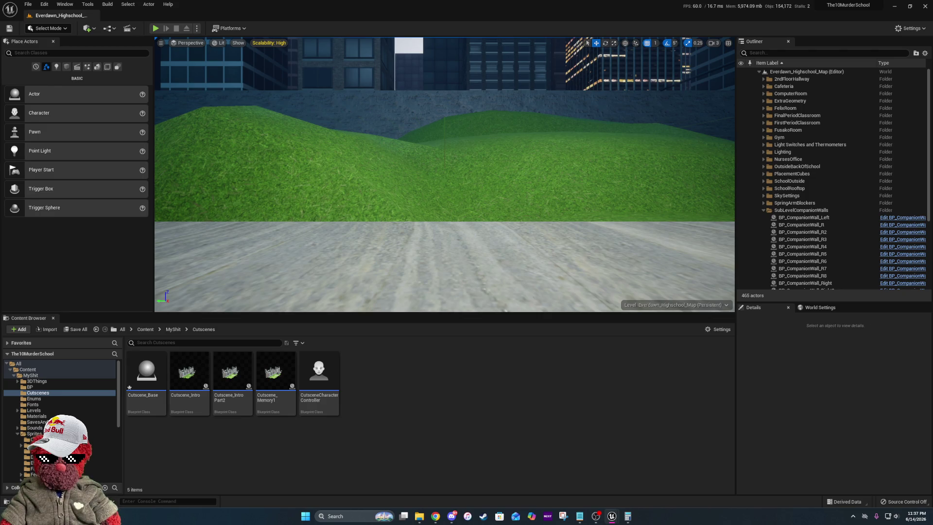
- Select the Cutscene_Memory1 and Cutscene_Intro assets, then bring the Blueprint editor forward on DialougeTextSystem_UI
click(272, 375)
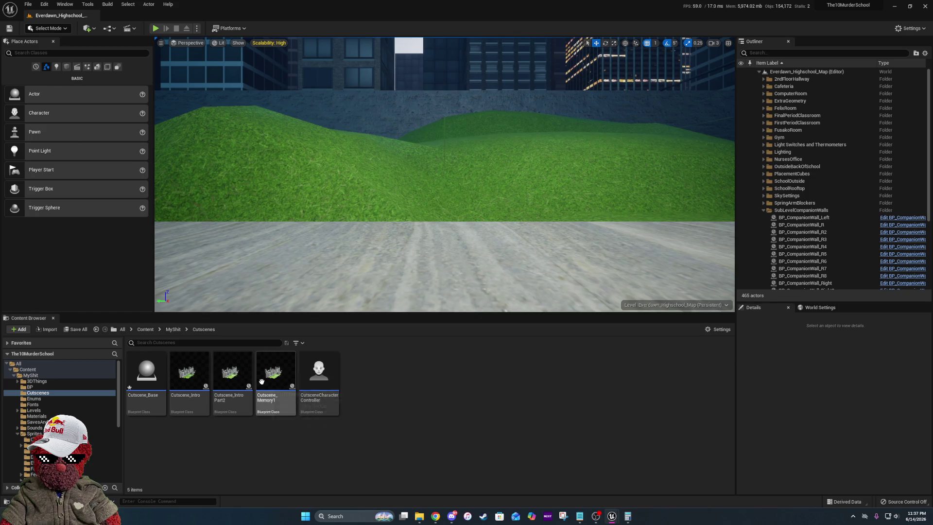
click(188, 374)
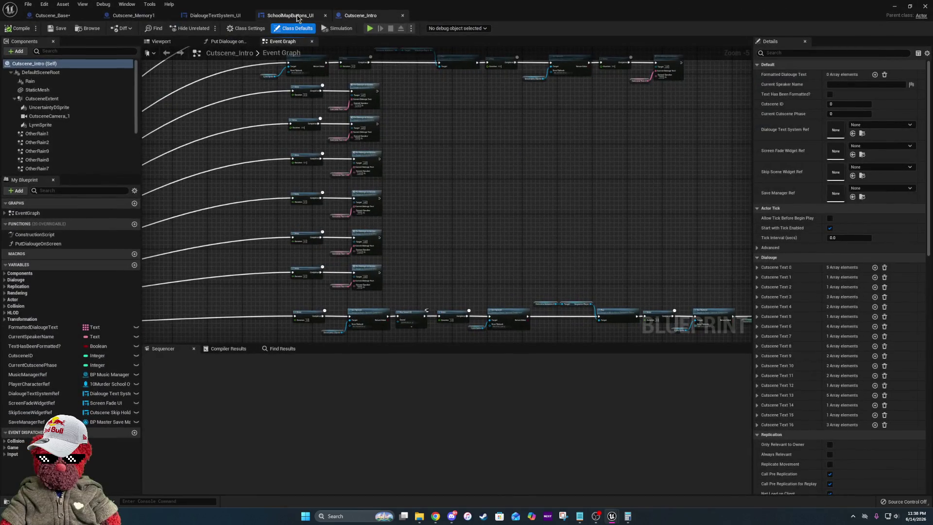
click(292, 15)
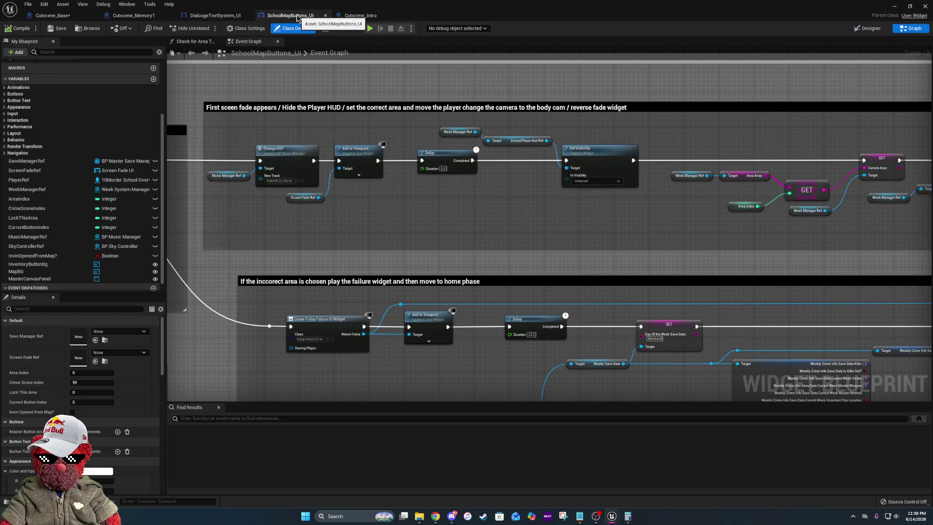
click(245, 15)
- Close SchoolMapButtons_UI and trace Cutscene_Memory1's Switch on Name branch chains in the graph
click(325, 16)
click(119, 16)
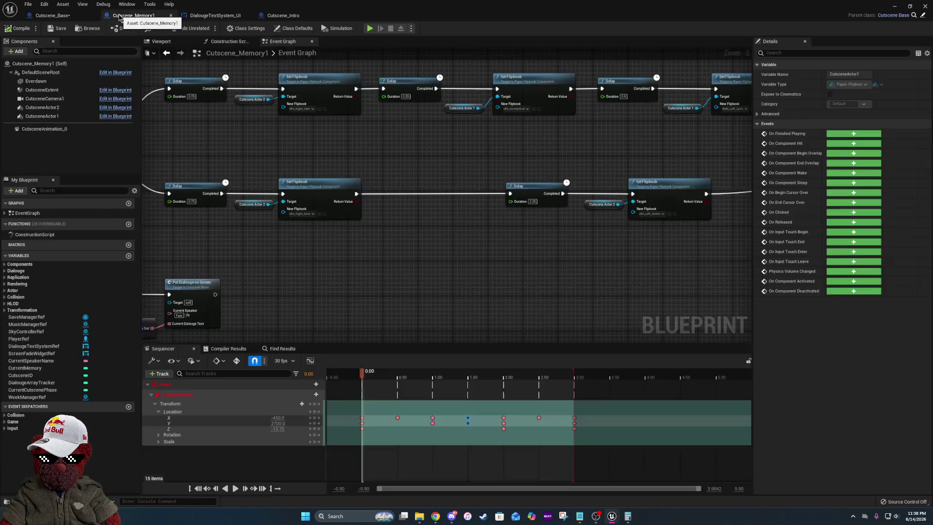
scroll(486, 205, up, 3)
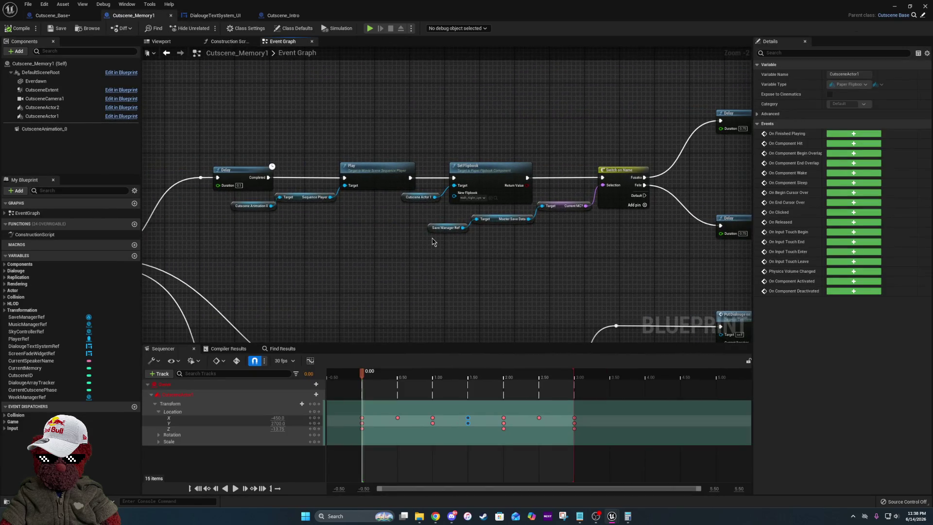
drag(470, 188, 384, 193)
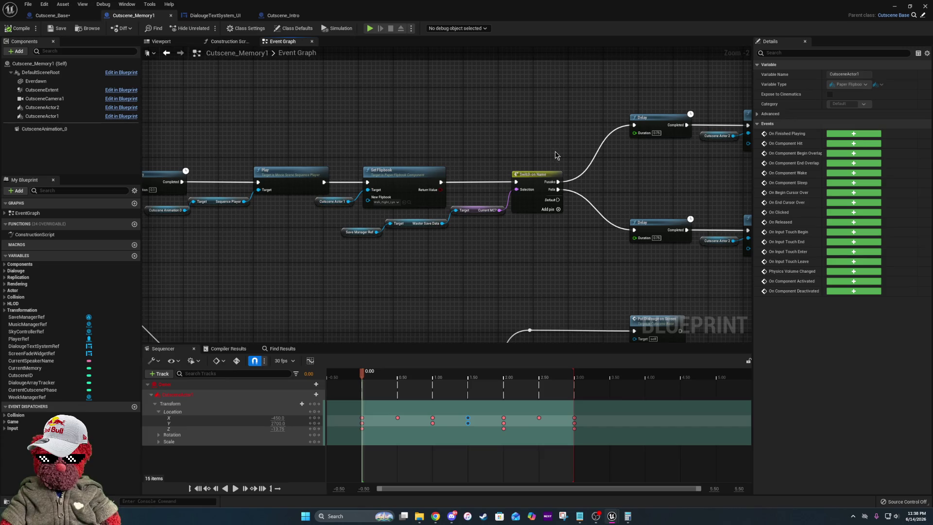
drag(537, 193, 270, 221)
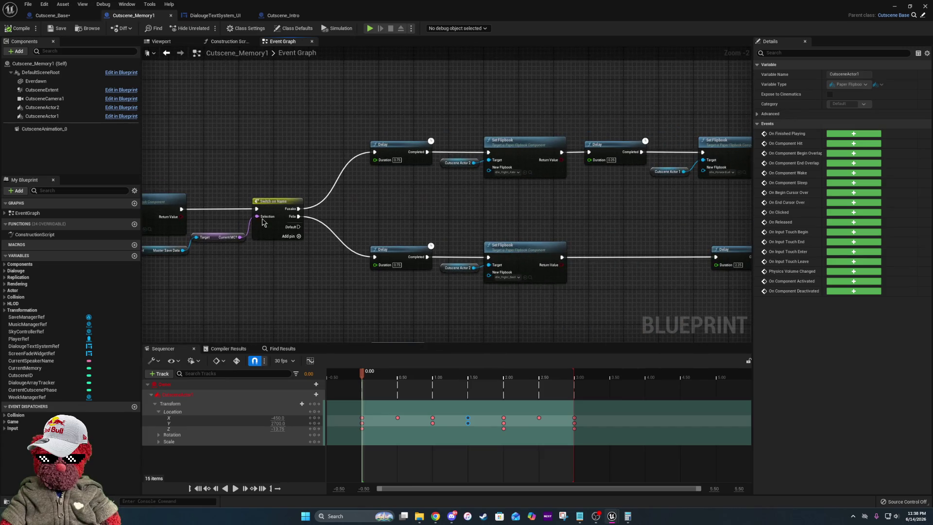
drag(455, 168, 352, 179)
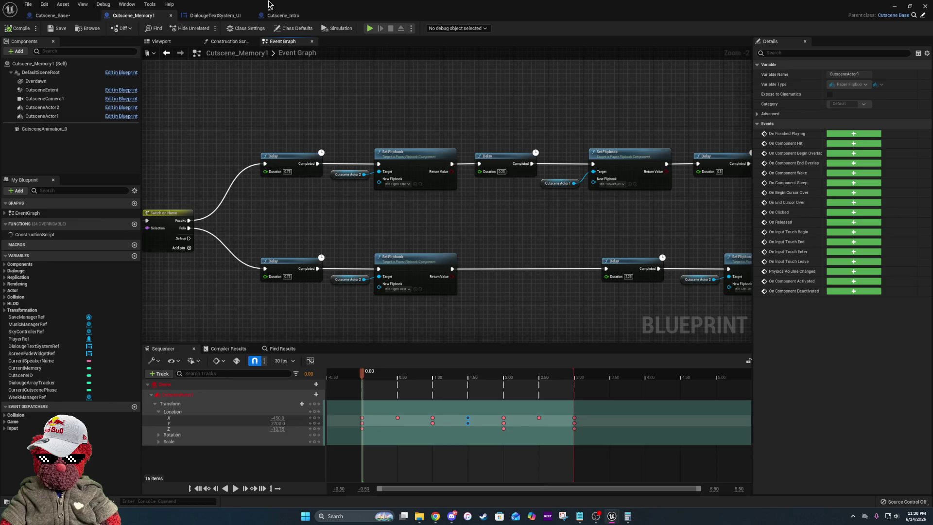
drag(621, 245, 454, 177)
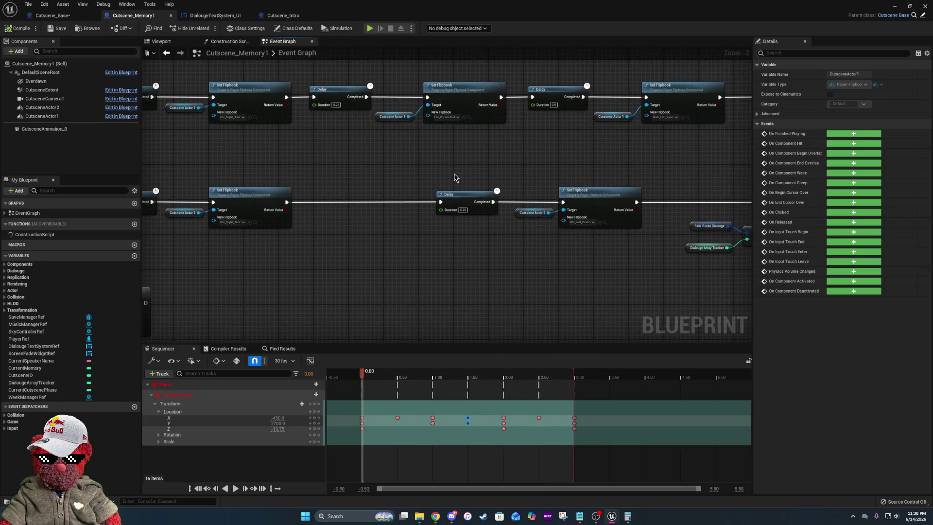
- Shift the Felix Route Put Dialogue on Screen nodes right, in line with the Fusako ones
mouse_move(278, 141)
mouse_down()
mouse_move(237, 139)
mouse_move(340, 161)
mouse_move(362, 214)
mouse_move(77, 243)
mouse_up()
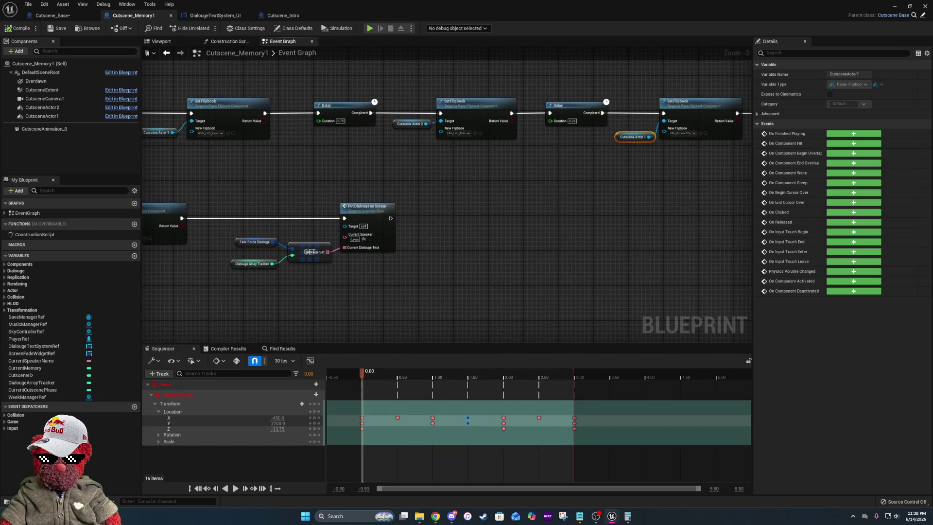
mouse_move(253, 193)
mouse_down()
mouse_move(268, 219)
mouse_move(398, 291)
mouse_up()
mouse_move(365, 222)
mouse_down()
mouse_move(750, 214)
mouse_move(503, 219)
mouse_up()
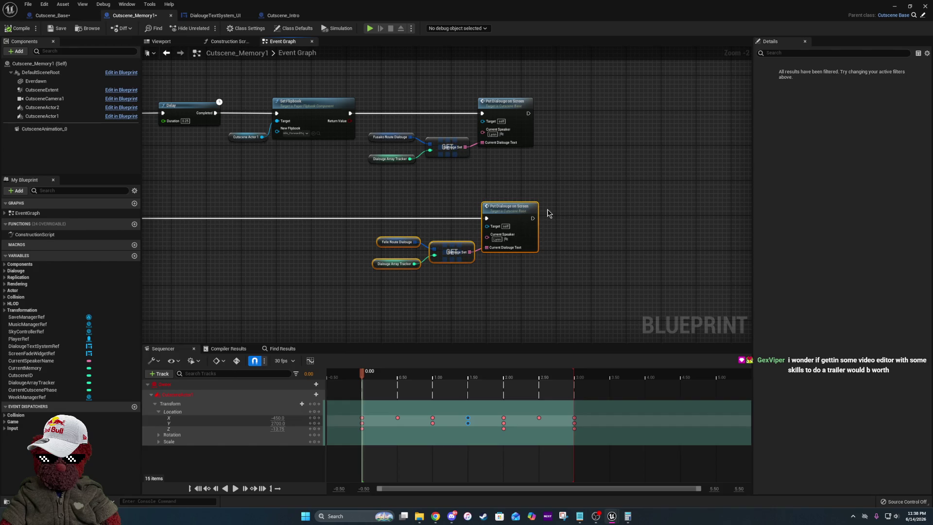
- Hide the Sequencer panel so the compile results show
drag(313, 233, 546, 222)
scroll(395, 225, down, 4)
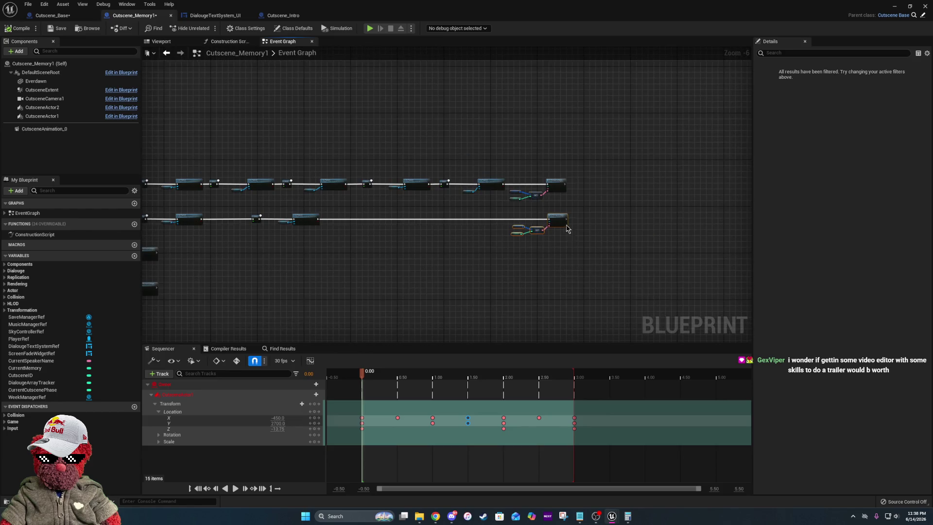
scroll(569, 229, up, 4)
drag(264, 228, 294, 202)
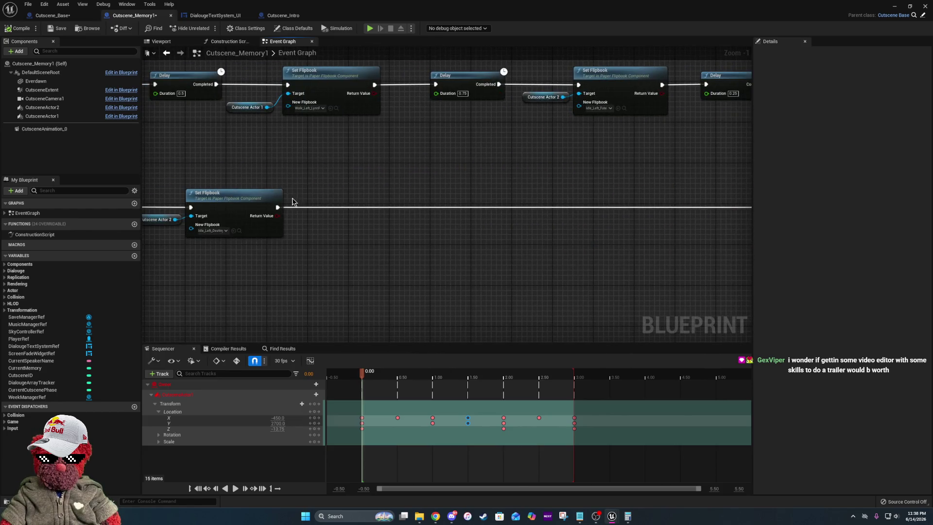
click(243, 201)
click(648, 260)
drag(648, 261, 253, 248)
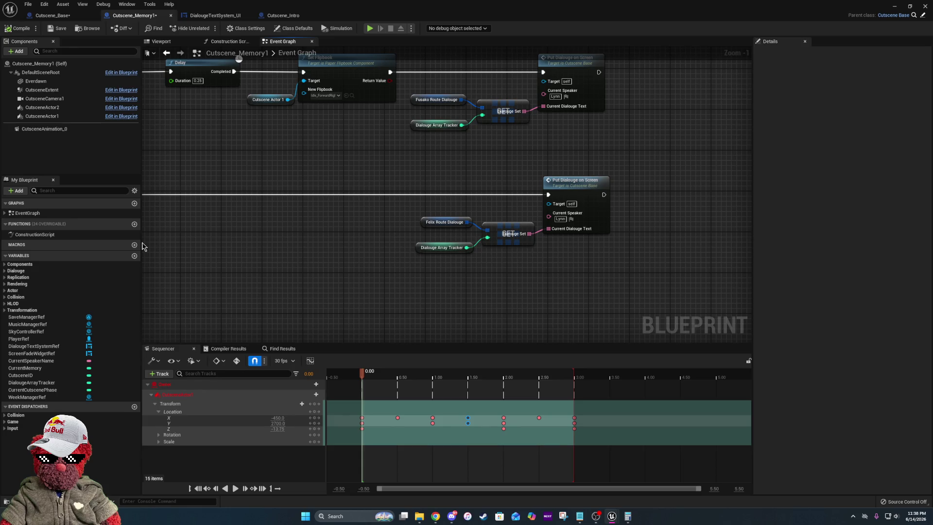
click(194, 348)
- Move the lower Delay, Cutscene Actor 2 and Set Flipbook nodes on the Felix branch right
drag(218, 162, 646, 169)
drag(223, 233, 606, 252)
mouse_move(242, 247)
mouse_down()
mouse_move(489, 244)
mouse_move(194, 202)
mouse_up()
drag(437, 150, 271, 126)
drag(290, 220, 461, 270)
drag(344, 181, 431, 182)
mouse_move(270, 254)
mouse_down()
mouse_move(364, 286)
mouse_move(548, 304)
mouse_move(711, 290)
mouse_up()
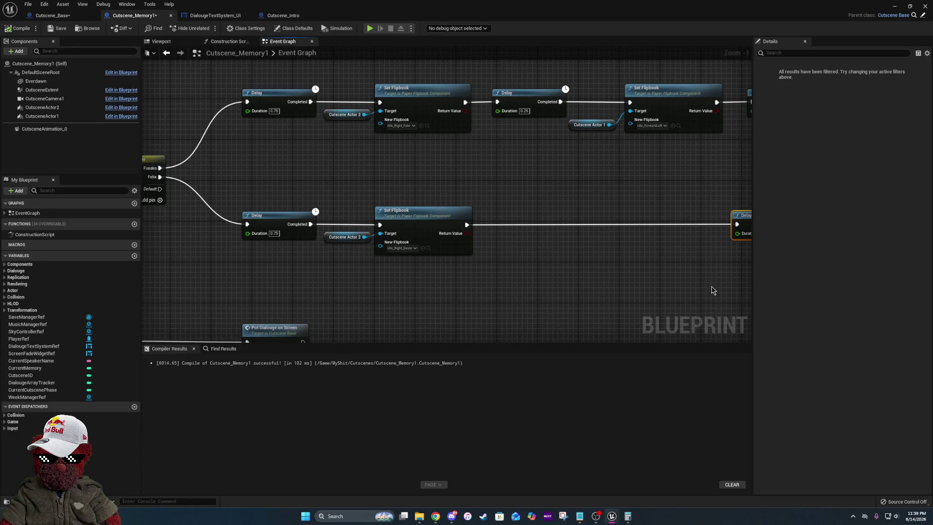
- Delete the Felix branch's lower Delay and Set Flipbook nodes
scroll(321, 147, down, 2)
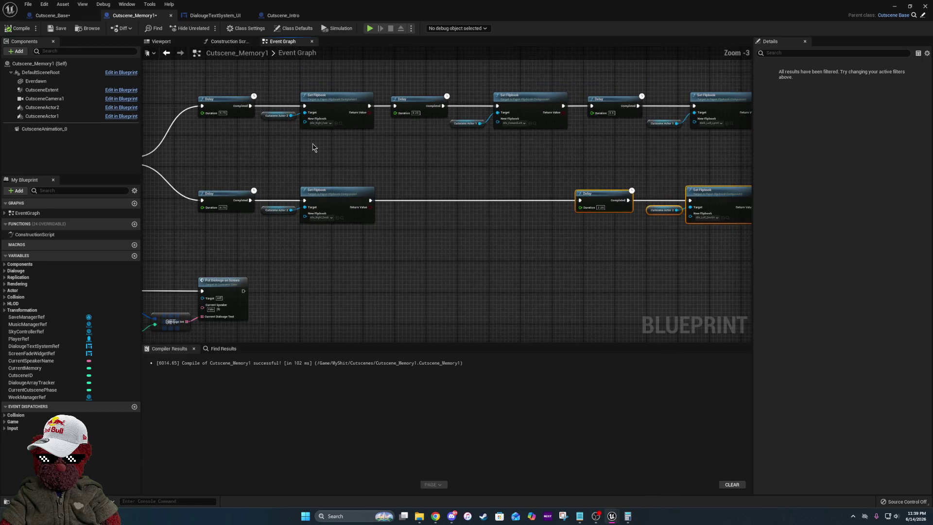
drag(525, 210, 229, 208)
drag(245, 165, 507, 253)
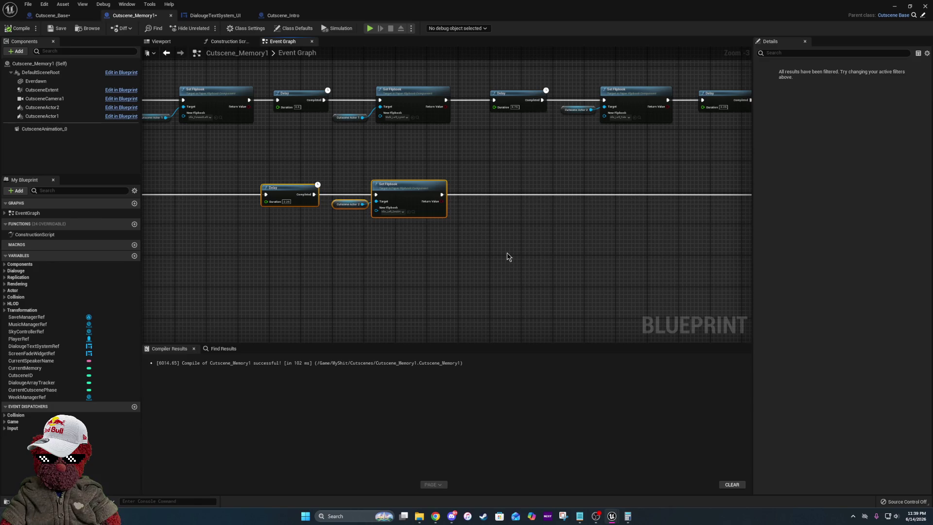
key(Delete)
- Paste a copy of the top Delay/Set Flipbook row below, aligned and wired to Put Dialogue on Screen
mouse_move(258, 137)
mouse_down()
mouse_move(527, 173)
mouse_move(294, 184)
mouse_up()
mouse_move(148, 110)
mouse_down()
mouse_move(528, 211)
mouse_move(848, 228)
mouse_move(838, 190)
mouse_move(429, 189)
mouse_move(401, 244)
mouse_up()
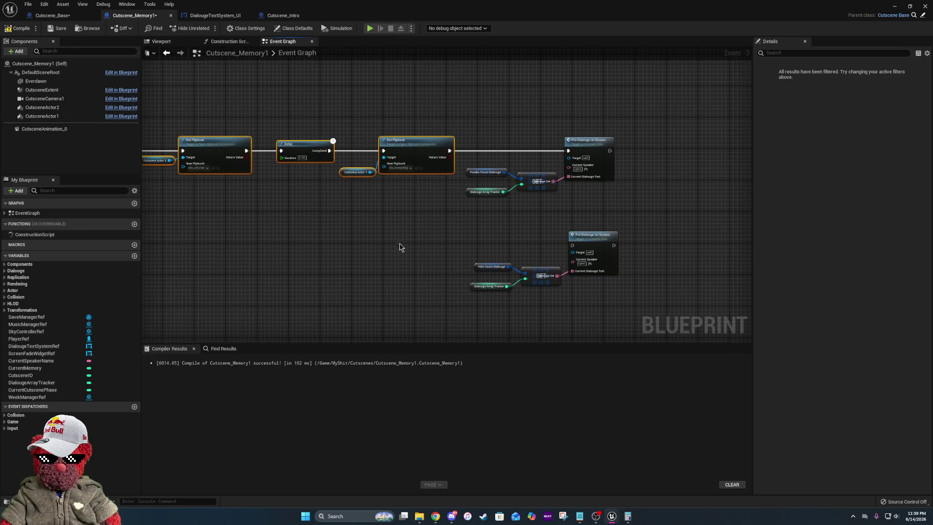
drag(359, 280, 664, 223)
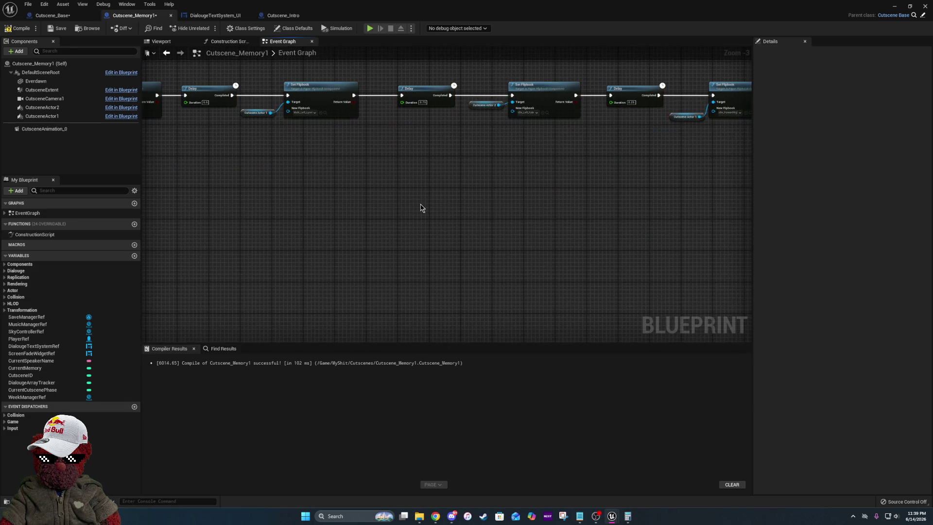
key(ctrl+v)
drag(266, 217, 22, 210)
mouse_move(443, 197)
mouse_down()
mouse_move(376, 178)
mouse_move(344, 188)
mouse_move(273, 183)
mouse_move(444, 212)
mouse_move(396, 196)
mouse_up()
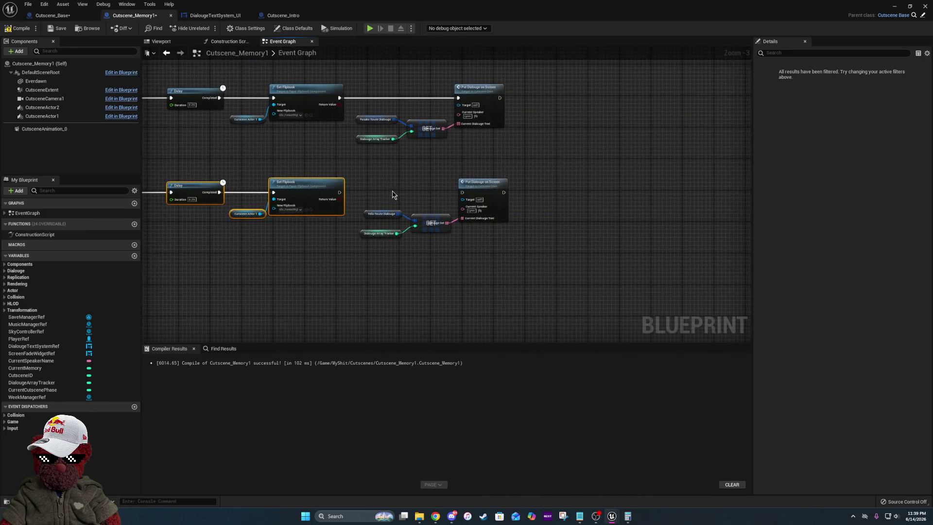
drag(340, 193, 463, 195)
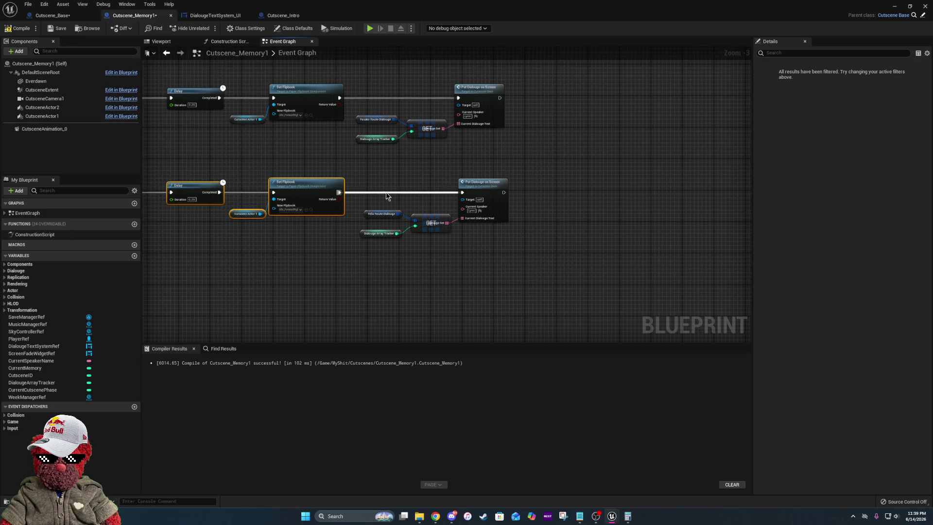
click(390, 174)
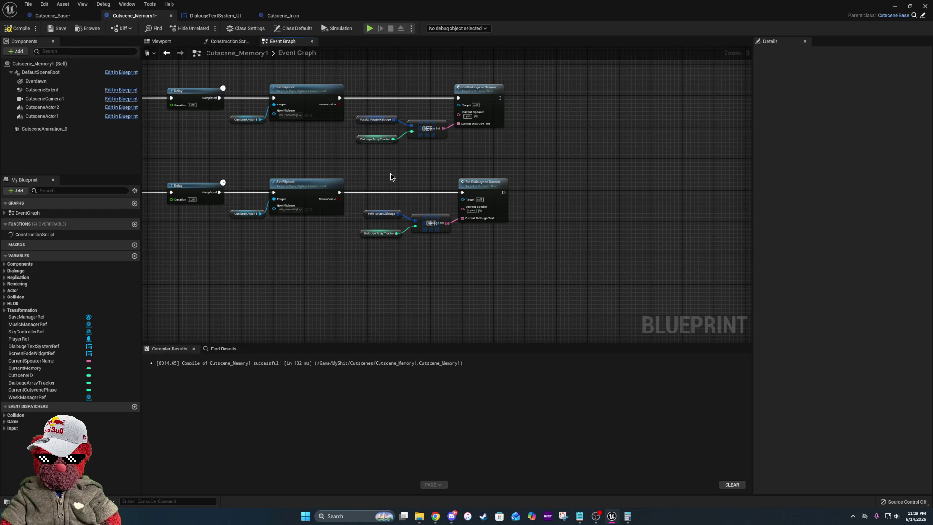
- Review both branches along the new Felix chain's Set Flipbook nodes
drag(235, 197, 539, 179)
drag(345, 189, 878, 209)
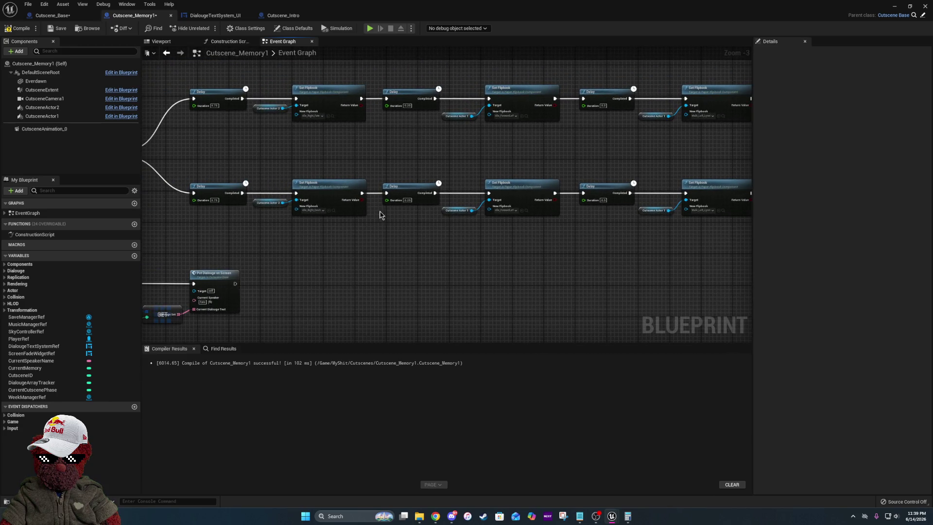
scroll(342, 209, up, 4)
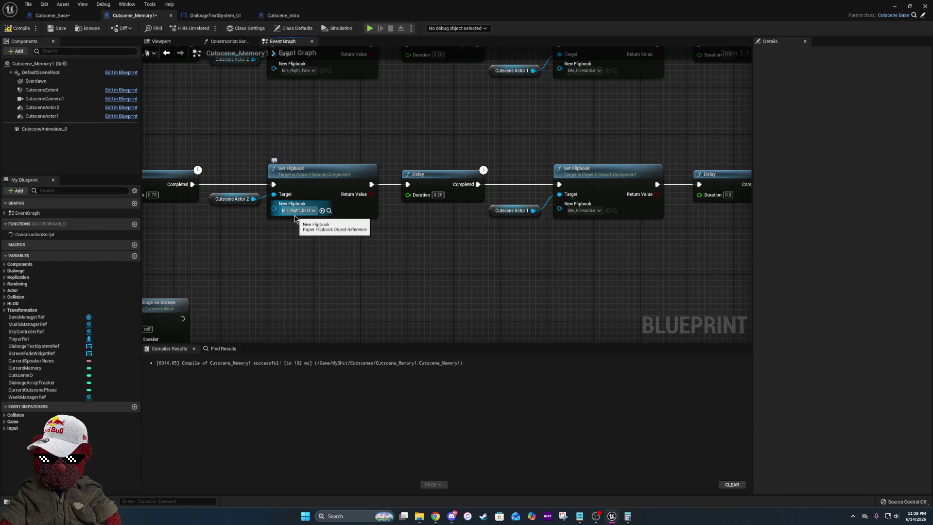
drag(295, 218, 161, 202)
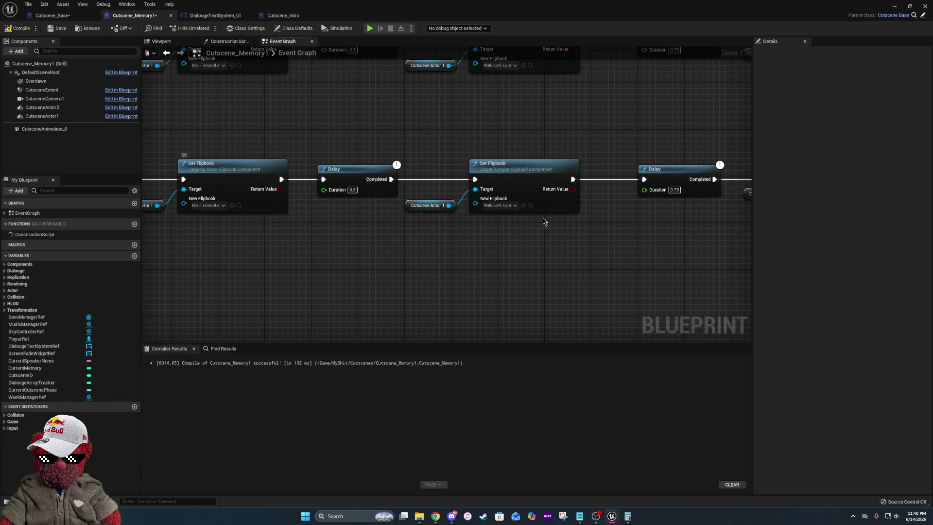
drag(537, 219, 413, 223)
drag(540, 214, 326, 212)
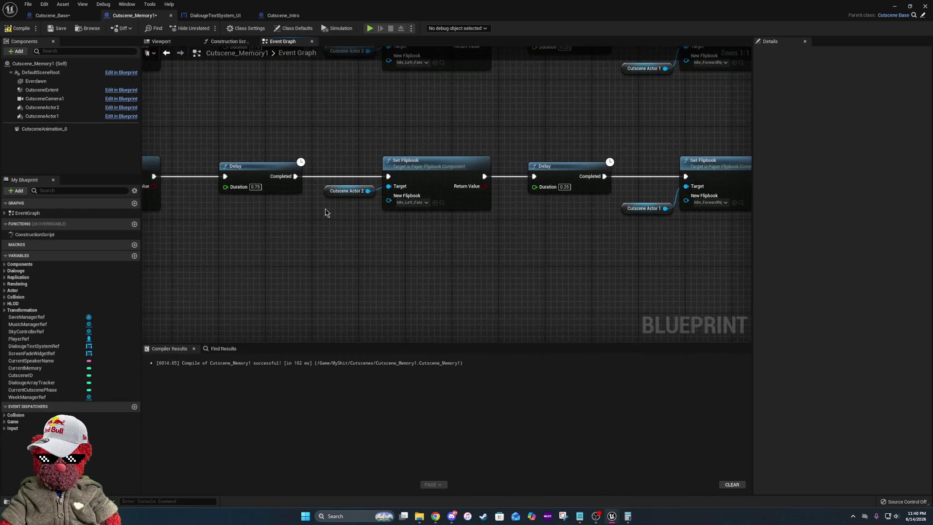
- Set Cutscene Actor 2's Set Flipbook node to the Idle_Left_Destiny flipbook
click(412, 202)
text(idle left des)
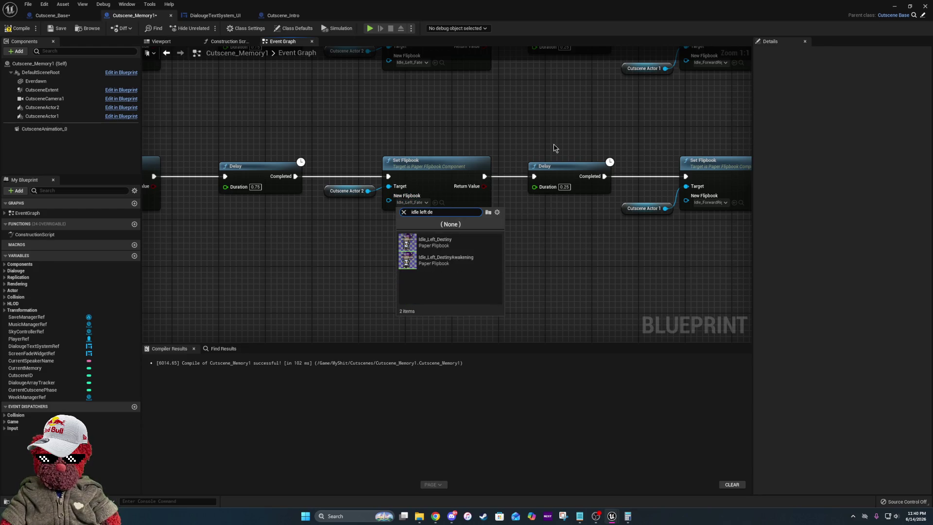
click(437, 240)
- Check the Fusako and Felix dialogue nodes, then compile Cutscene_Memory1
drag(563, 226, 268, 228)
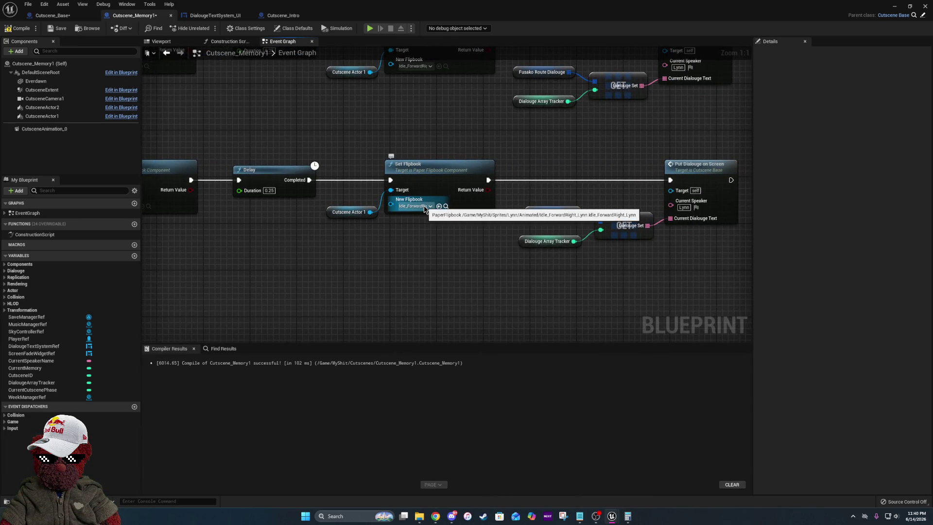
drag(614, 152, 489, 226)
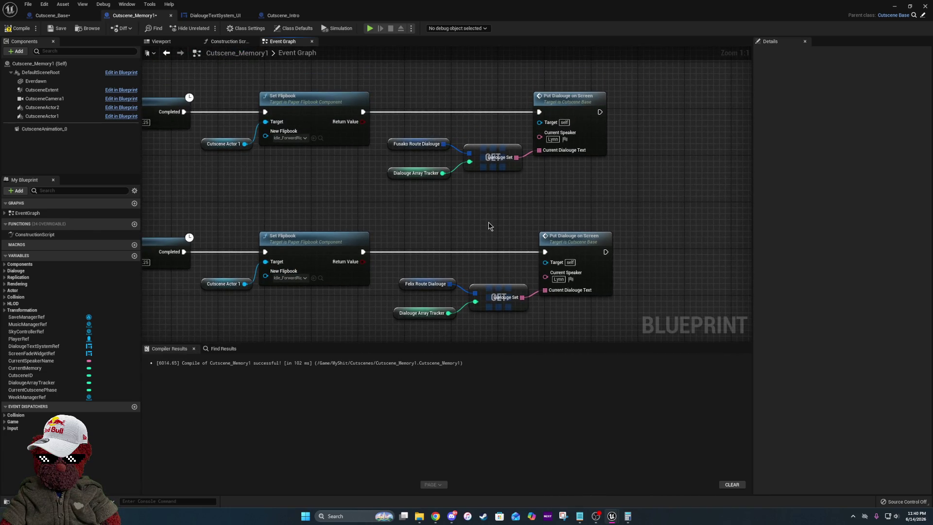
scroll(490, 225, down, 3)
scroll(633, 289, down, 2)
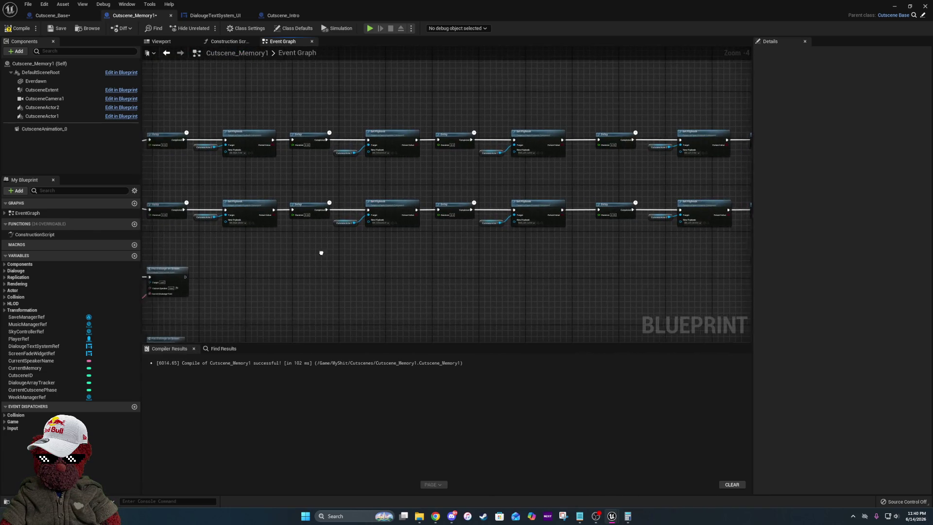
drag(314, 253, 654, 267)
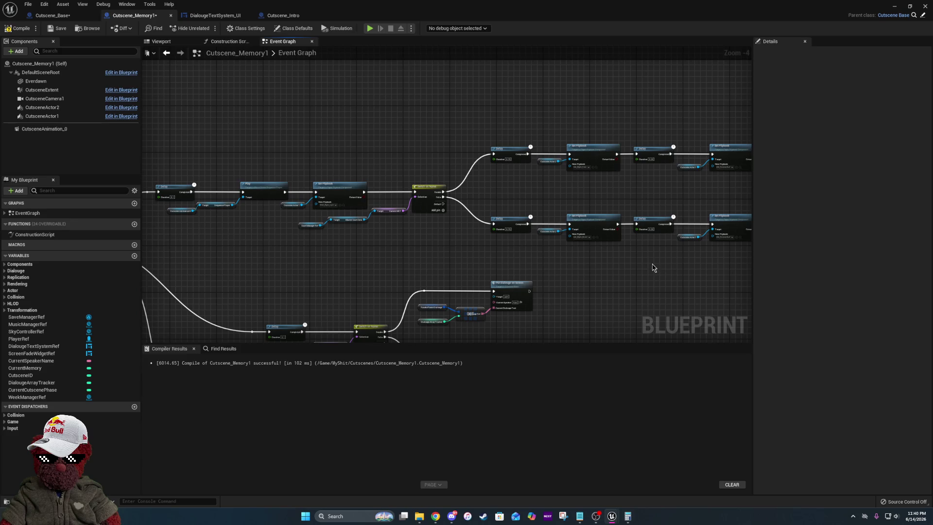
click(18, 29)
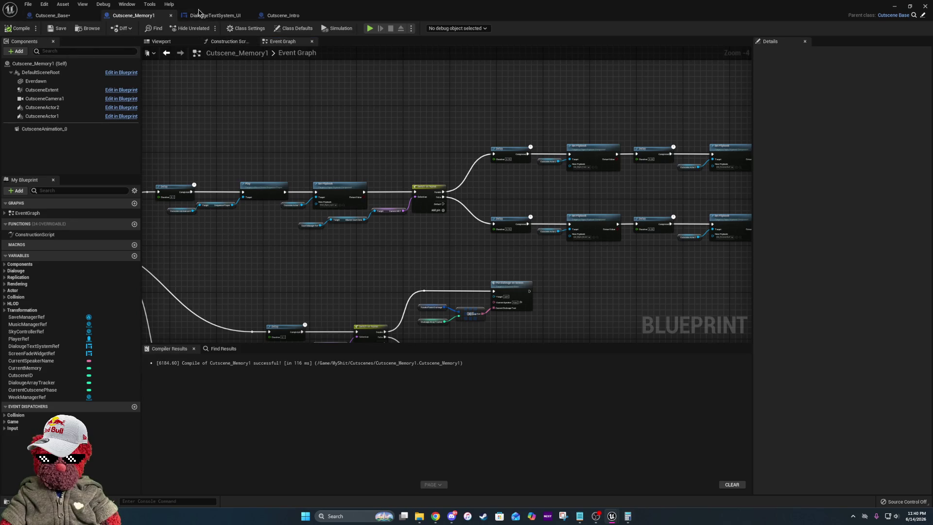
- Back in the Everdawn_Highschool_Map level, fly the camera around the building, then save the map
key(alt+Tab)
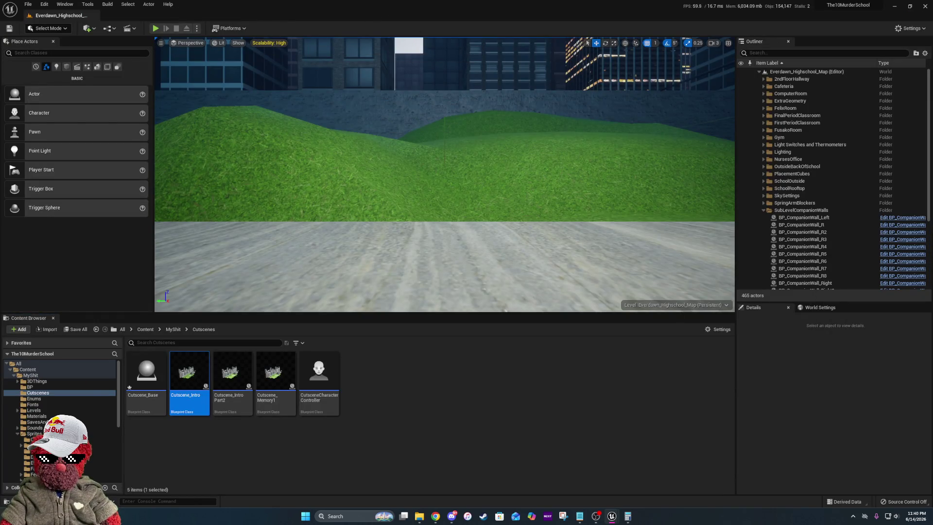
key(s)
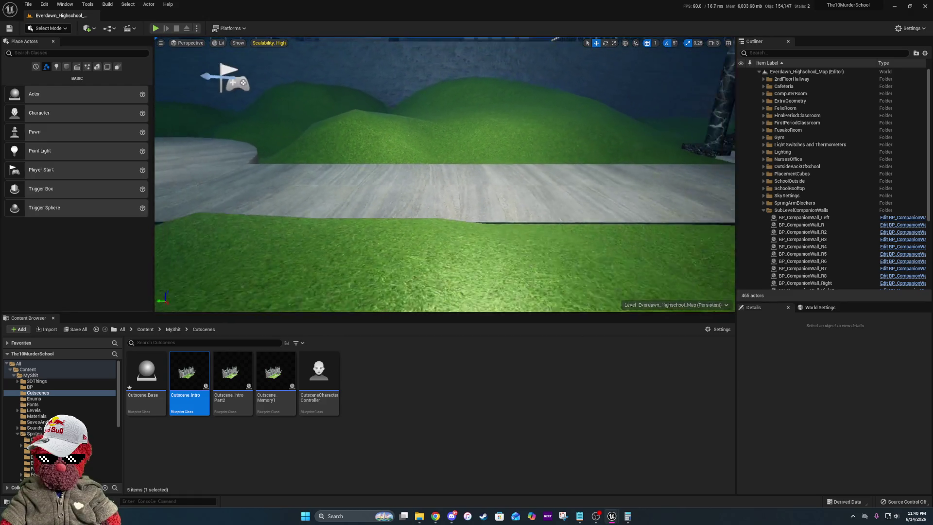
key(s)
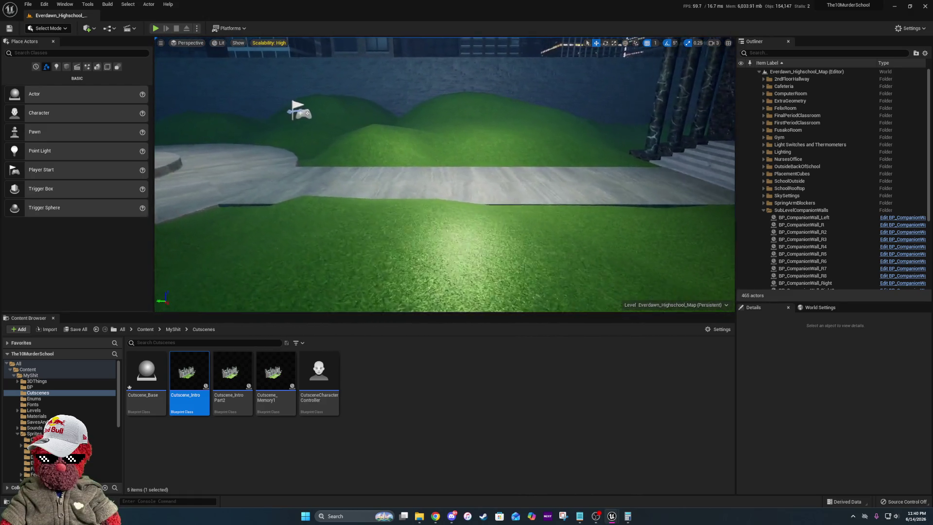
key(s)
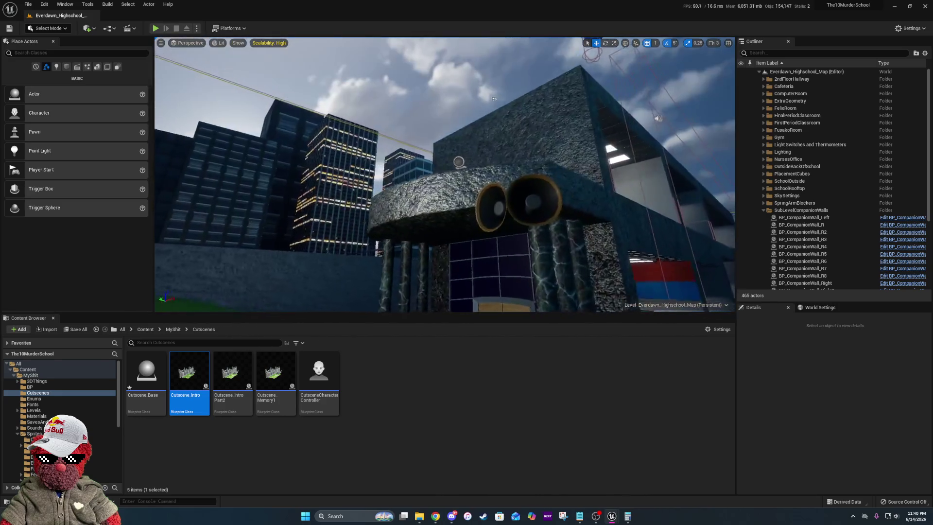
key(s)
key(w)
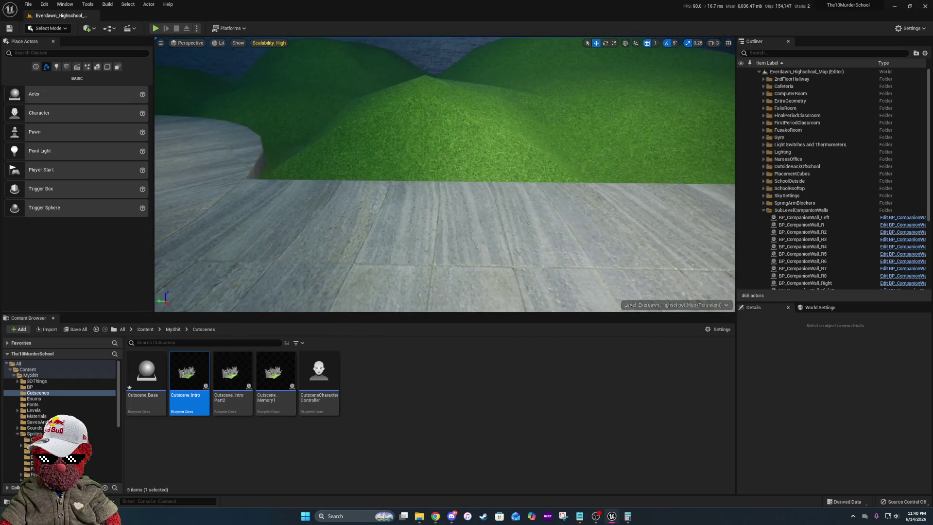
click(9, 29)
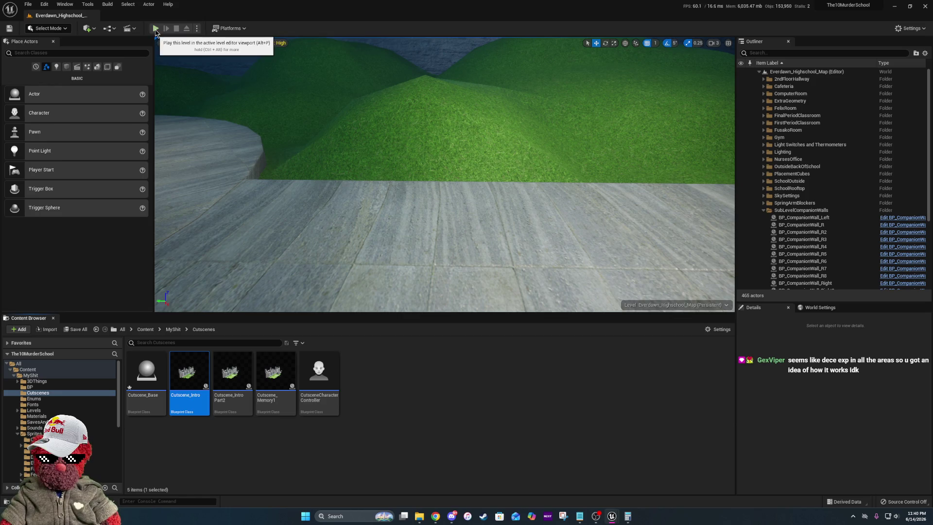
click(156, 29)
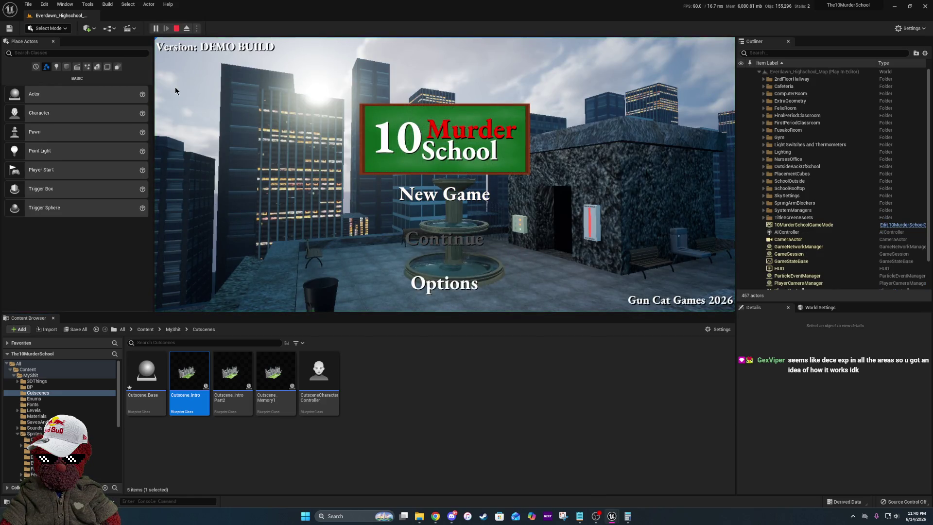
key(Return)
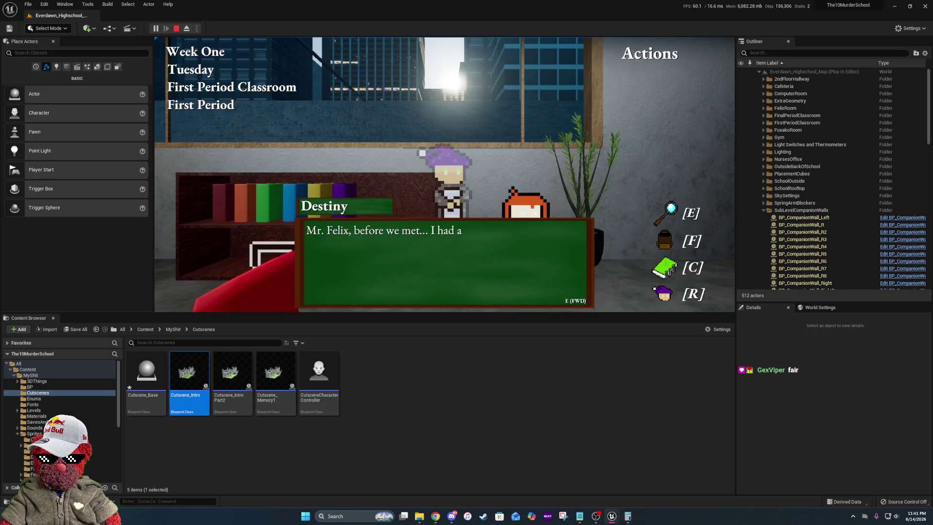
key(e)
key(e)
key(e)
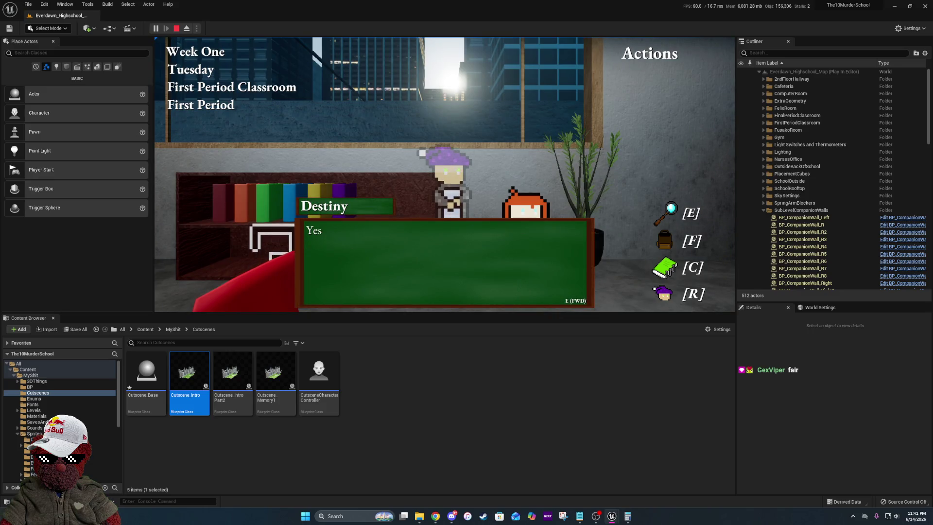
key(e)
click(582, 244)
click(567, 269)
click(610, 238)
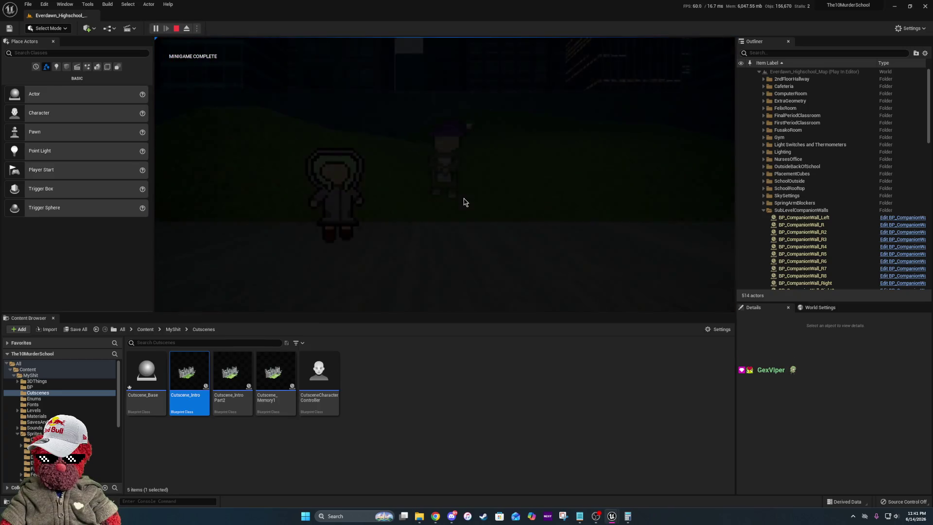
key(e)
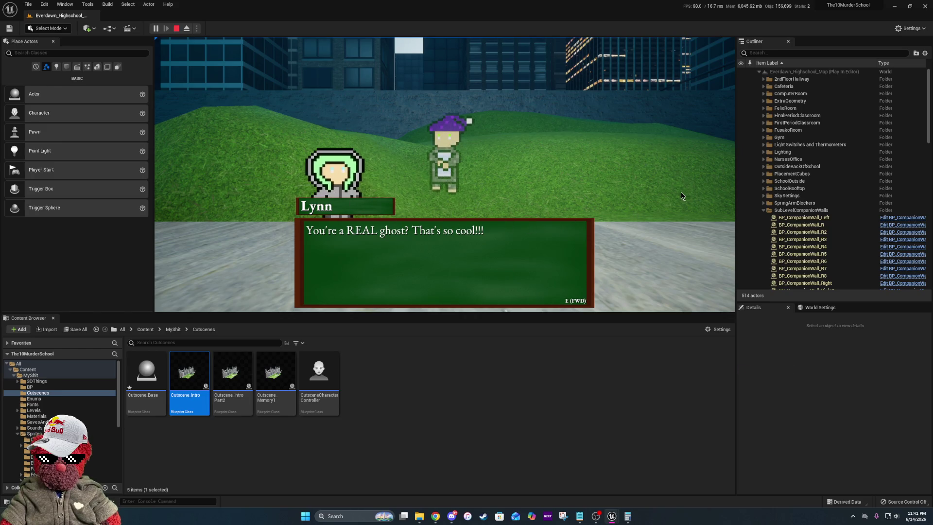
key(Escape)
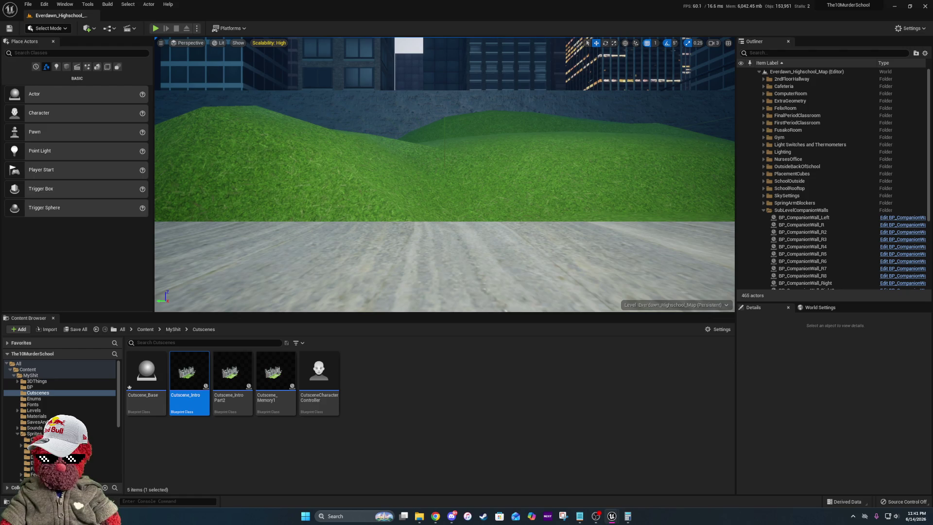
- Return to Cutscene_Memory1's Event Graph, review the Switch on Name and Delay chains, and select CutsceneAnimation_0
key(alt+Tab)
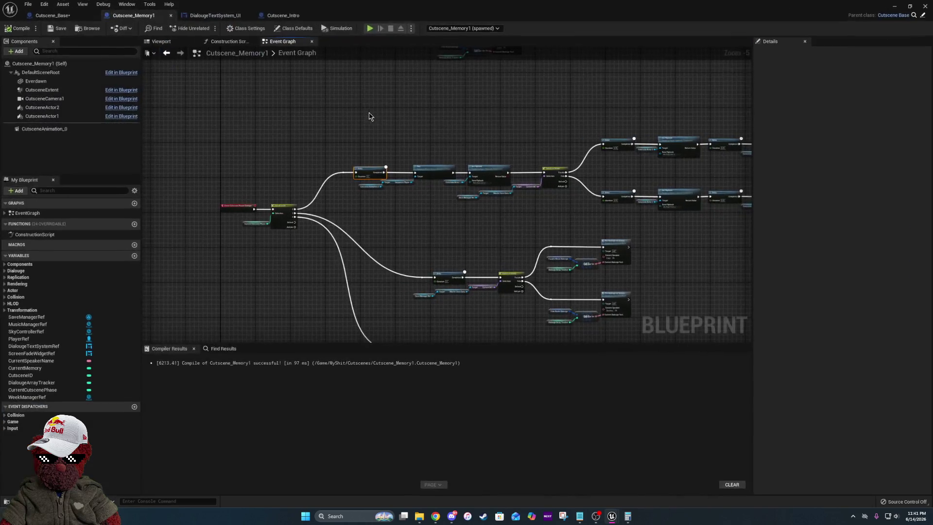
drag(450, 129, 404, 229)
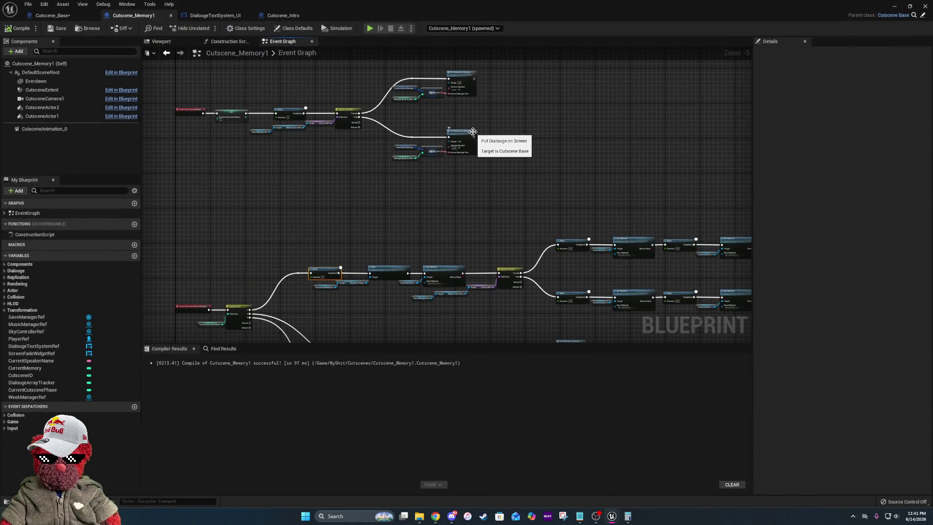
scroll(393, 99, up, 5)
drag(392, 100, 479, 160)
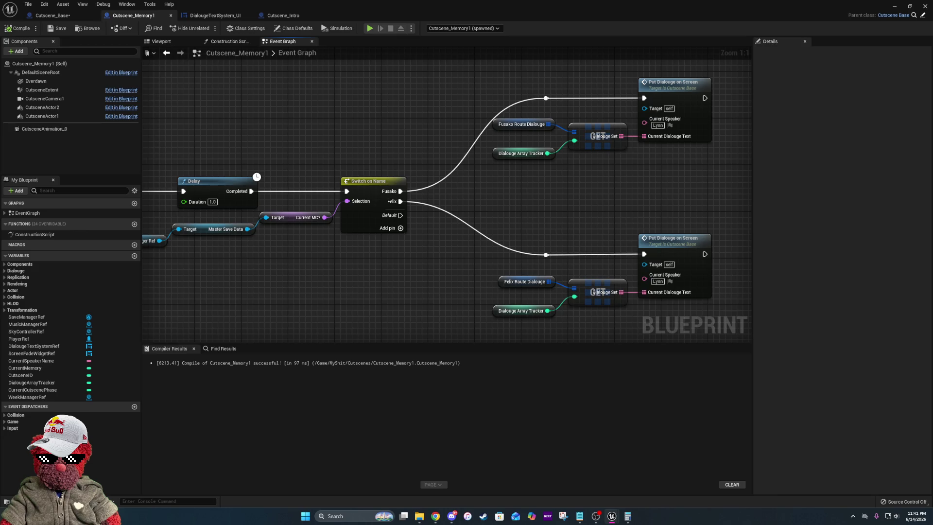
scroll(474, 96, down, 7)
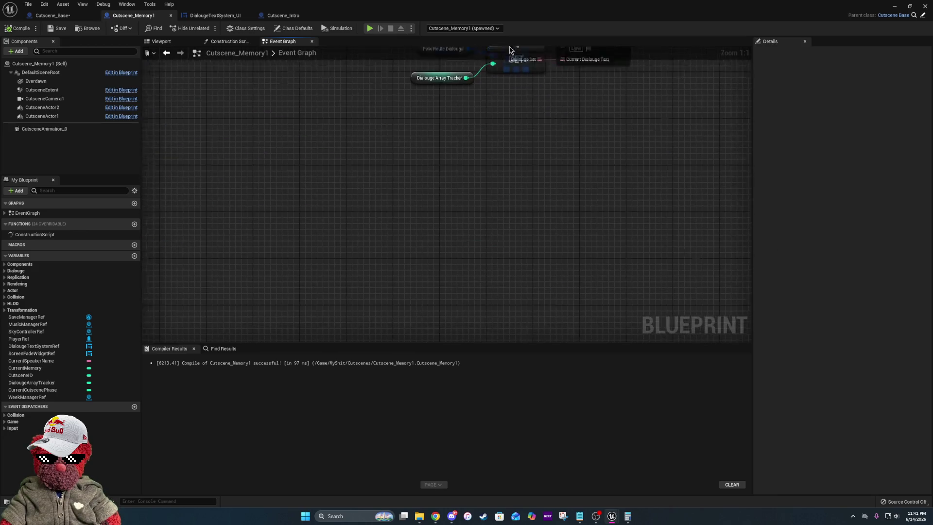
scroll(599, 171, up, 2)
scroll(352, 168, up, 1)
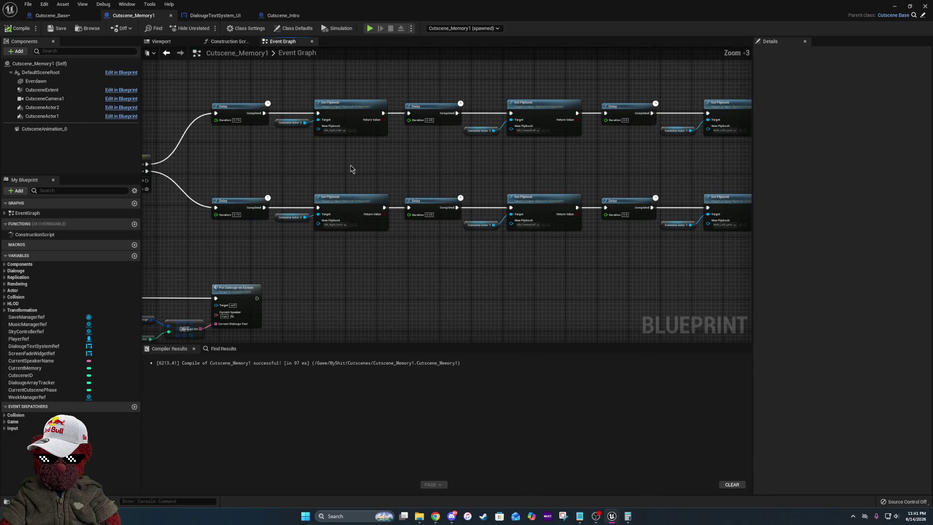
scroll(355, 166, up, 1)
drag(355, 166, 531, 184)
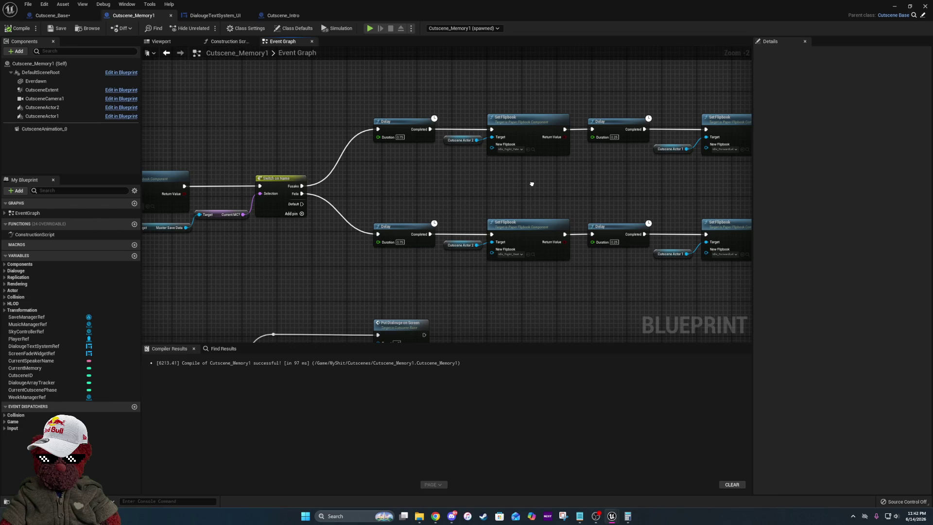
drag(532, 183, 169, 163)
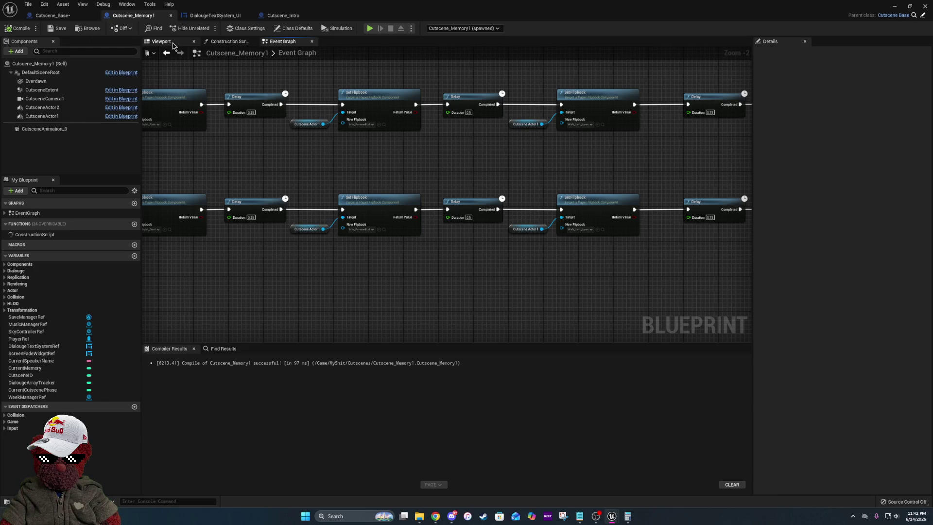
click(60, 129)
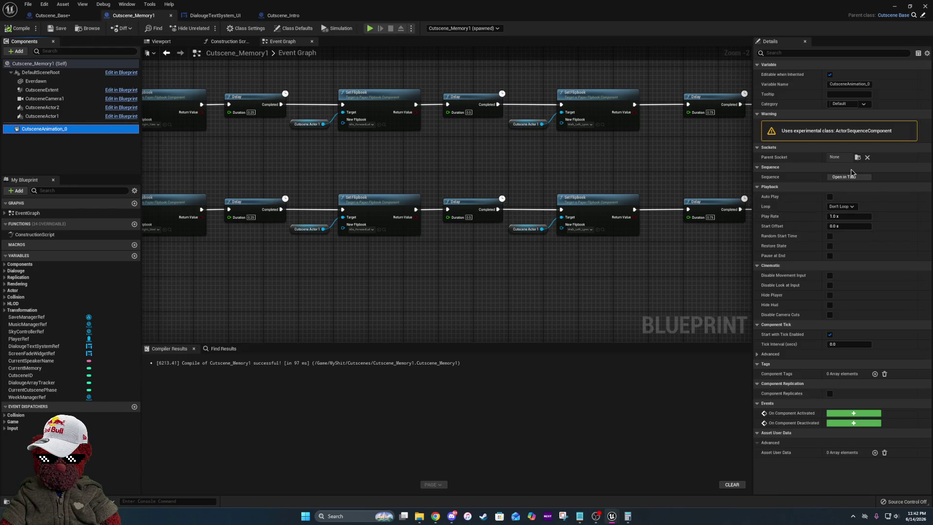
- Open CutsceneAnimation_0's sequence and scrub it in the Viewport to preview CutsceneActor1's walk
click(854, 177)
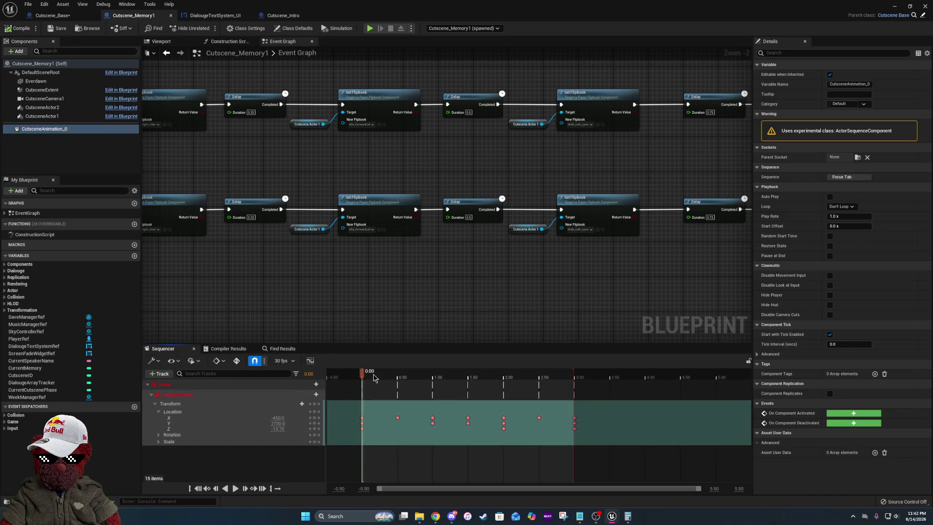
mouse_move(348, 235)
mouse_down()
mouse_move(694, 228)
mouse_move(502, 219)
mouse_up()
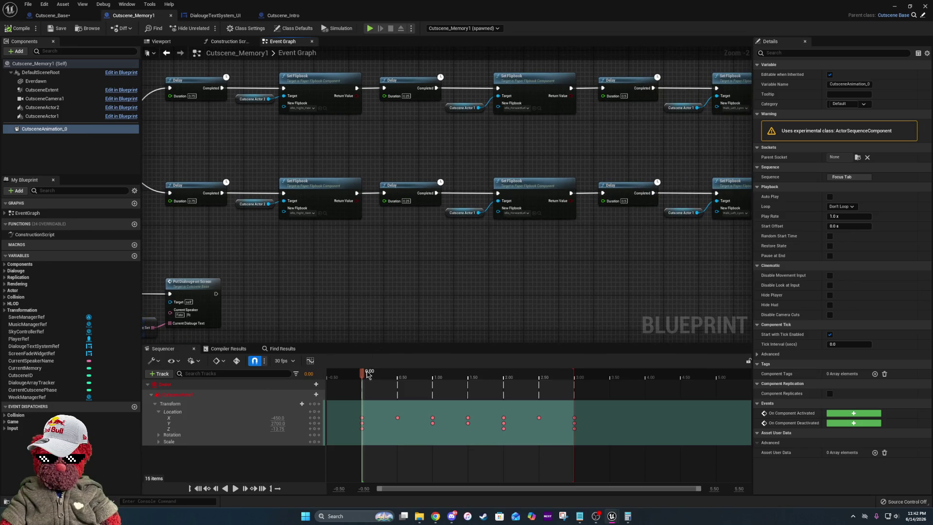
drag(418, 375, 436, 374)
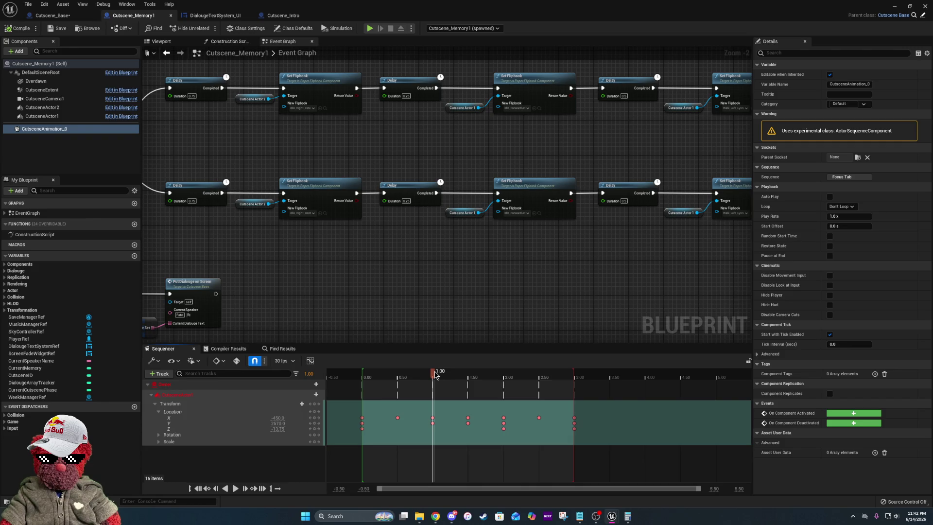
click(161, 42)
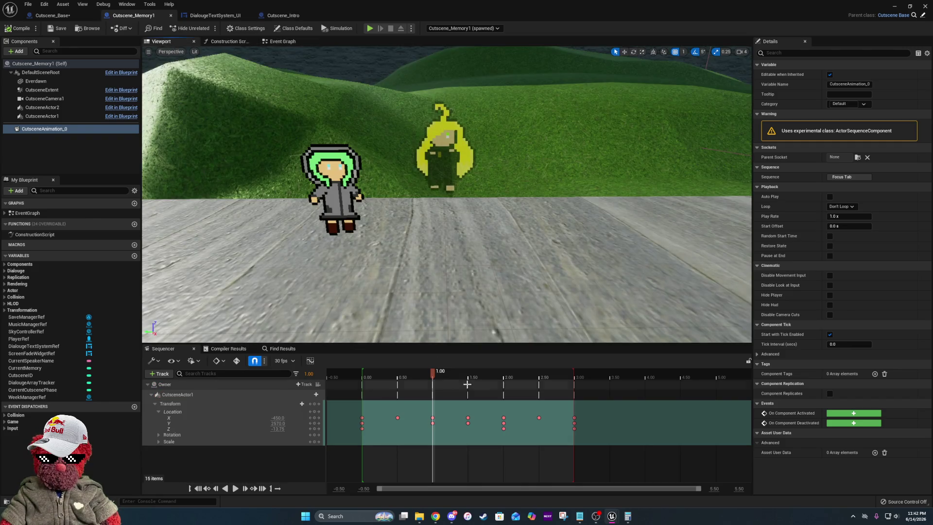
mouse_move(369, 379)
mouse_down()
mouse_move(343, 379)
mouse_move(504, 389)
mouse_up()
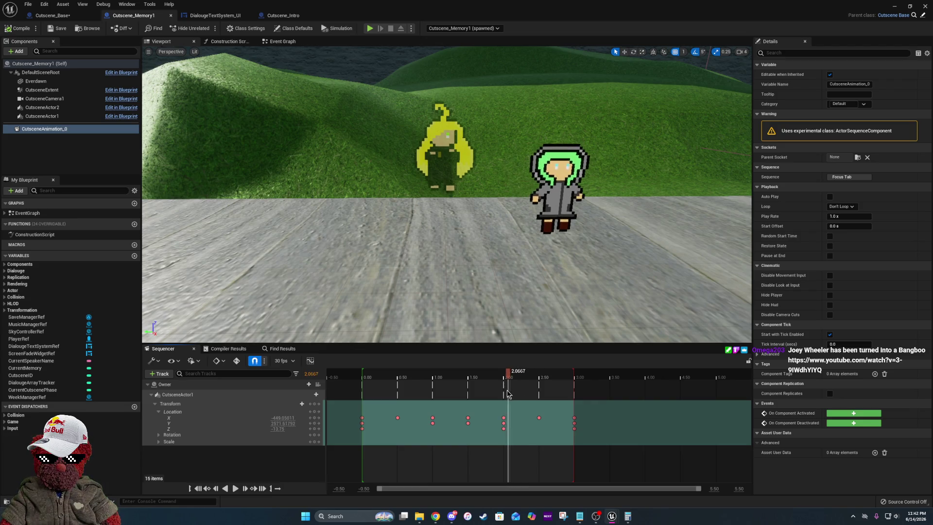
mouse_move(496, 394)
mouse_down()
mouse_move(438, 393)
mouse_move(545, 396)
mouse_move(467, 405)
mouse_move(503, 402)
mouse_up()
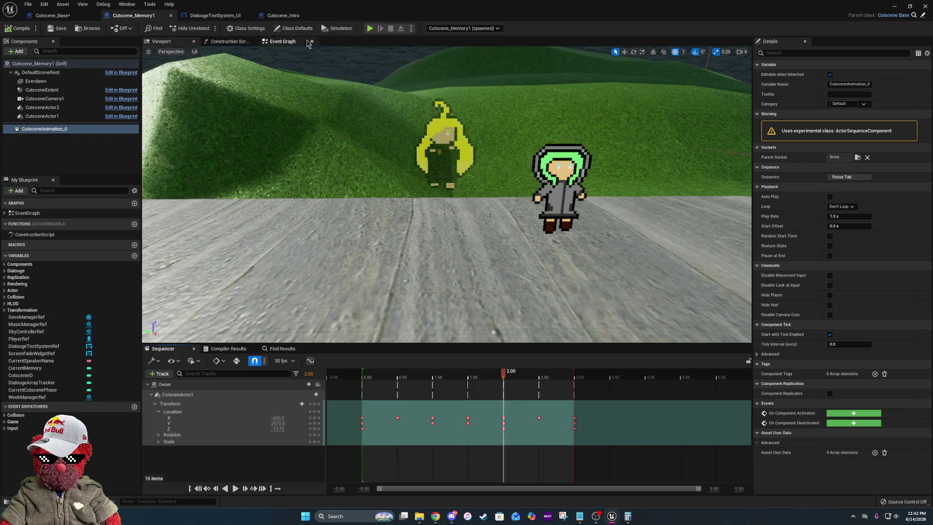
- Set the top and bottom Delay nodes' Duration to 1.0
click(284, 42)
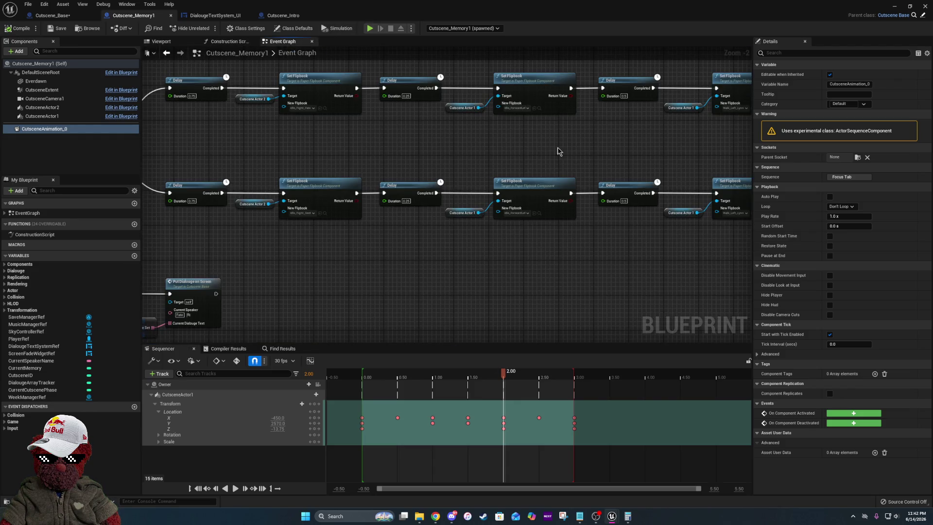
drag(547, 148, 443, 122)
click(469, 97)
text(1)
key(Return)
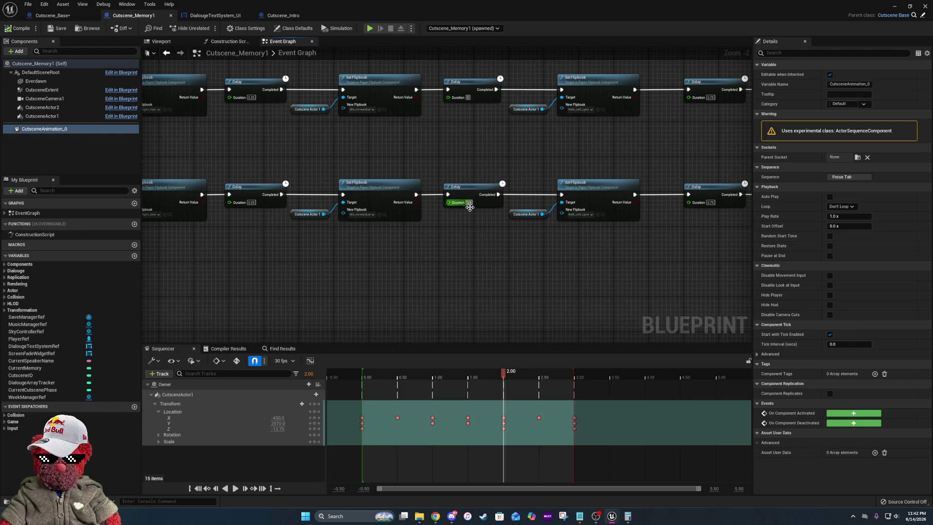
click(469, 202)
text(1)
key(Return)
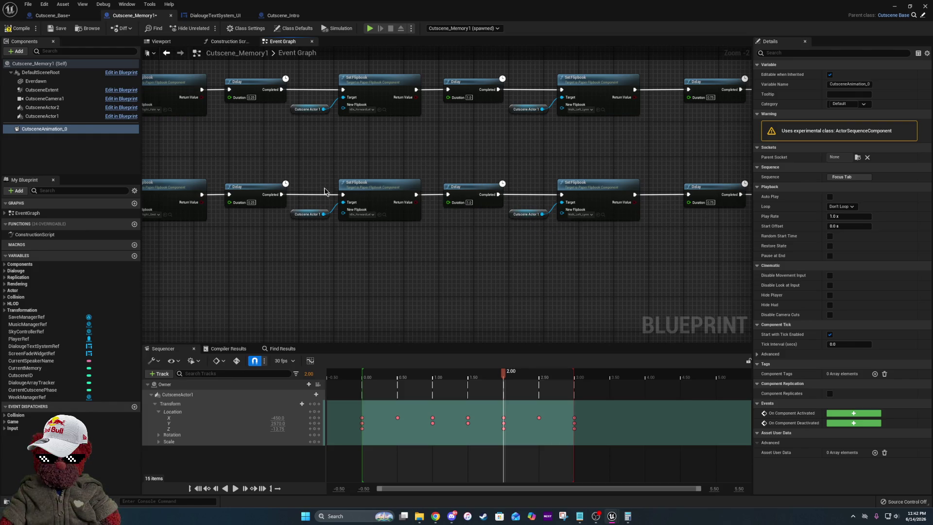
- Save the Cutscene_Memory1 blueprint, then bring up the YouTube browser window maximized
drag(614, 180, 312, 153)
drag(567, 156, 523, 109)
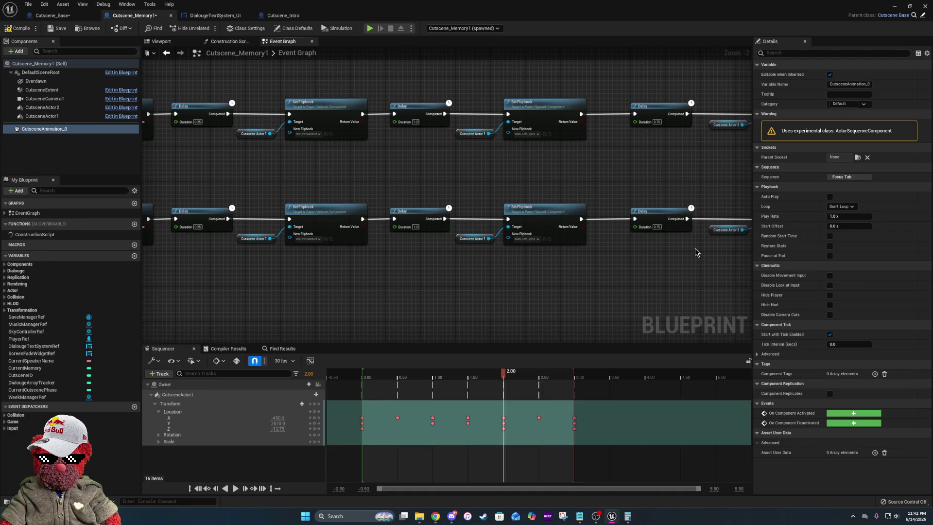
drag(695, 252, 392, 243)
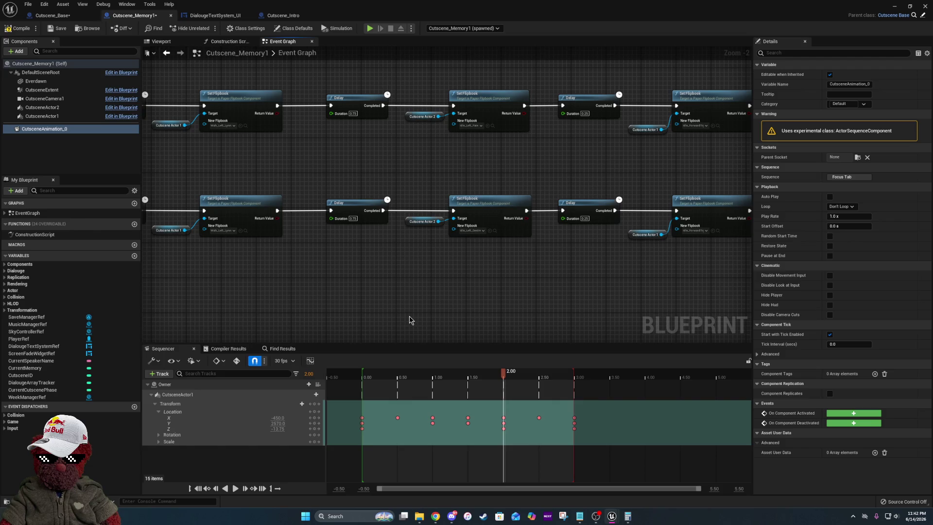
click(59, 30)
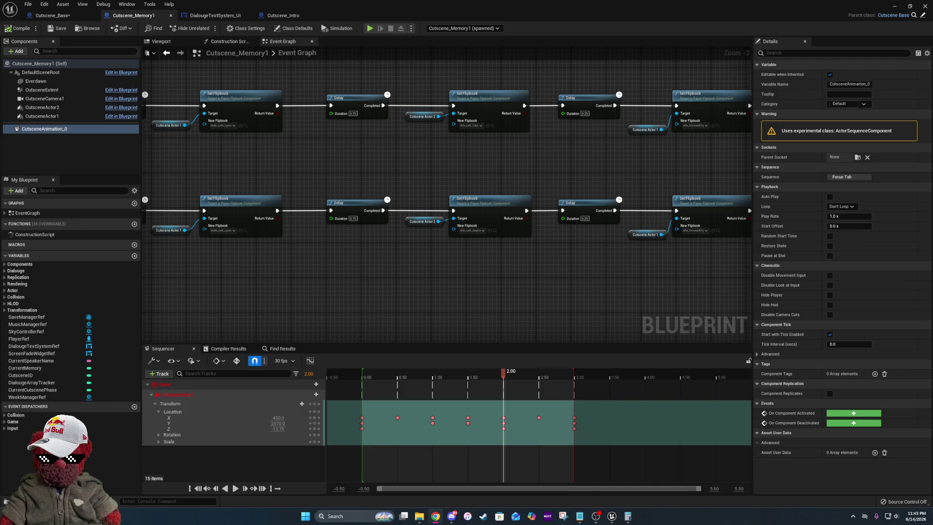
key(alt+Tab)
click(707, 106)
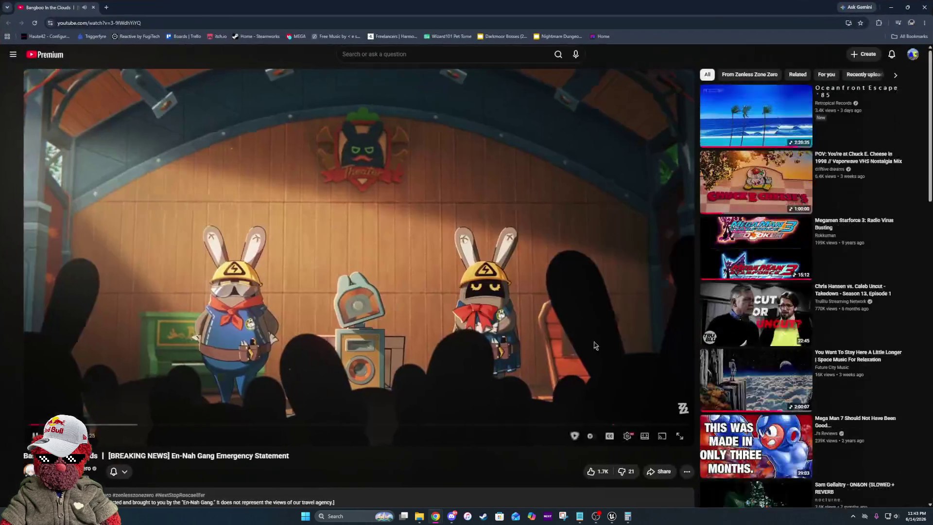
- Put the YouTube video in theater mode and set its Subtitles/CC to Off
click(645, 437)
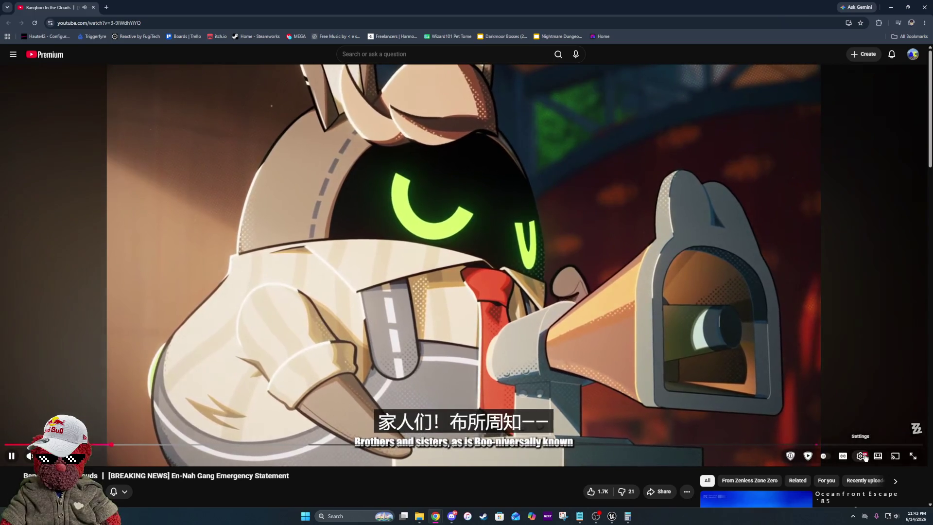
click(861, 456)
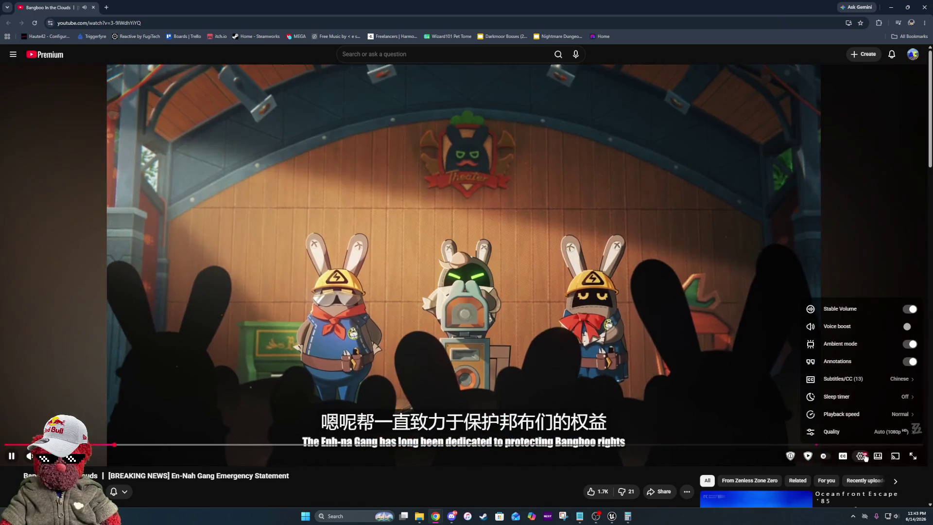
click(870, 379)
scroll(871, 398, down, 5)
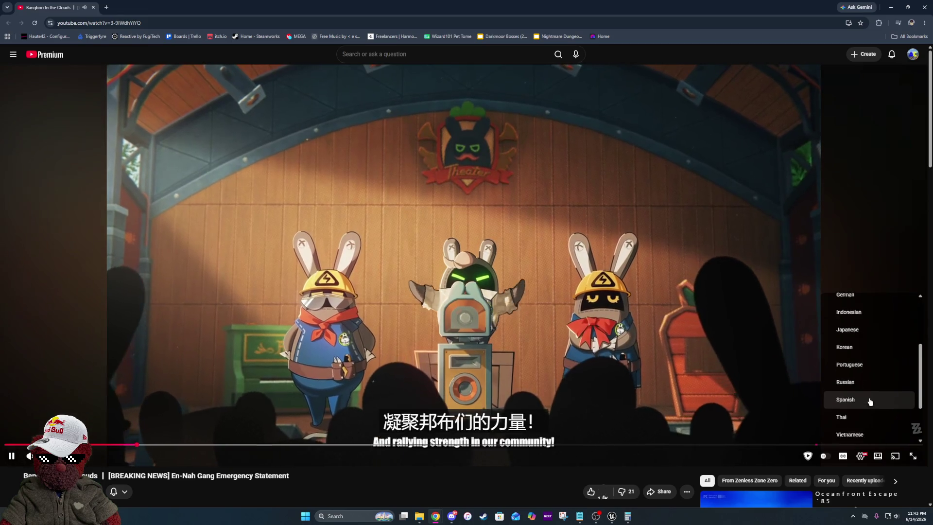
scroll(867, 396, up, 5)
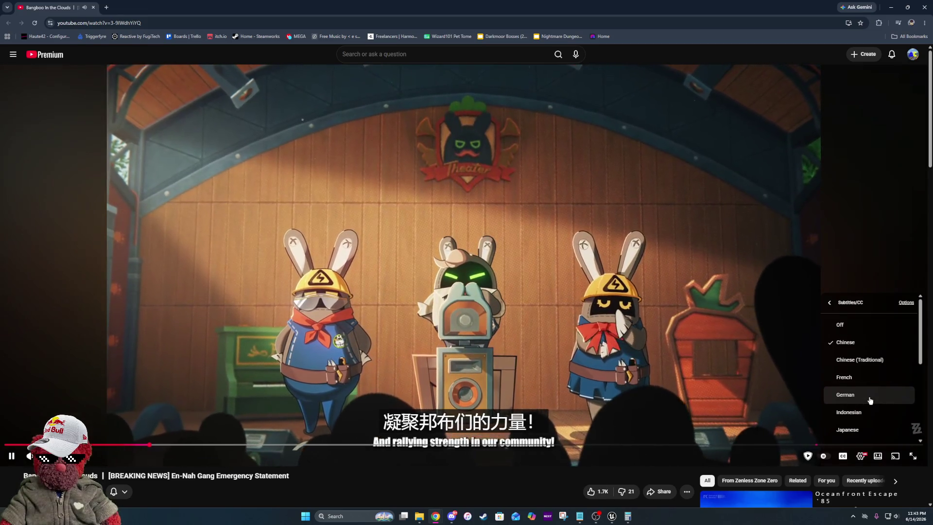
click(871, 328)
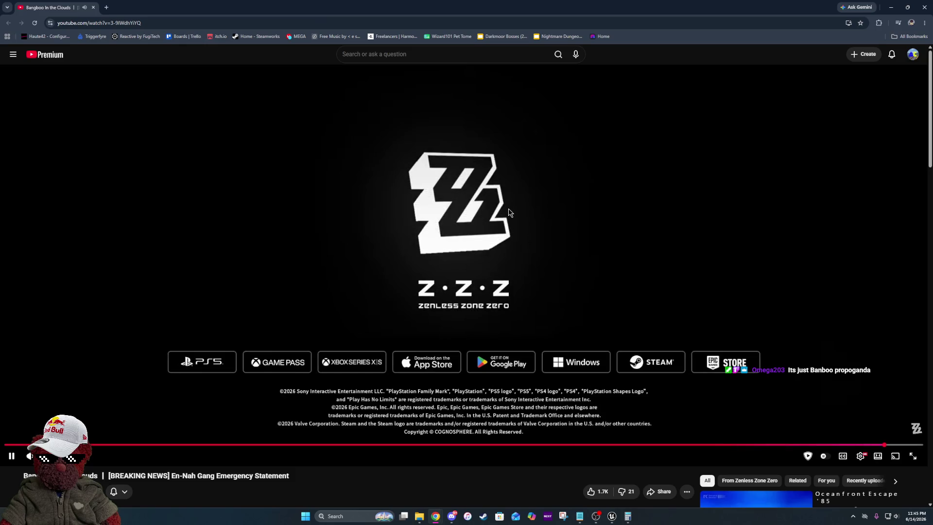
- Leave the browser, frame the dialogue-display nodes and rewind the Sequencer playhead to 0.00
click(920, 7)
mouse_move(636, 181)
mouse_down()
mouse_move(533, 199)
mouse_move(282, 173)
mouse_move(466, 200)
mouse_move(635, 210)
mouse_move(536, 213)
mouse_up()
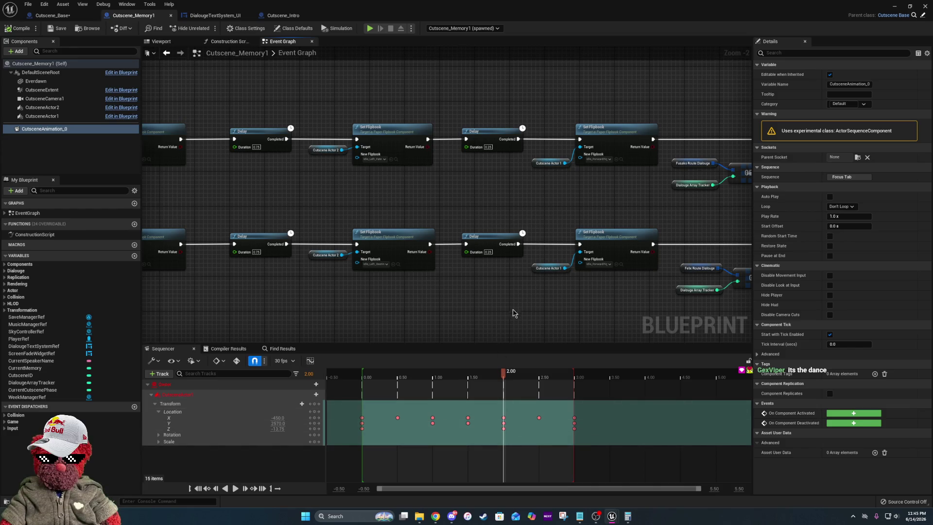
drag(505, 377, 362, 376)
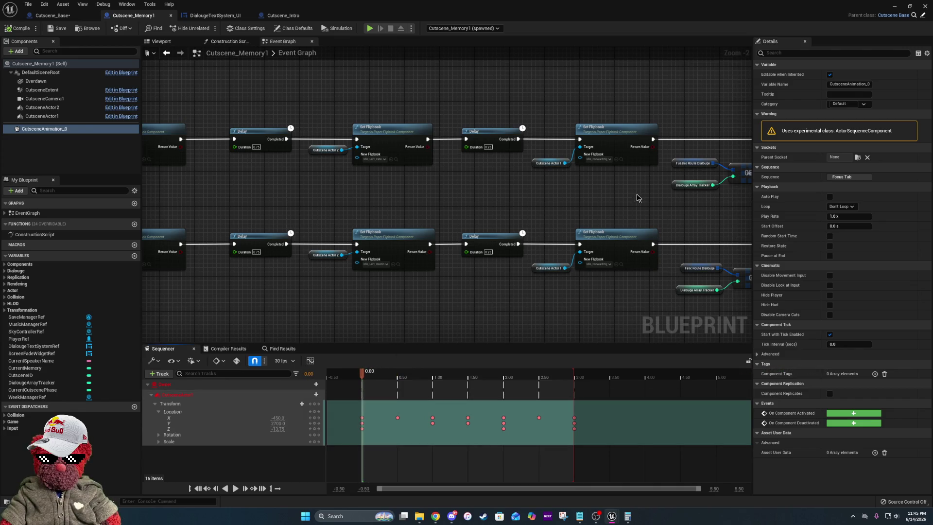
drag(639, 198, 459, 206)
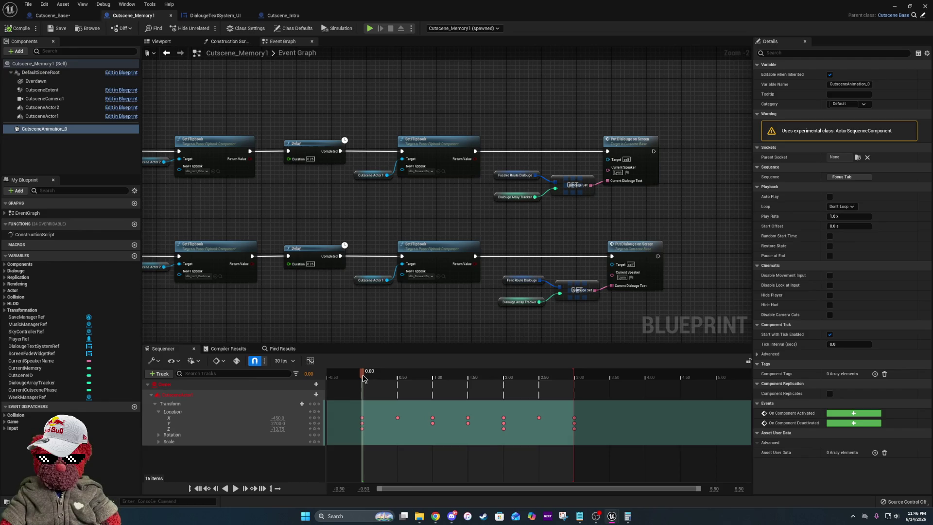
- Pan across the Delay, Set Flipbook and dialogue-display nodes, then switch to the level editor
mouse_move(323, 209)
mouse_down()
mouse_move(352, 186)
mouse_move(244, 208)
mouse_up()
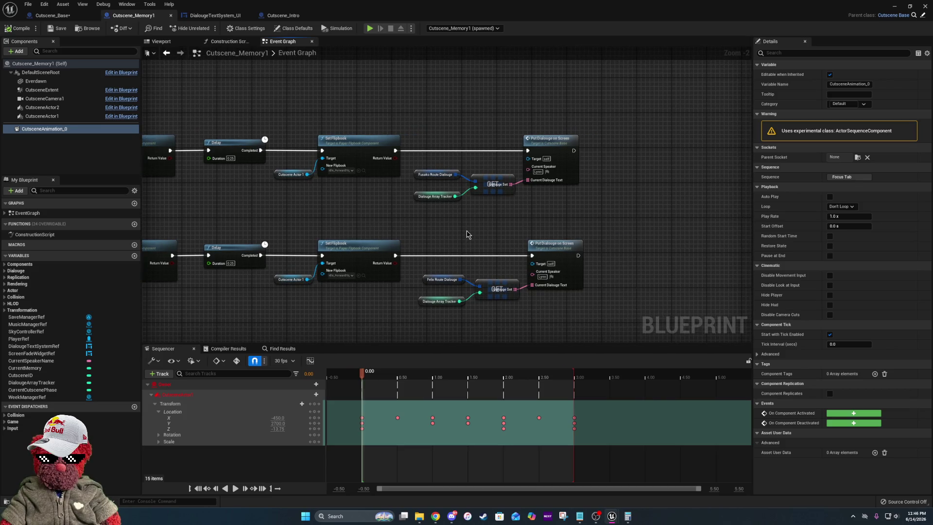
drag(406, 230, 556, 238)
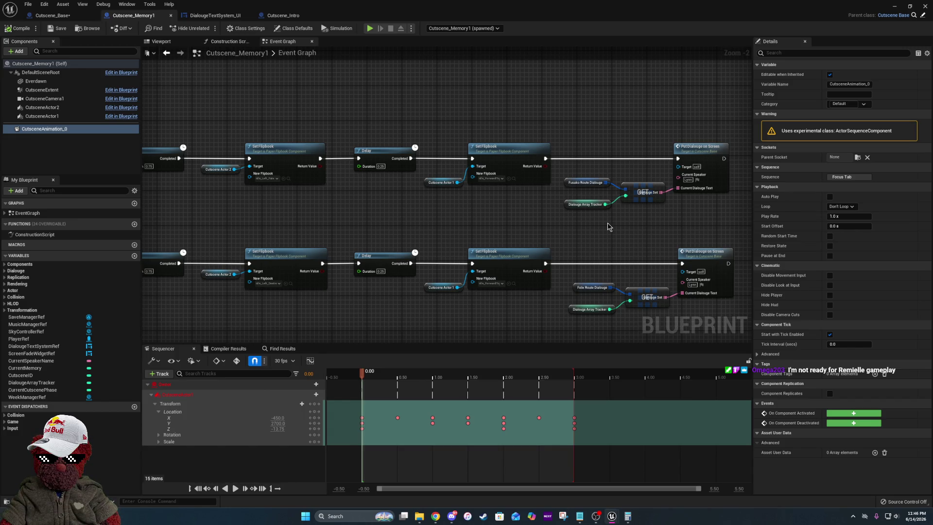
drag(328, 210, 471, 202)
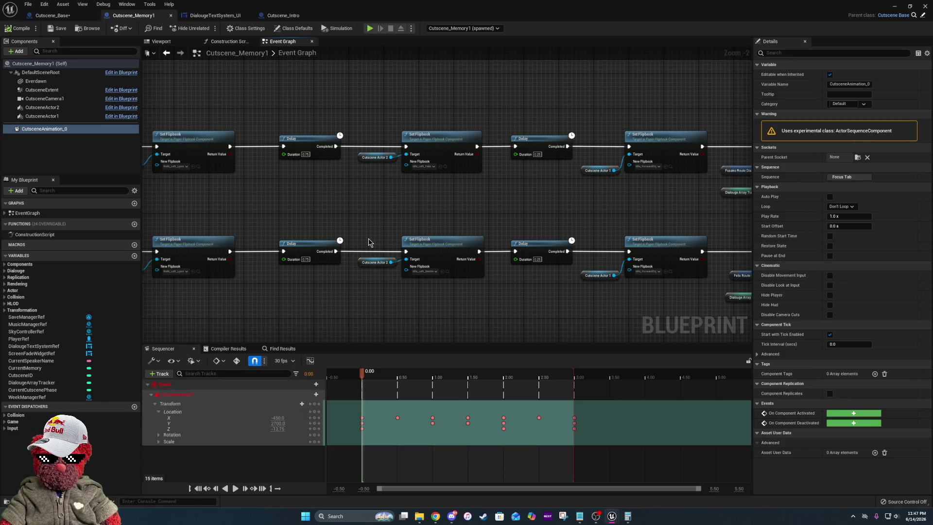
mouse_move(667, 223)
mouse_down()
mouse_move(377, 212)
mouse_move(507, 202)
mouse_move(649, 209)
mouse_up()
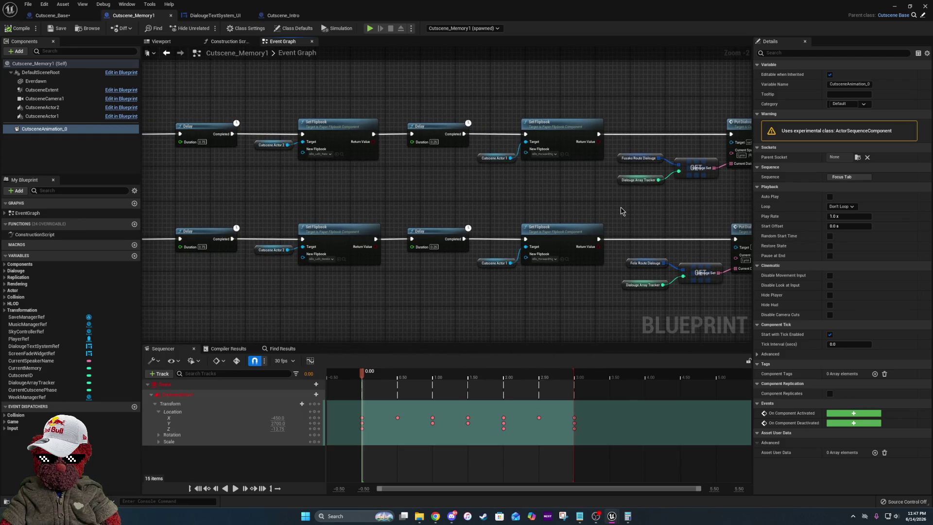
drag(357, 222, 691, 220)
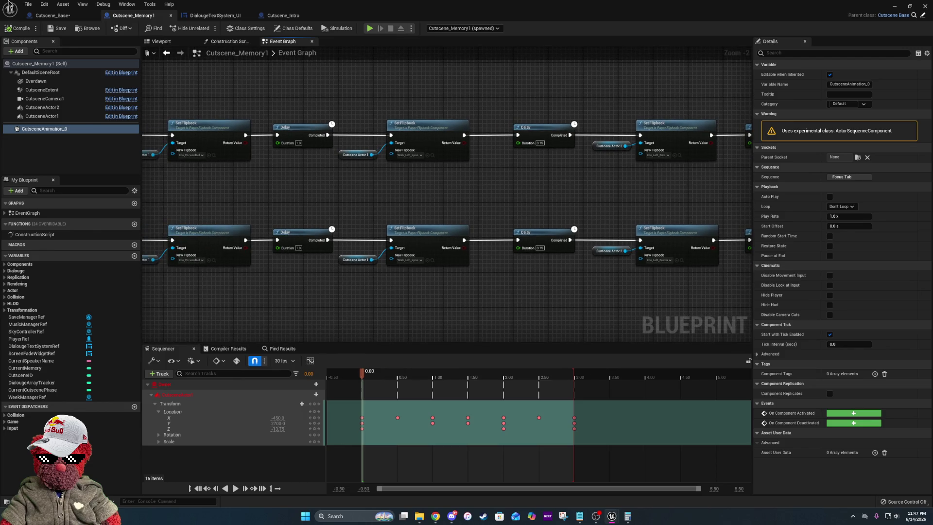
click(896, 6)
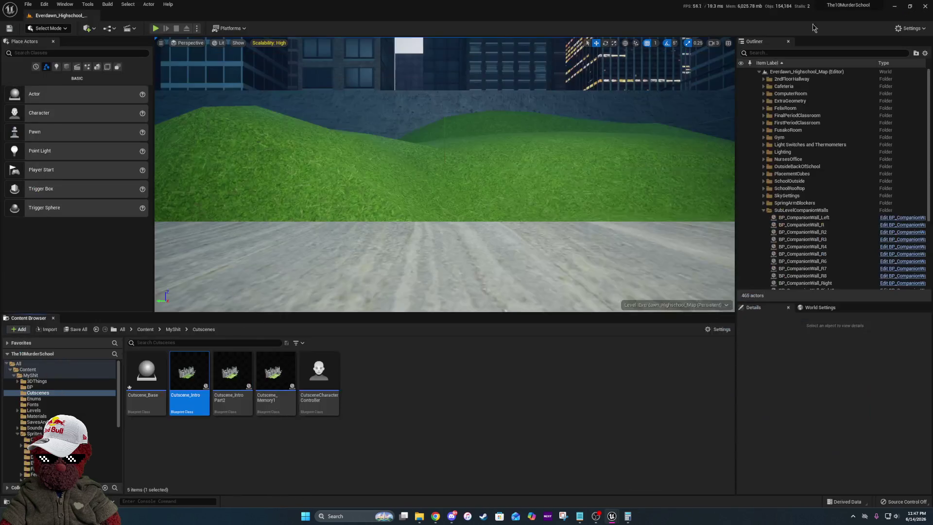
- Start a play-test and advance through Destiny's classroom dialogue to the minigame
click(156, 28)
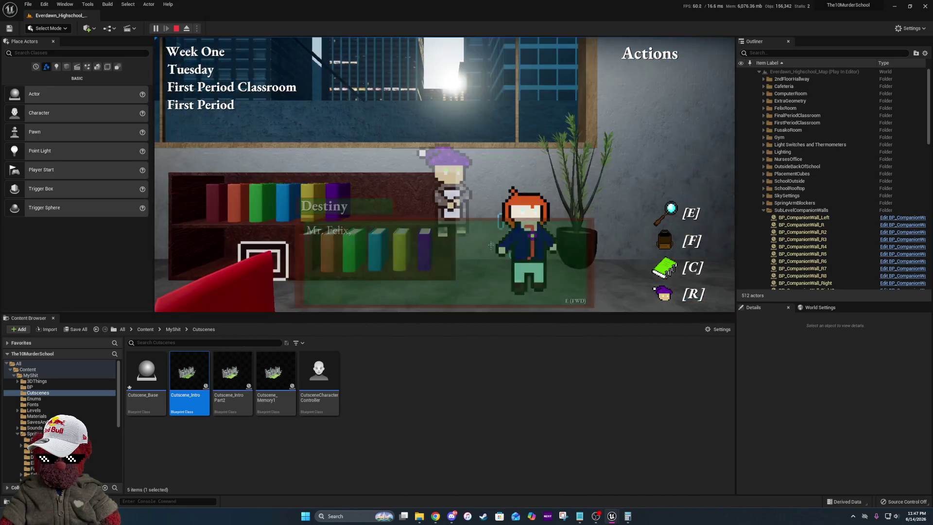
key(e)
key(e)
key(e)
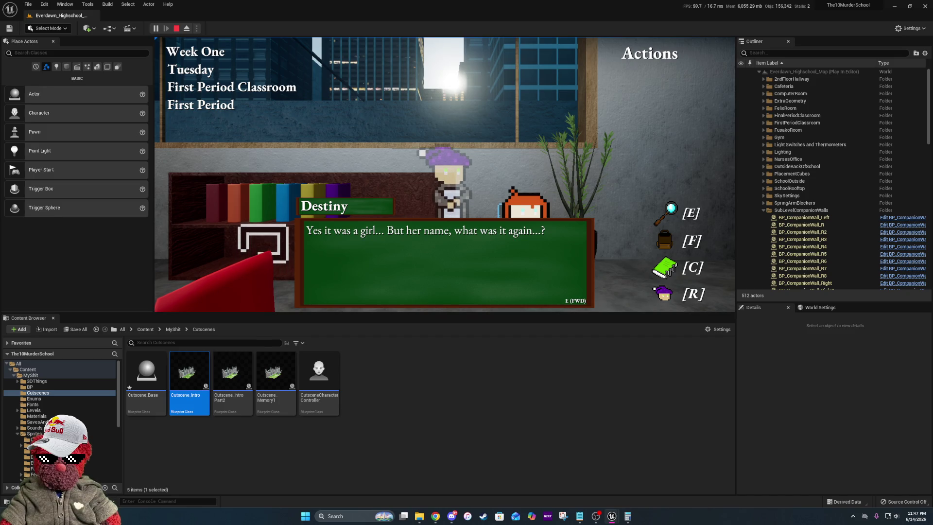
key(e)
- Guess L, Y and N to solve LYNN, advance Lynn's first line, then stop
click(579, 243)
click(559, 272)
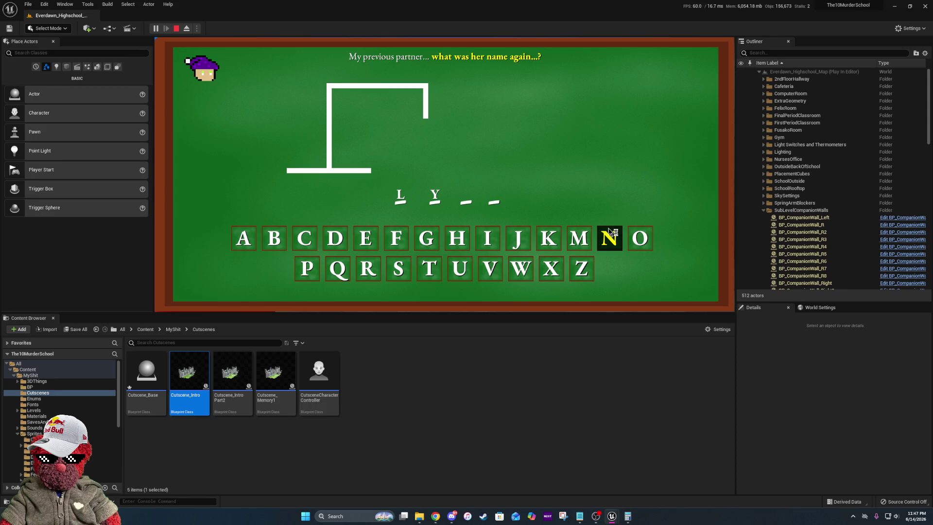
click(610, 236)
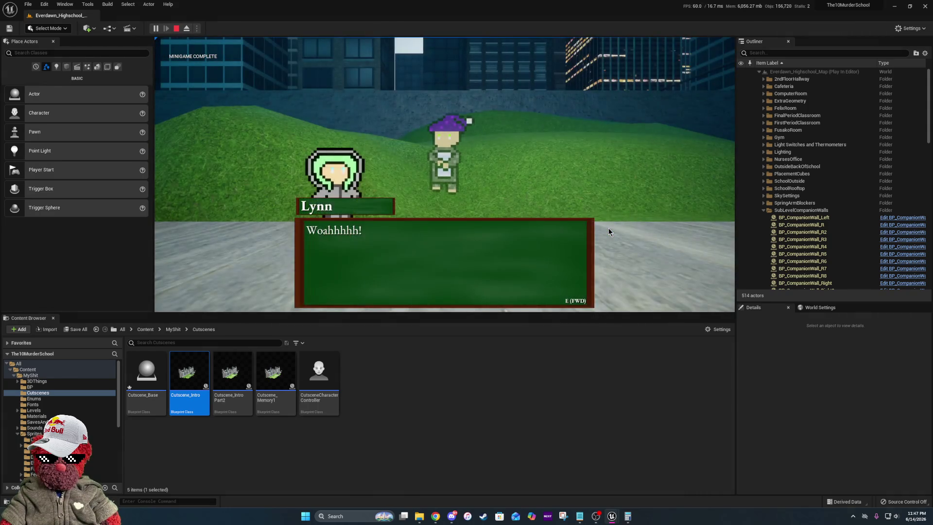
key(e)
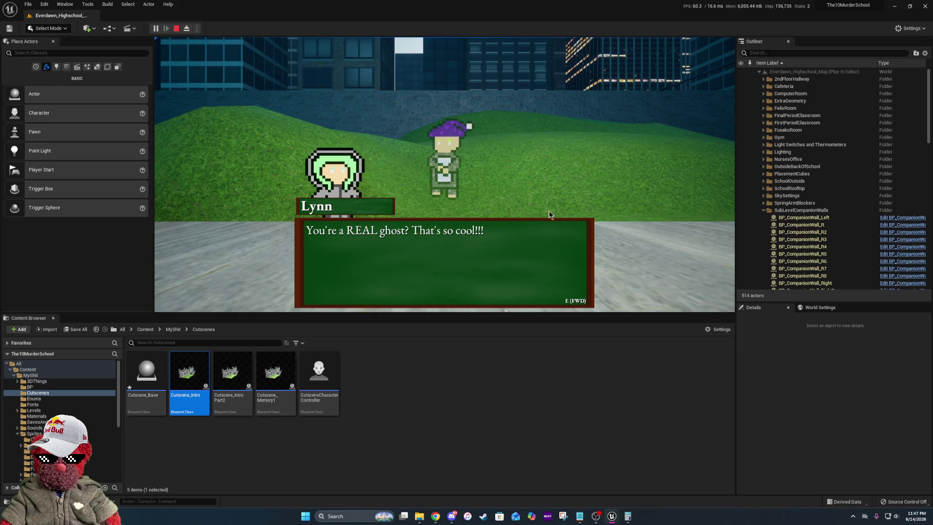
key(Escape)
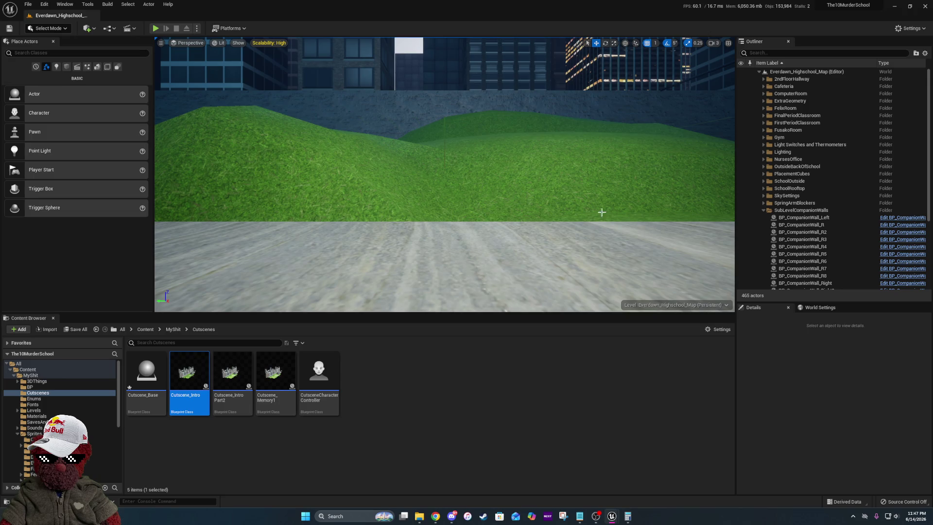
- Back in Cutscene_Memory1, raise the lower Put Dialouge group and shift the upper group down-left
mouse_move(612, 516)
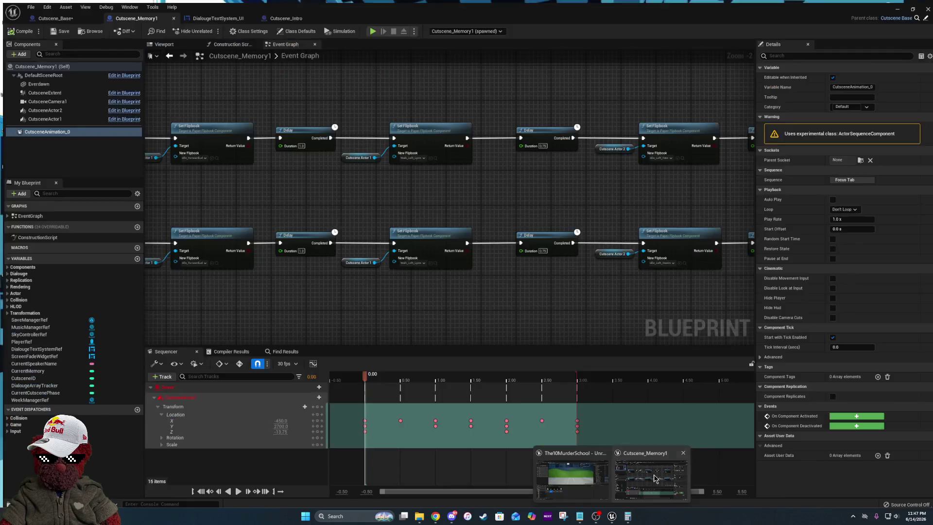
click(651, 476)
scroll(381, 198, down, 4)
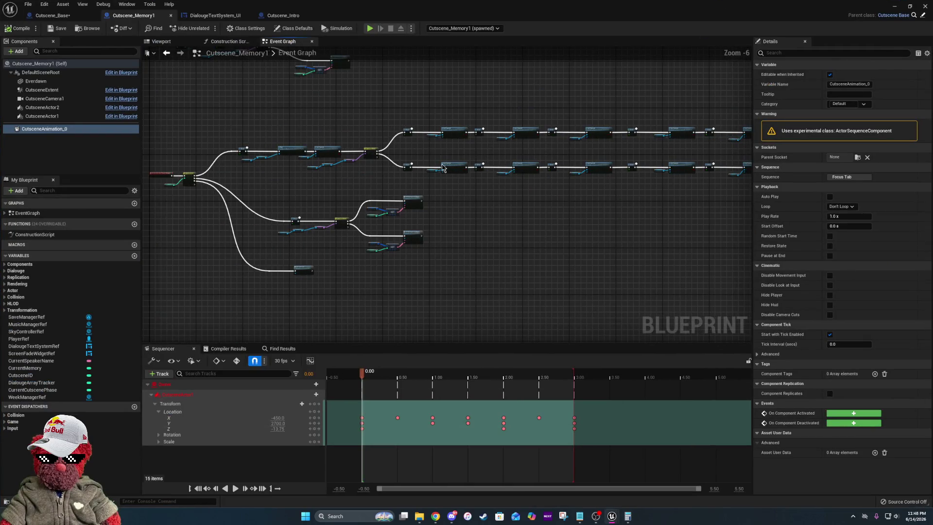
mouse_move(266, 170)
mouse_down()
mouse_move(457, 184)
mouse_move(292, 157)
mouse_up()
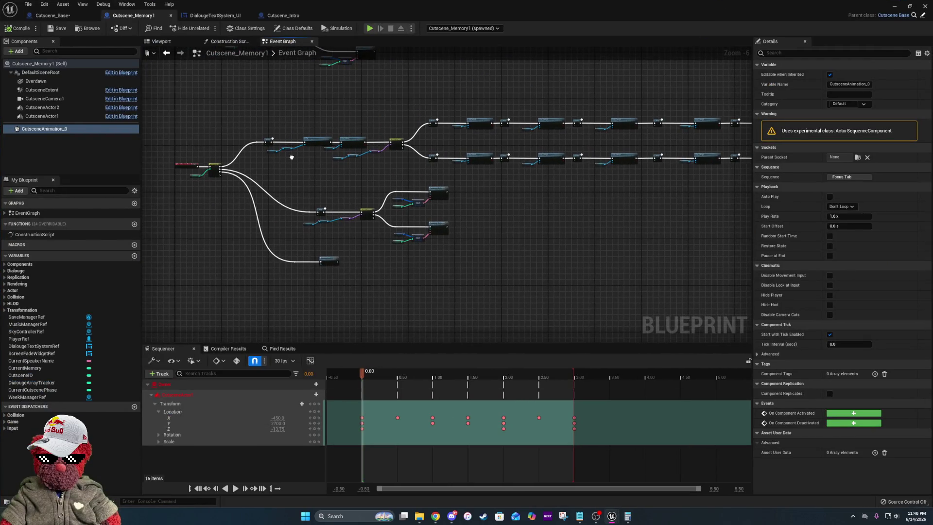
scroll(371, 214, up, 3)
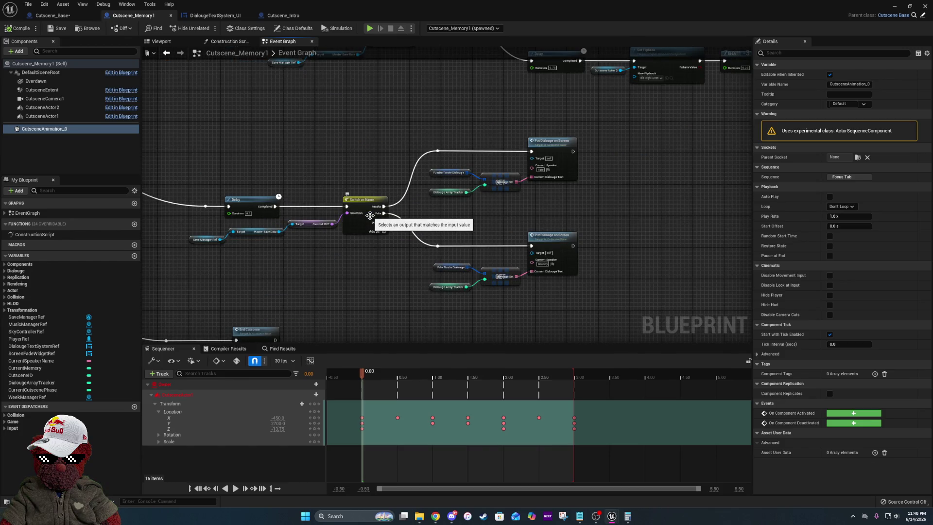
drag(433, 217, 632, 296)
drag(567, 237, 567, 221)
mouse_move(413, 121)
mouse_down()
mouse_move(521, 192)
mouse_move(580, 186)
mouse_up()
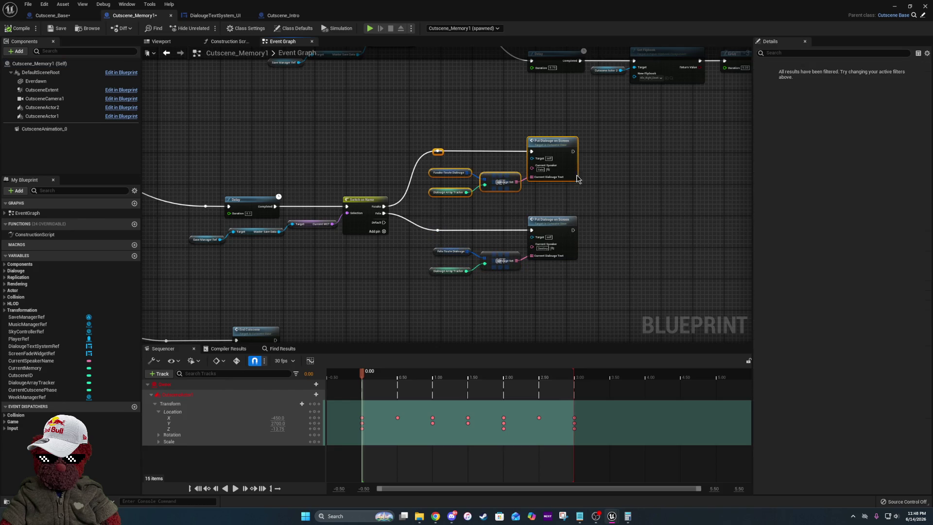
drag(559, 150, 557, 164)
click(367, 265)
- Break all links into End Cutscene's exec pin, close Sequencer, then compile and save
mouse_move(368, 265)
mouse_down()
mouse_move(381, 252)
mouse_move(597, 212)
mouse_move(483, 250)
mouse_move(292, 263)
mouse_move(340, 146)
mouse_move(408, 242)
mouse_move(423, 319)
mouse_move(390, 210)
mouse_up()
right_click(425, 220)
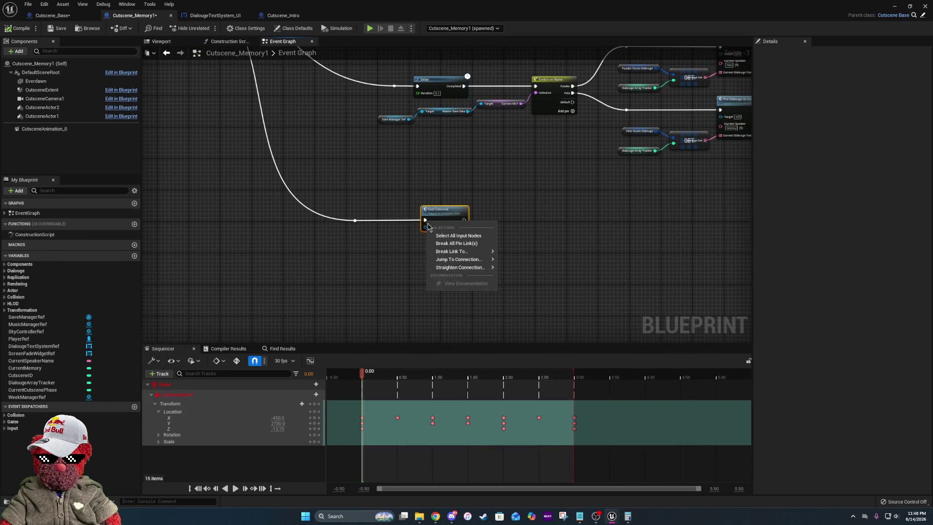
click(442, 249)
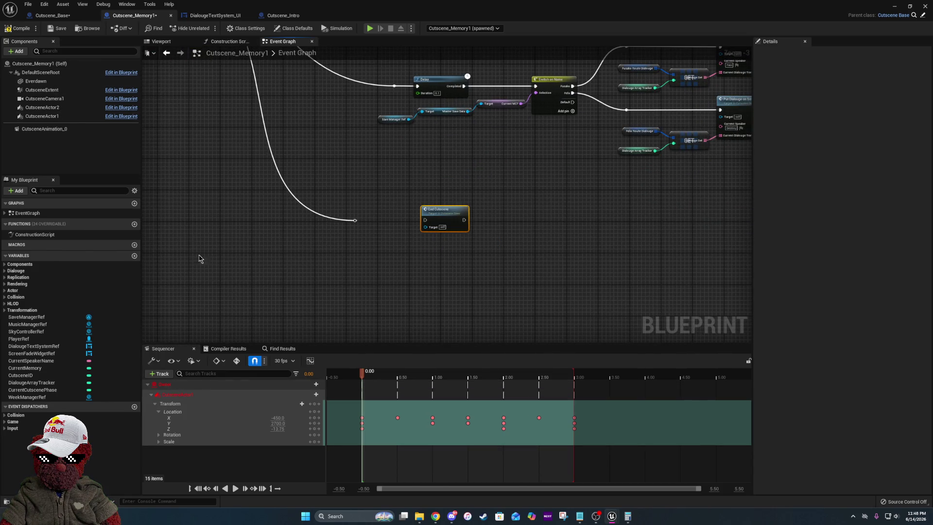
click(194, 348)
click(14, 29)
click(58, 30)
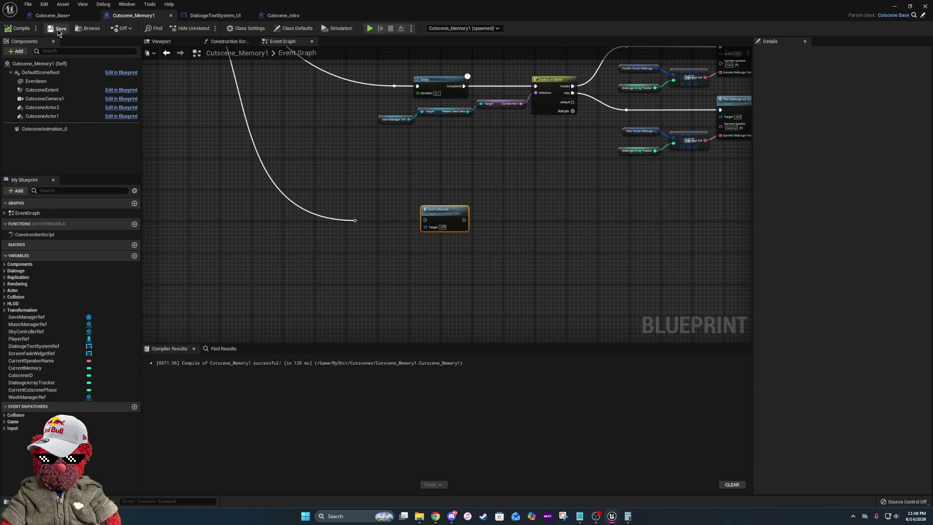
- Move the End Cutscene node down, away from the phase graph
mouse_move(434, 220)
mouse_down()
mouse_move(375, 349)
mouse_move(335, 266)
mouse_up()
scroll(384, 85, down, 3)
drag(365, 154, 476, 251)
- Shift the lower Delay, Switch on Name and Put Dialouge branch up-left
drag(442, 135, 469, 289)
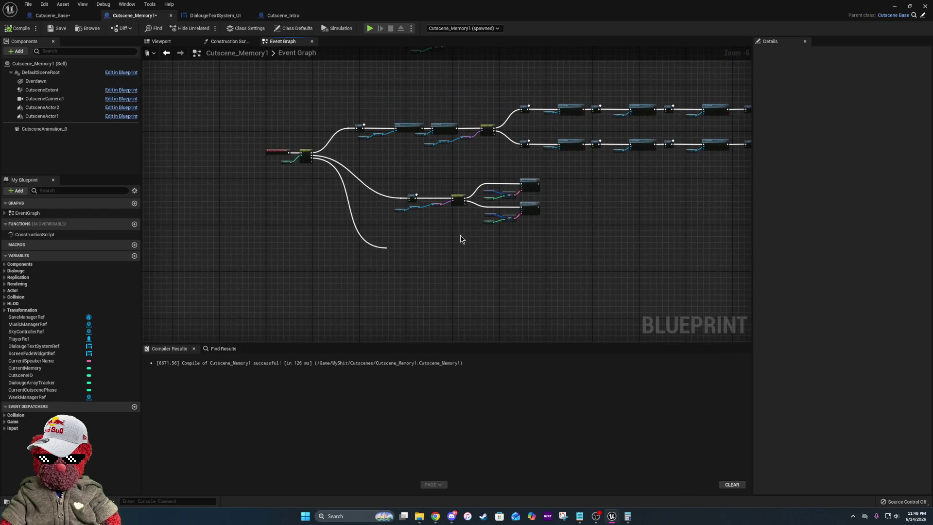
scroll(429, 194, up, 1)
scroll(428, 194, up, 2)
mouse_move(427, 202)
mouse_down()
mouse_move(402, 269)
mouse_move(352, 173)
mouse_move(325, 158)
mouse_move(720, 292)
mouse_up()
mouse_move(697, 167)
mouse_down()
mouse_move(588, 148)
mouse_move(606, 120)
mouse_move(709, 237)
mouse_up()
scroll(428, 204, down, 6)
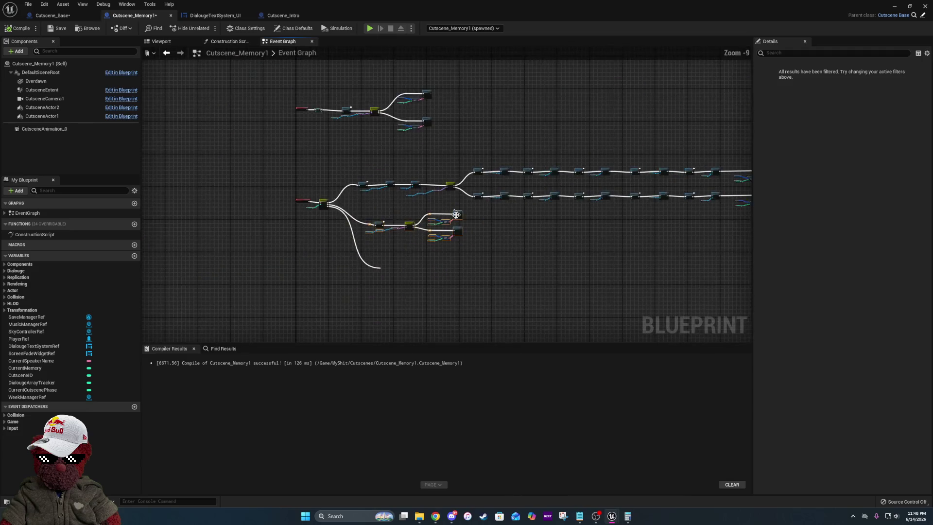
mouse_move(384, 172)
mouse_down()
mouse_move(239, 151)
mouse_move(483, 183)
mouse_move(640, 191)
mouse_up()
scroll(243, 170, up, 5)
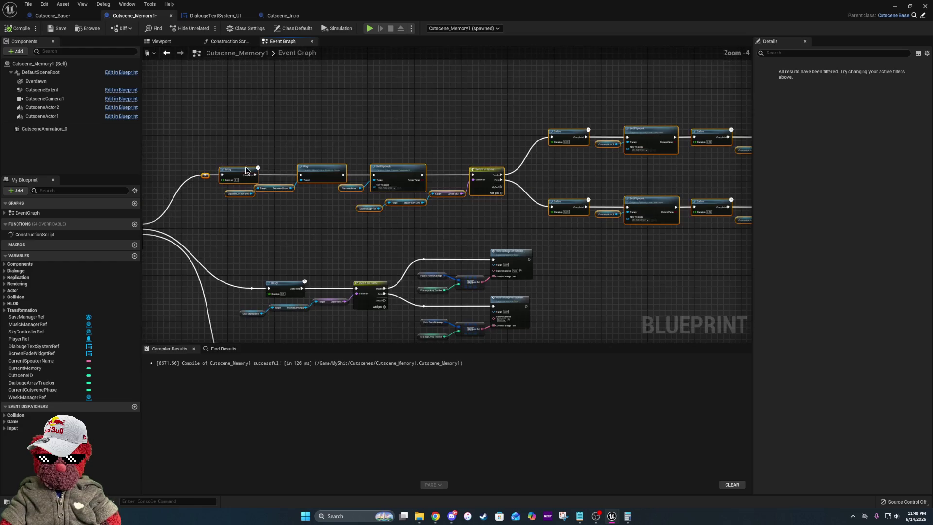
- Shift the upper node chain right and raise the lower Delay/Switch on Name group
drag(238, 174, 281, 175)
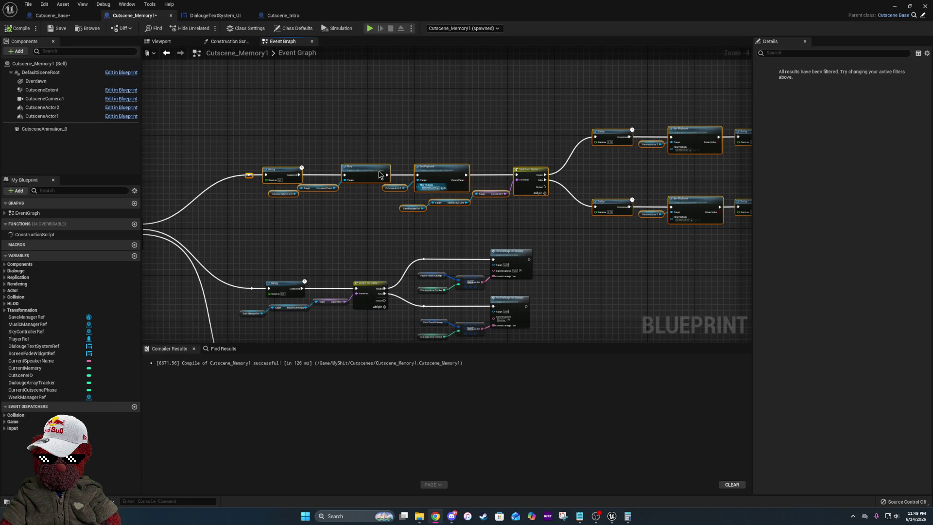
drag(291, 173, 305, 175)
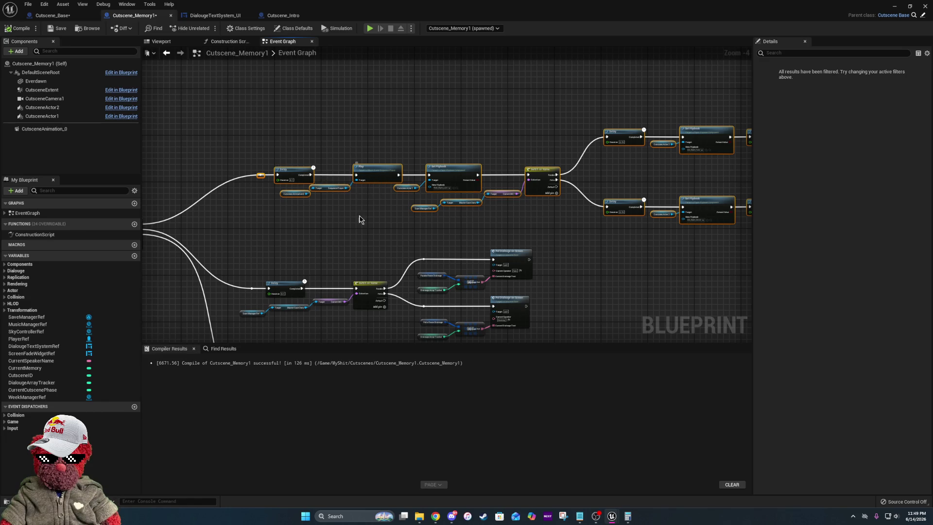
mouse_move(241, 240)
mouse_down()
mouse_move(264, 260)
mouse_move(559, 340)
mouse_up()
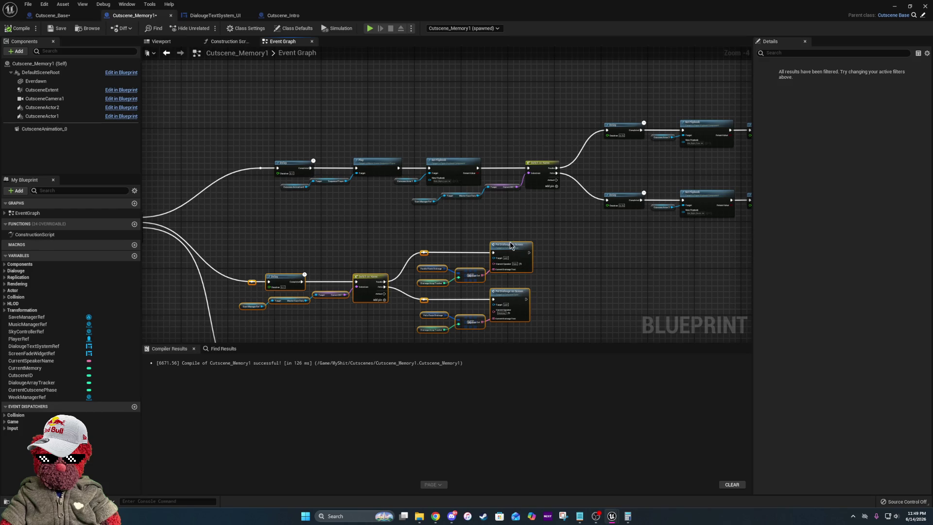
drag(511, 246, 518, 227)
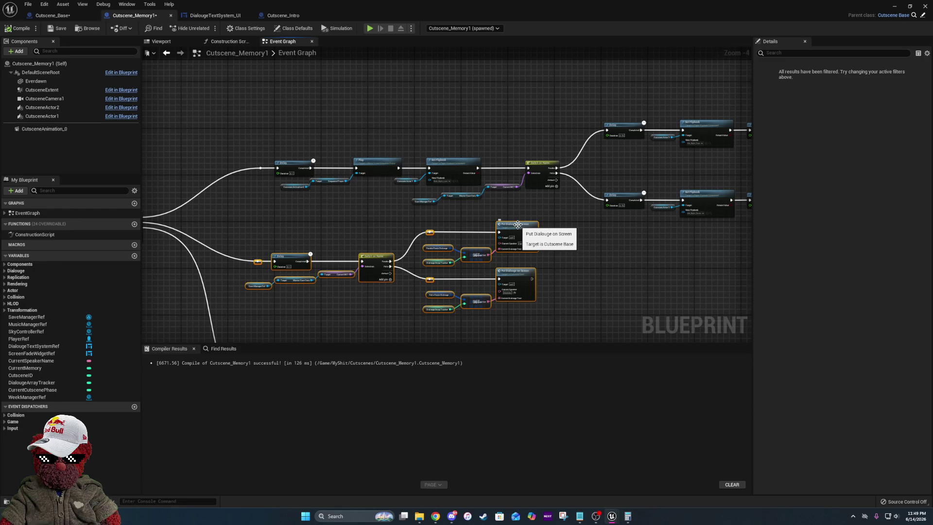
click(565, 249)
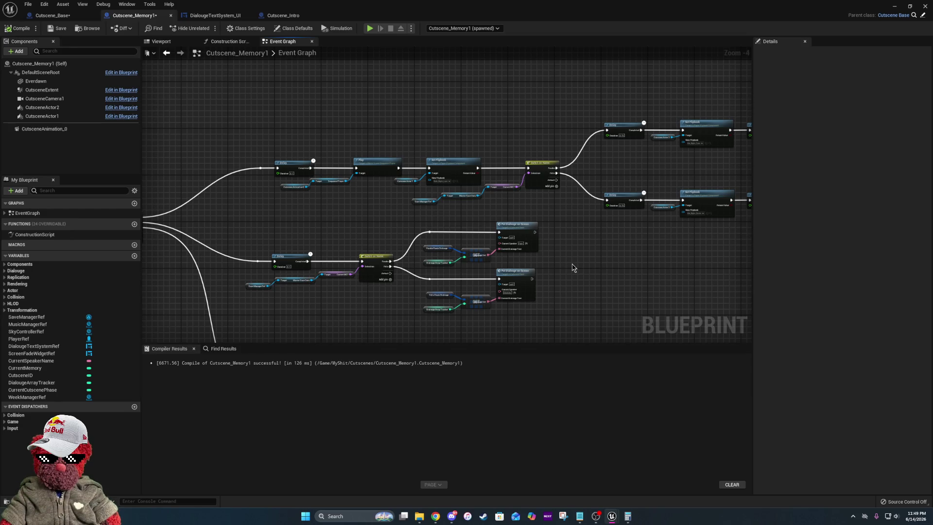
- Lower the bottom Put Dialouge on Screen group slightly to even the spacing
drag(426, 221, 564, 315)
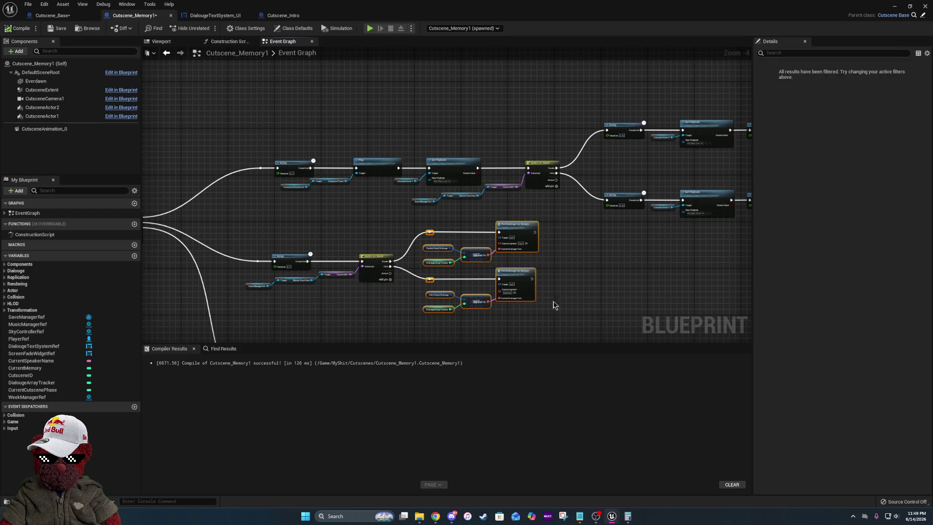
drag(509, 277, 510, 283)
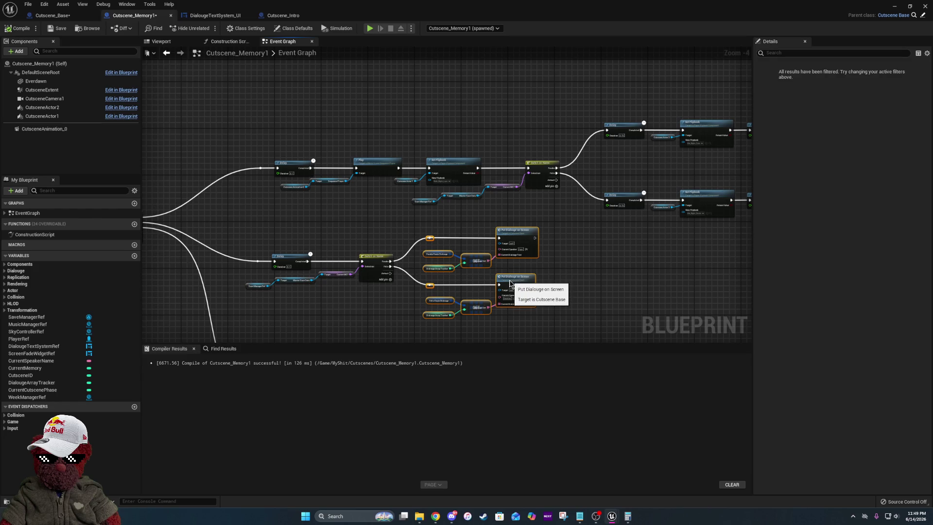
click(413, 281)
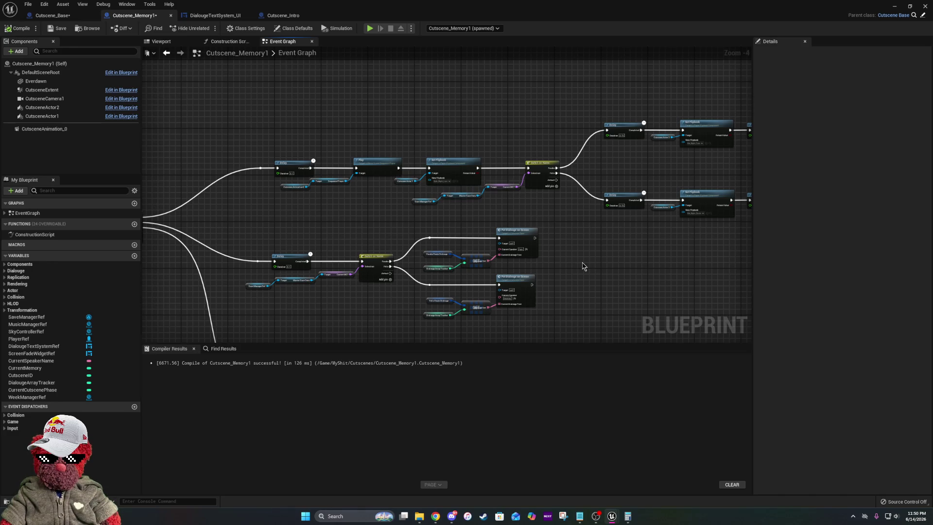
- Nudge the lower Put Dialouge node and its inputs slightly right
drag(447, 291, 521, 318)
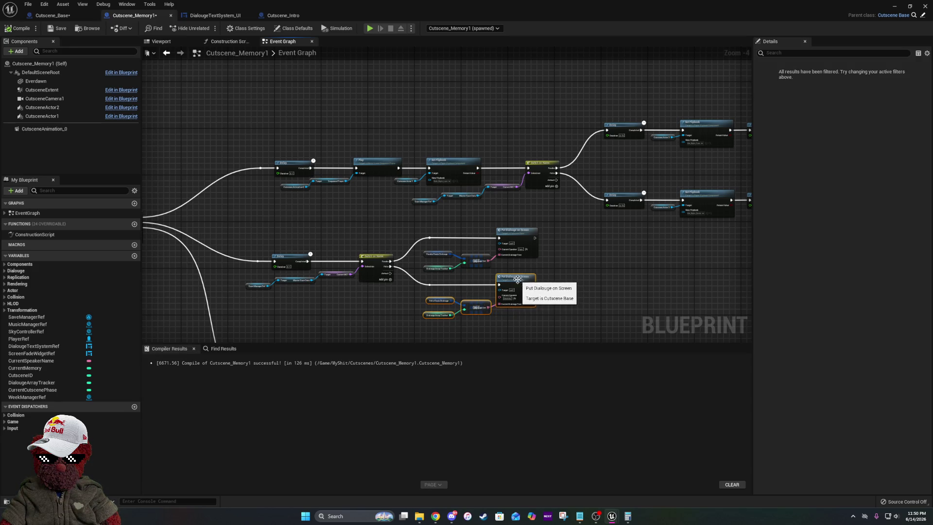
drag(505, 276, 508, 277)
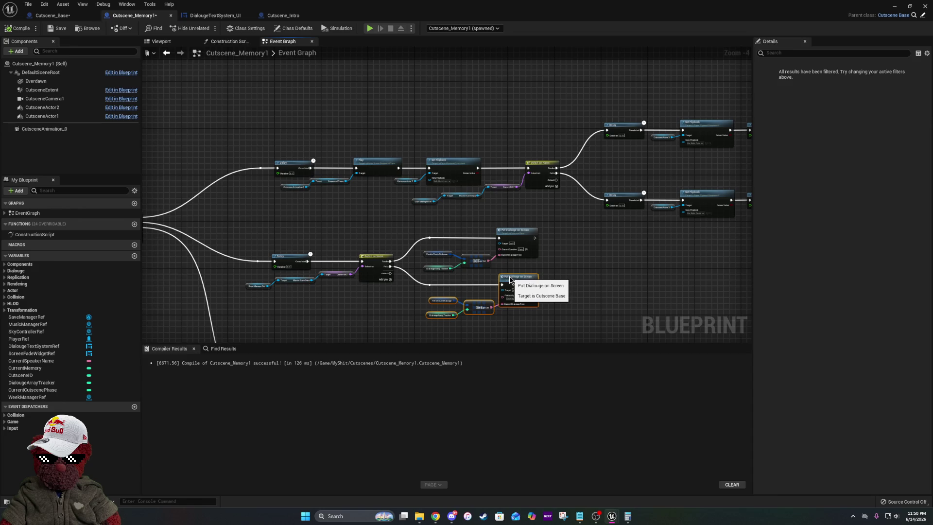
click(567, 272)
- Lower Event Cutscene Phase Changed and Switch on Int, and pull the loose reroute left
drag(568, 271, 642, 83)
mouse_move(459, 142)
mouse_down()
mouse_move(491, 196)
mouse_move(572, 251)
mouse_up()
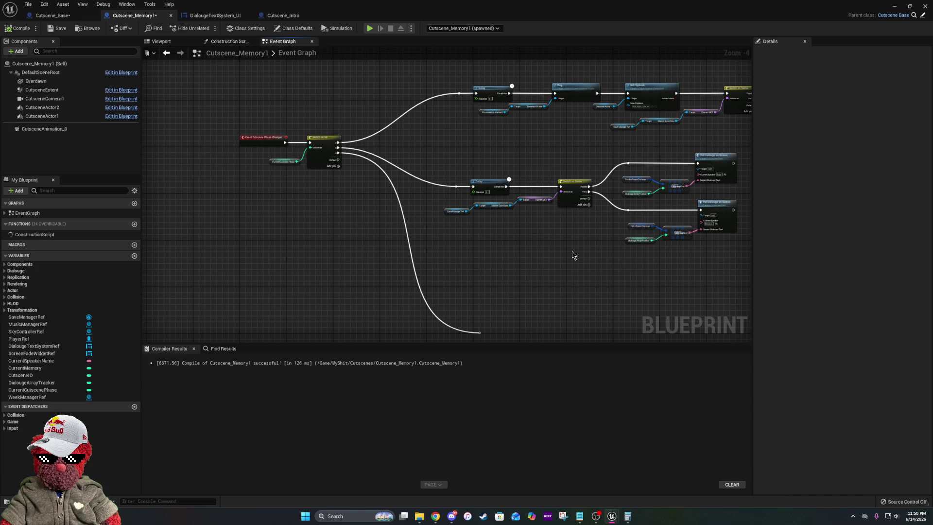
drag(337, 108, 256, 214)
drag(321, 158, 321, 254)
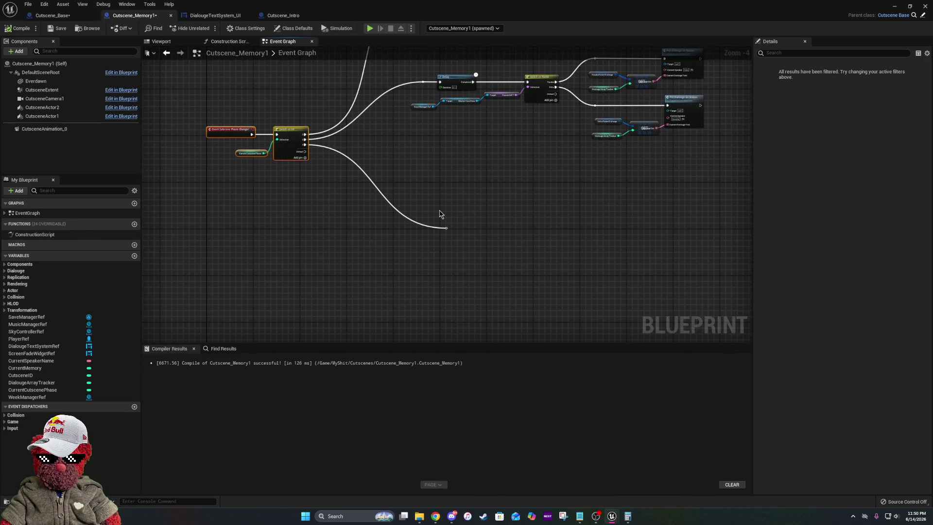
scroll(481, 220, up, 1)
click(459, 279)
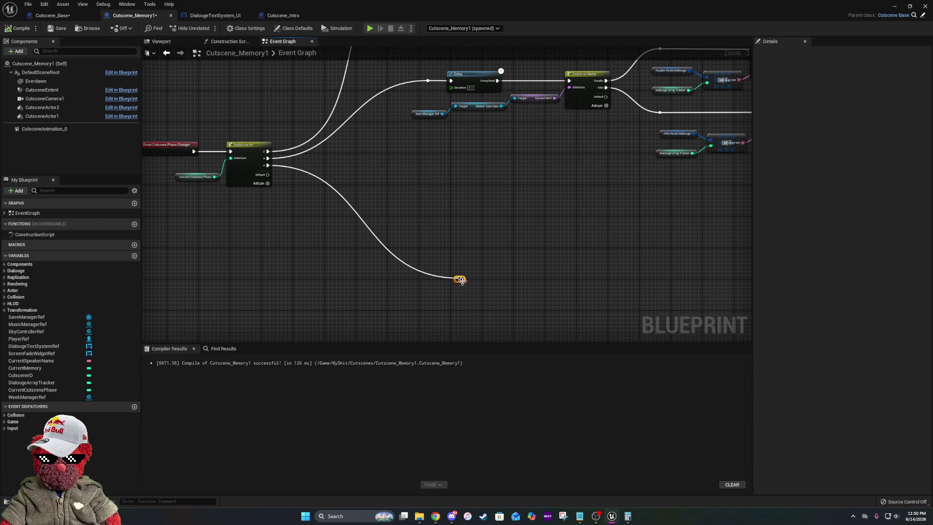
drag(462, 277, 433, 277)
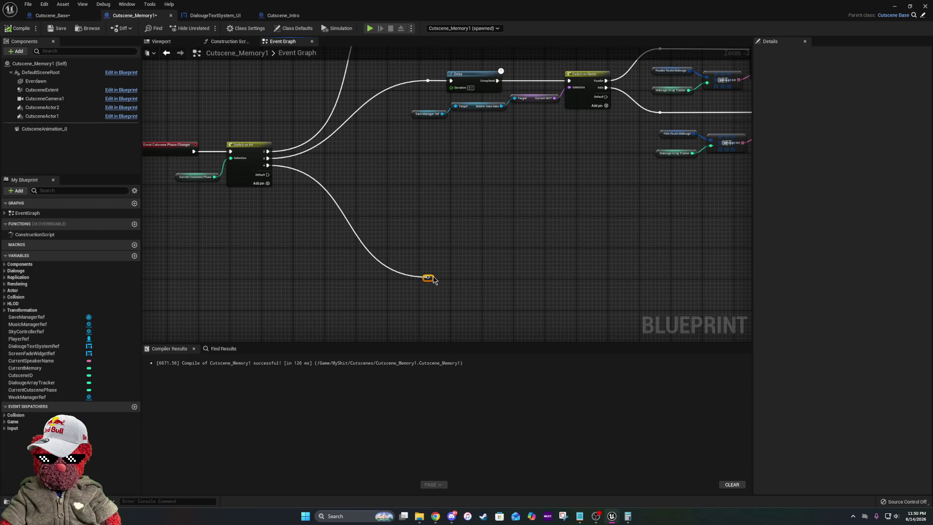
scroll(306, 246, down, 3)
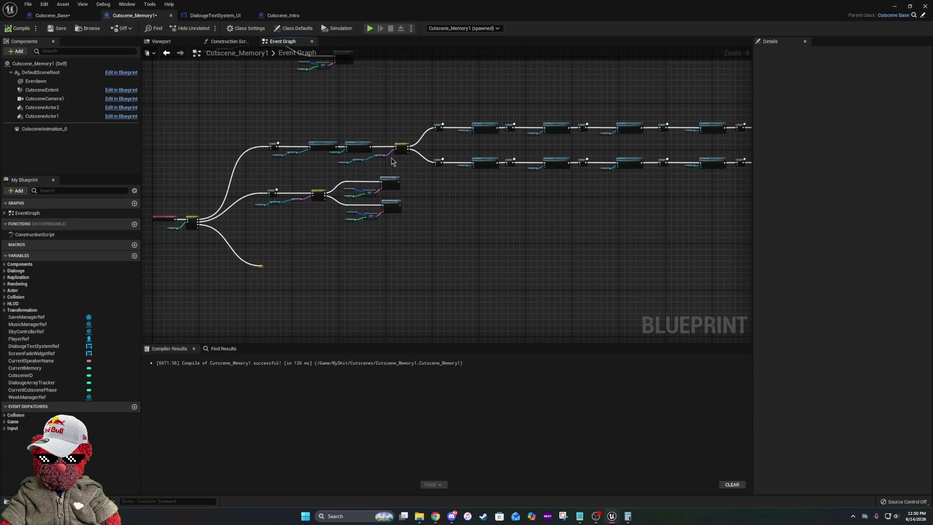
drag(535, 210, 357, 220)
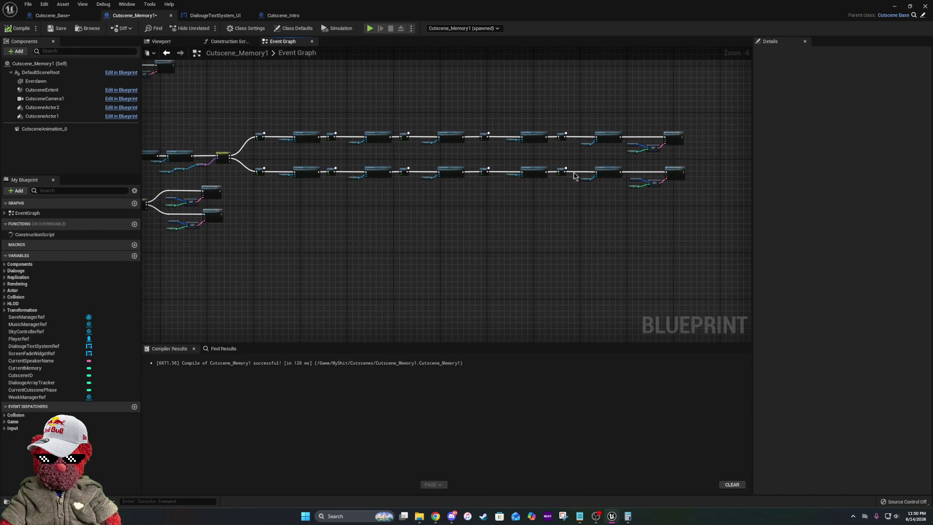
scroll(702, 162, up, 1)
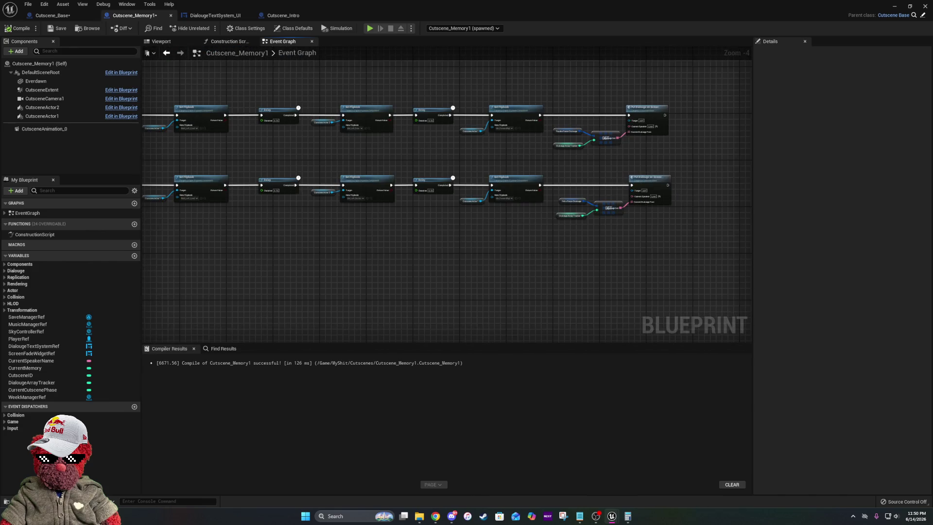
scroll(296, 266, up, 1)
drag(296, 266, 707, 170)
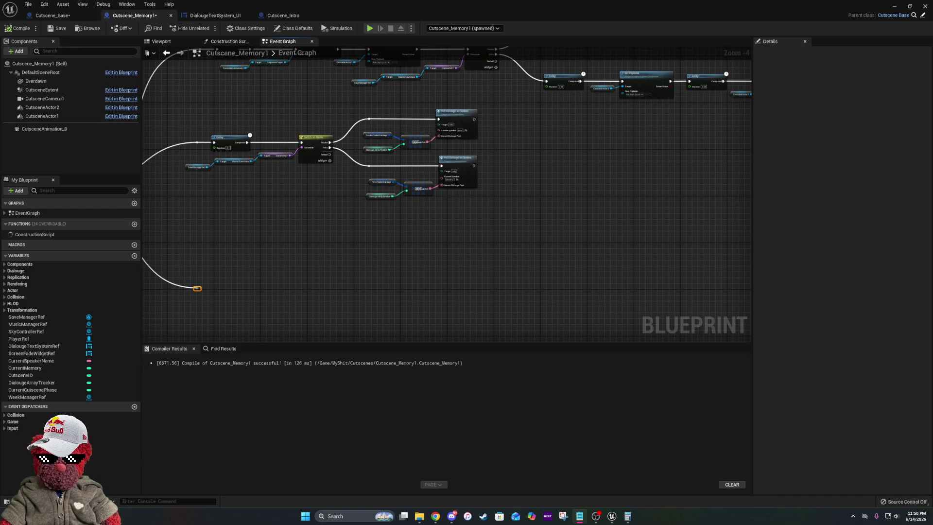
- Reread the top of Lynn Custscene 1.txt in Notepad, then return to Unreal
click(580, 517)
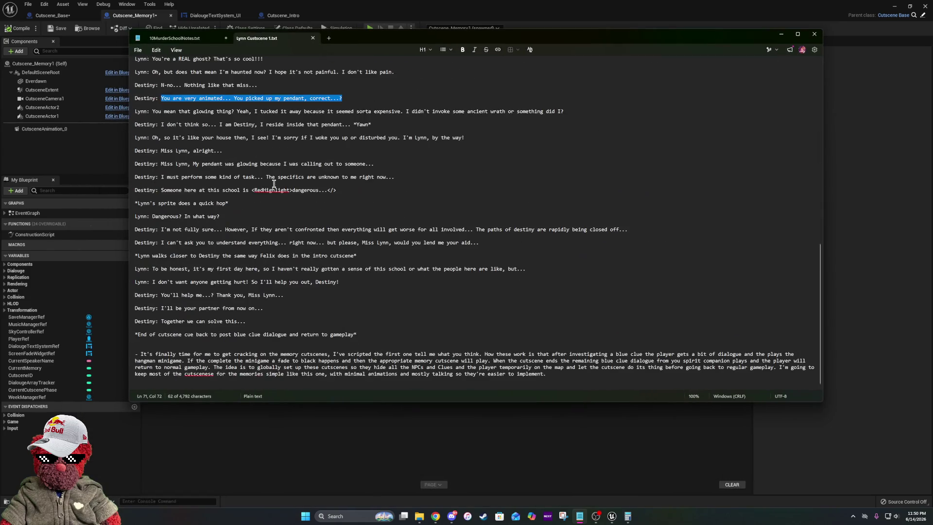
scroll(270, 201, down, 3)
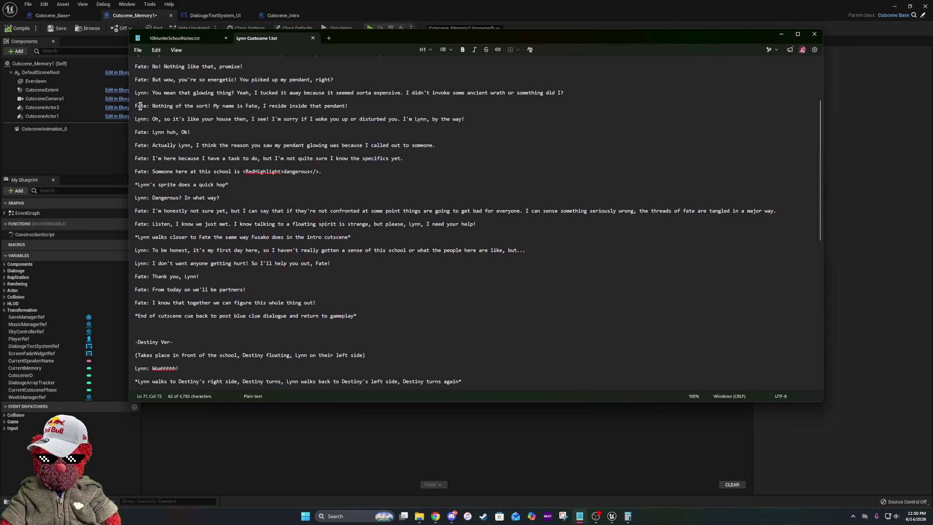
scroll(141, 106, up, 3)
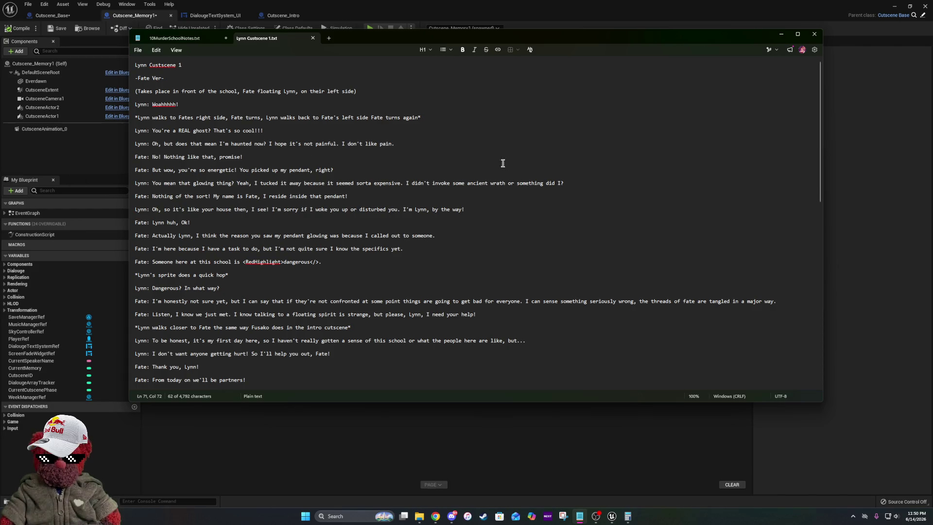
key(alt+Tab)
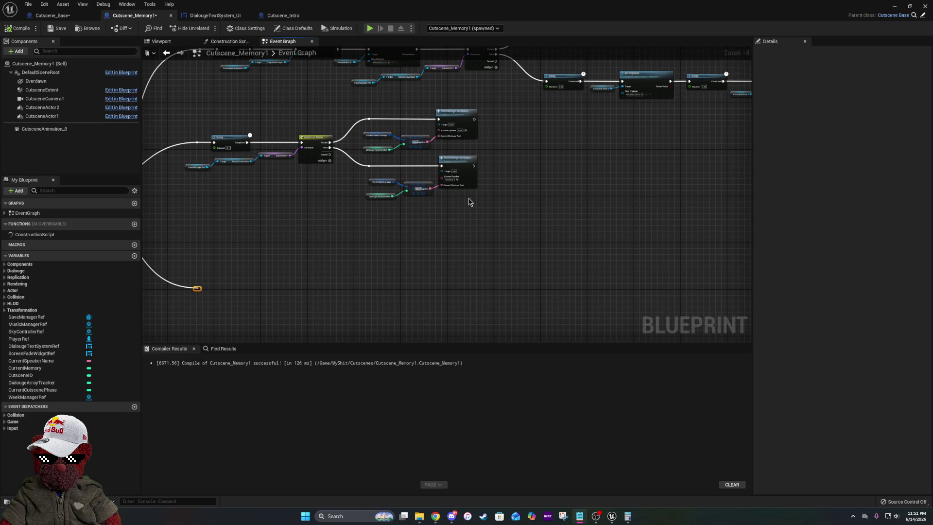
- Expand Fusako Route Dialouge's Index [2] DialougeSet to see 'No! Nothing like that, promise!'
scroll(373, 187, up, 4)
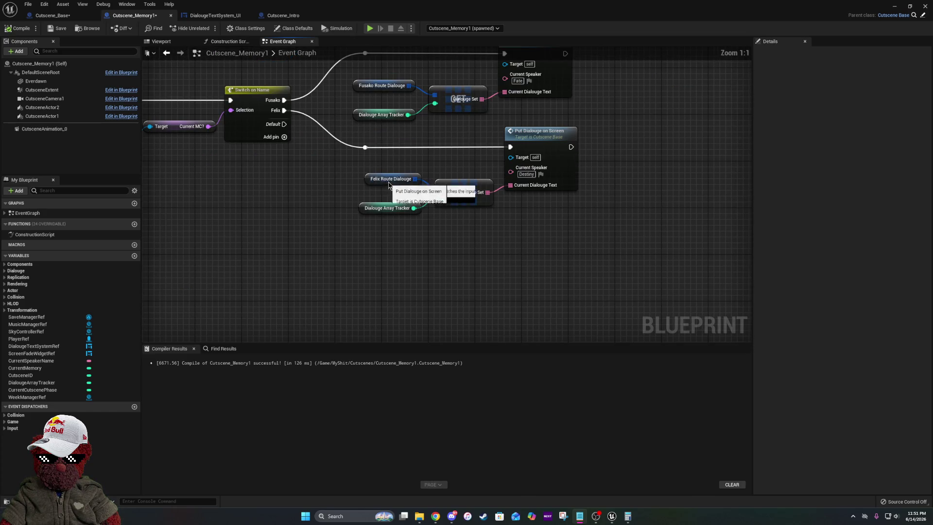
click(396, 84)
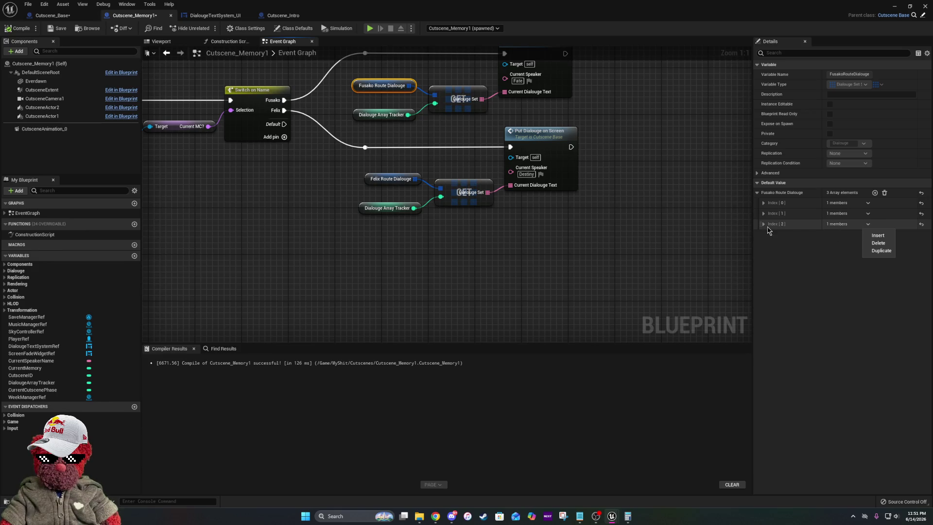
click(766, 225)
click(769, 235)
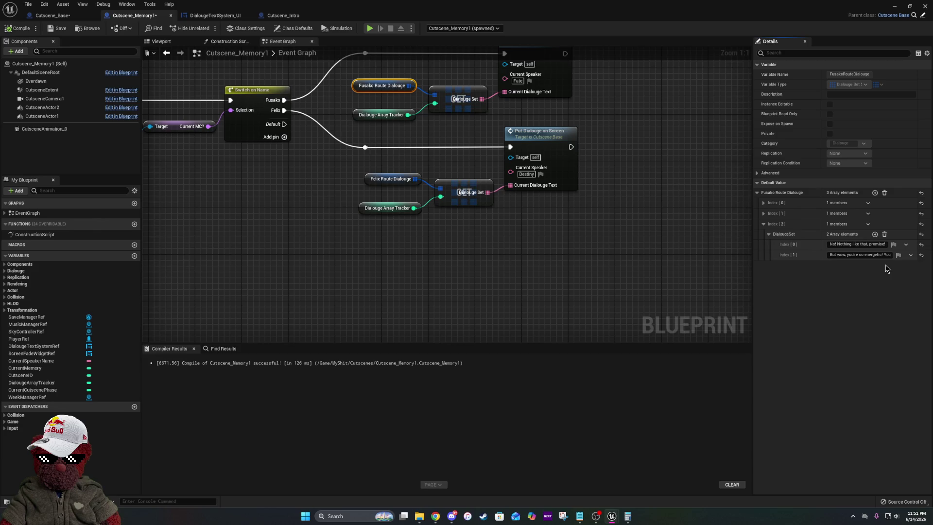
scroll(312, 161, down, 3)
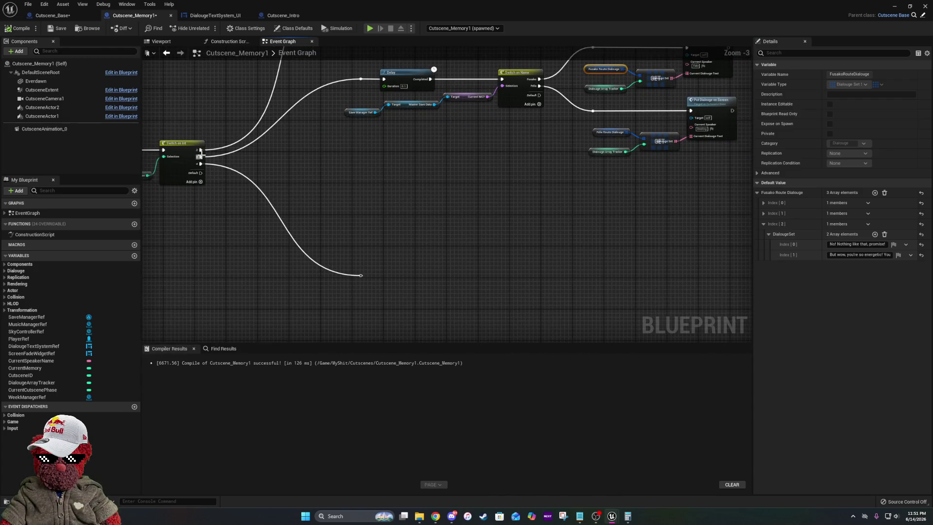
- Duplicate the Delay, Switch on Name and Put Dialouge branch and place the copy below
mouse_move(526, 192)
mouse_down()
mouse_move(437, 245)
mouse_move(390, 205)
mouse_up()
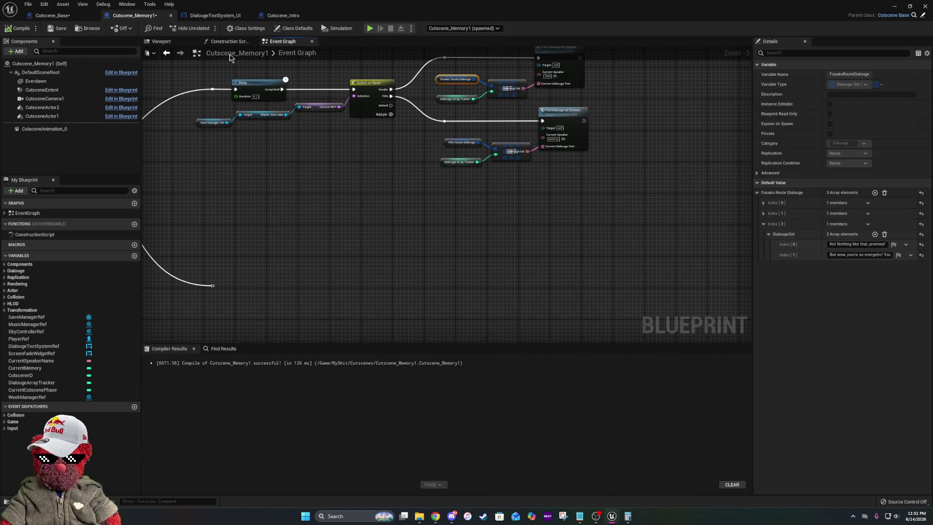
drag(310, 141, 317, 198)
drag(222, 107, 625, 229)
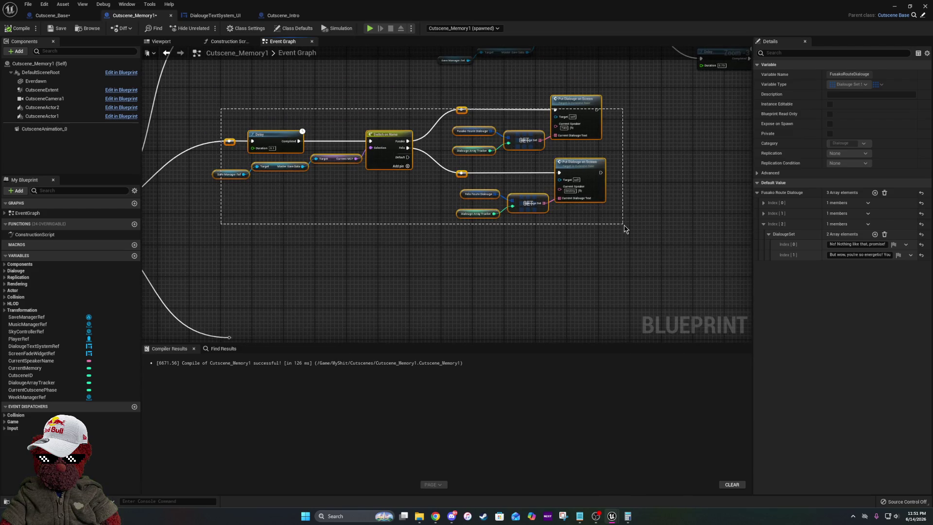
drag(590, 267, 617, 125)
click(429, 167)
key(ctrl+z)
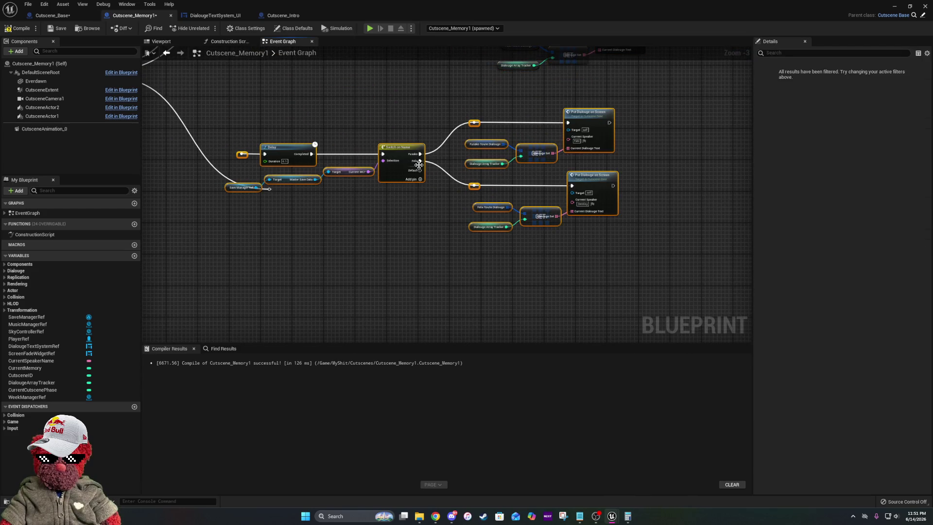
drag(276, 148, 327, 180)
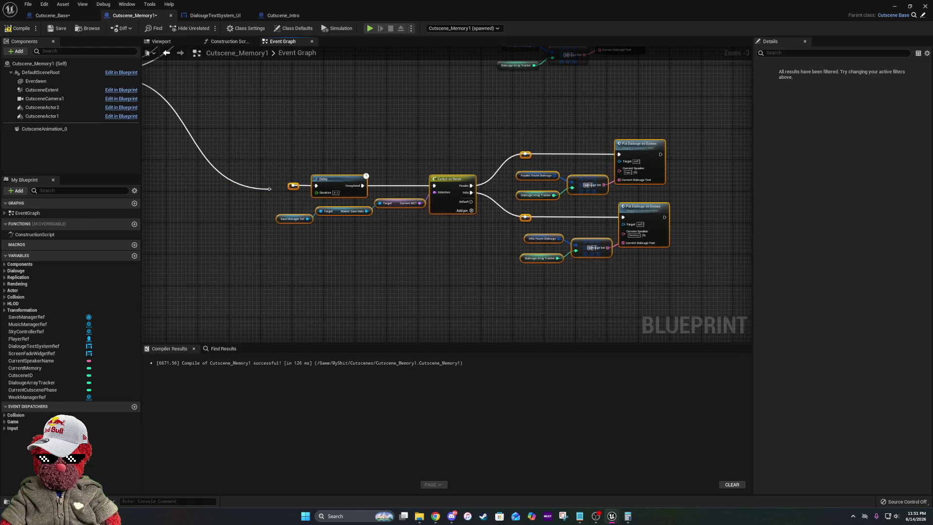
click(421, 221)
- Wire Switch on Int pin 4 into the copied branch, then show Fusako Route Dialouge's defaults
alt+click(418, 222)
mouse_move(259, 111)
mouse_down()
mouse_move(416, 188)
mouse_move(443, 220)
mouse_up()
scroll(508, 193, down, 5)
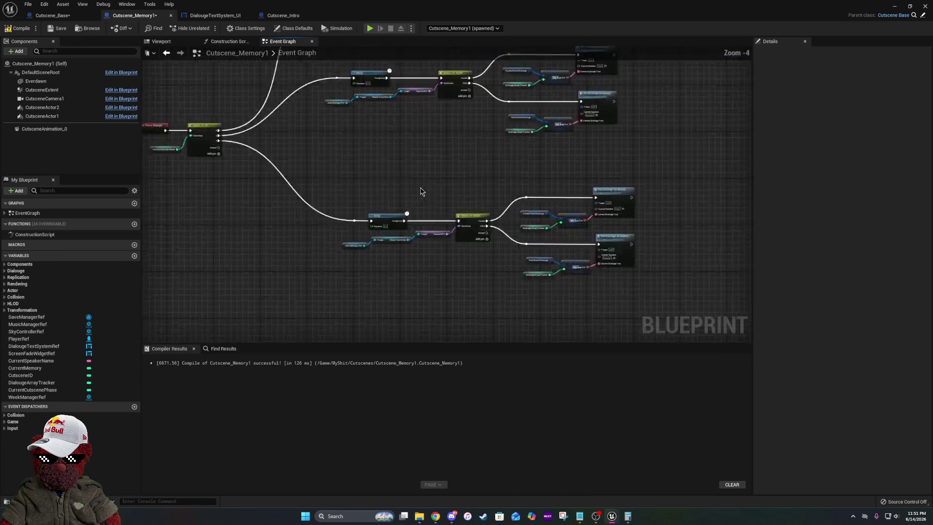
drag(373, 169, 597, 278)
drag(520, 195, 511, 182)
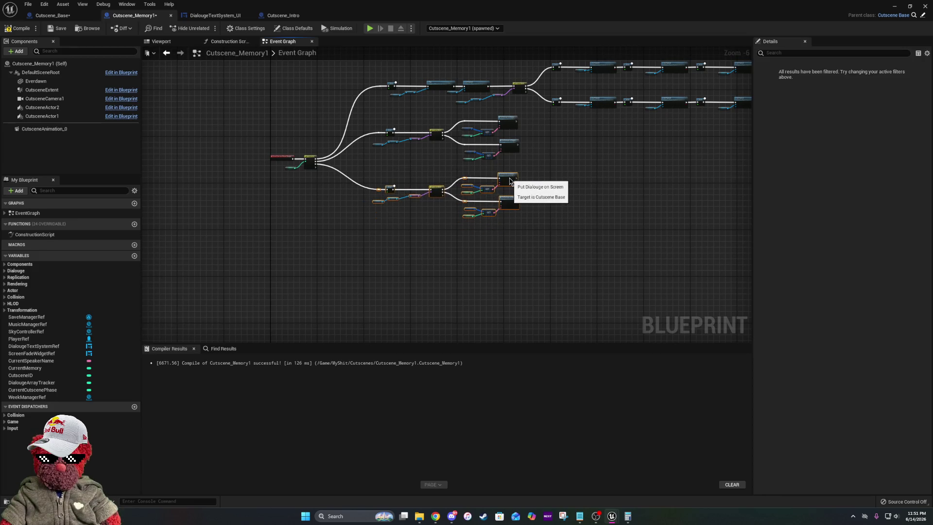
scroll(509, 178, up, 5)
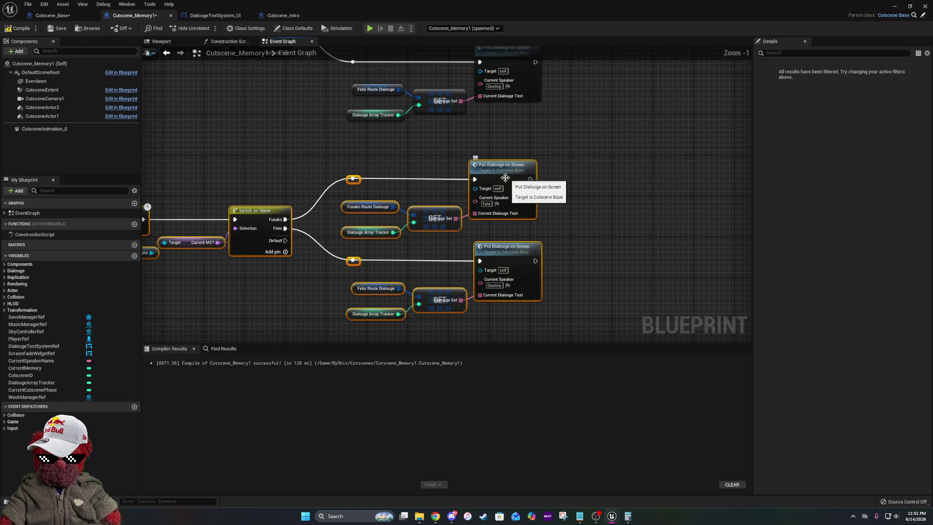
click(563, 243)
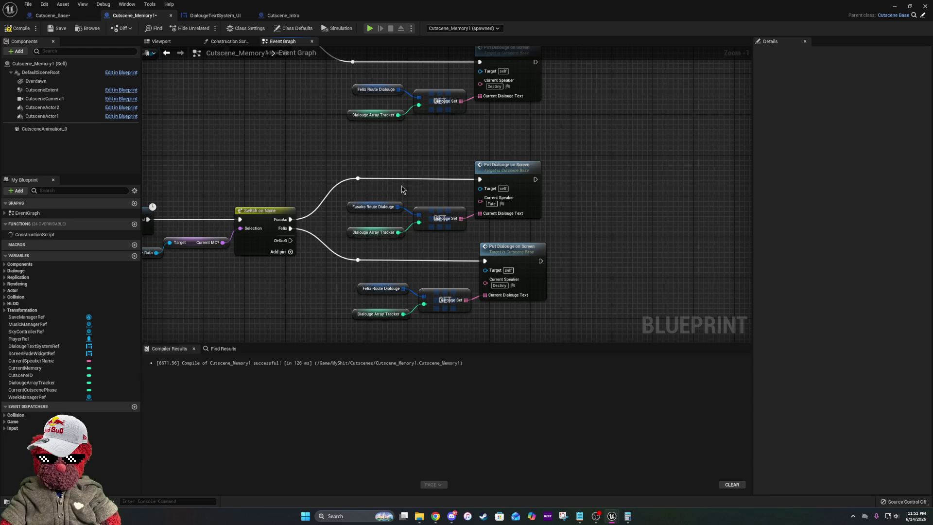
click(382, 207)
click(790, 236)
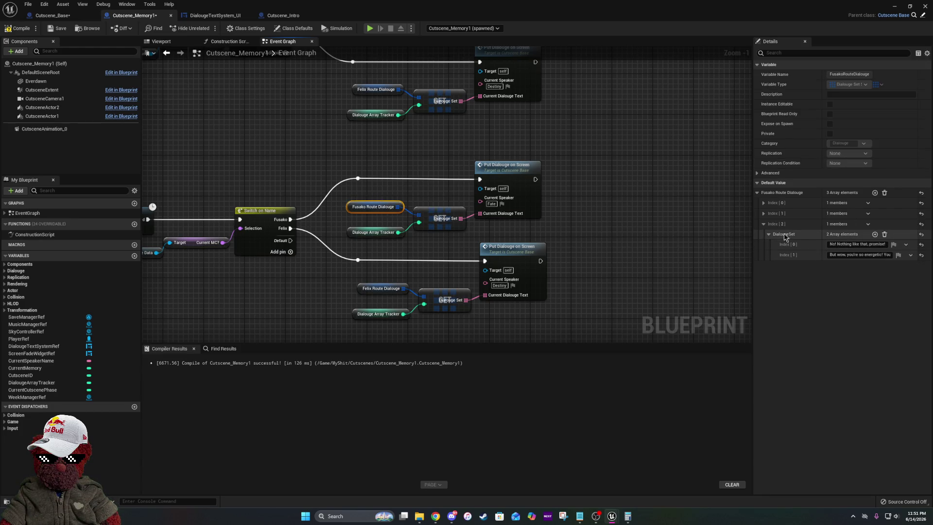
- Add a fourth entry, Index [3], to Fusako Route Dialouge and expand it
click(769, 237)
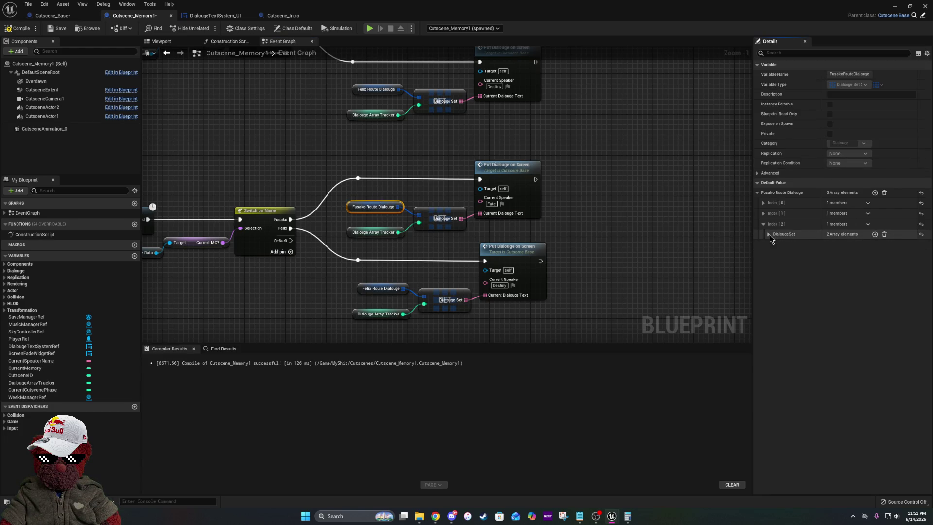
click(875, 193)
click(763, 244)
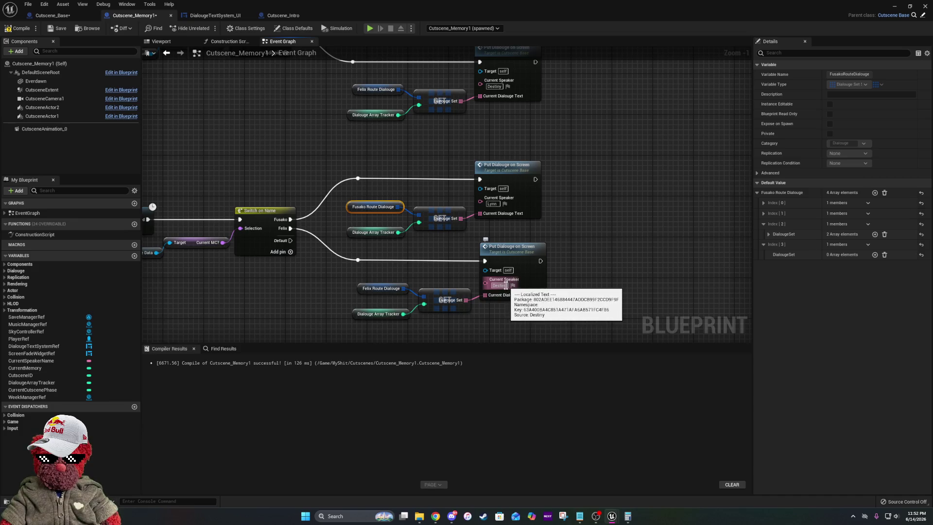
- Set the Current Speaker to Lynn on the Put Dialouge nodes
click(505, 286)
text(Lynn)
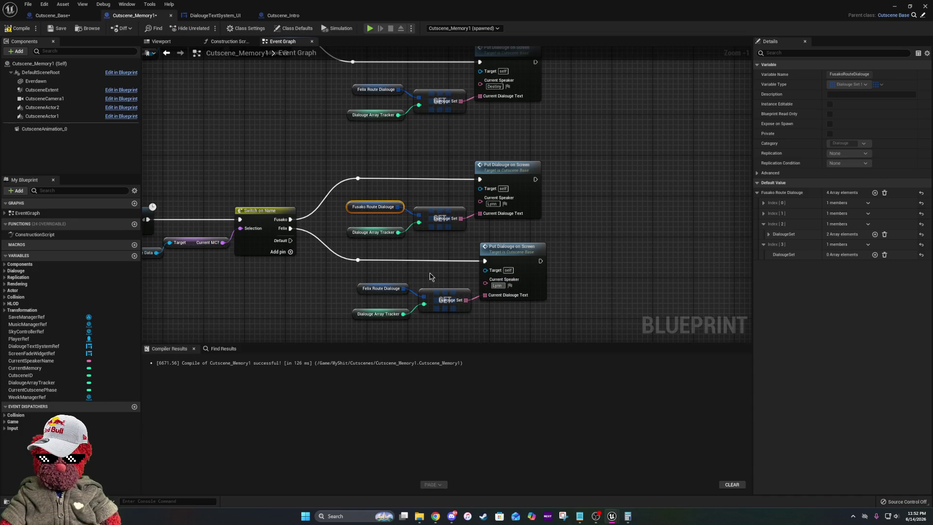
click(509, 179)
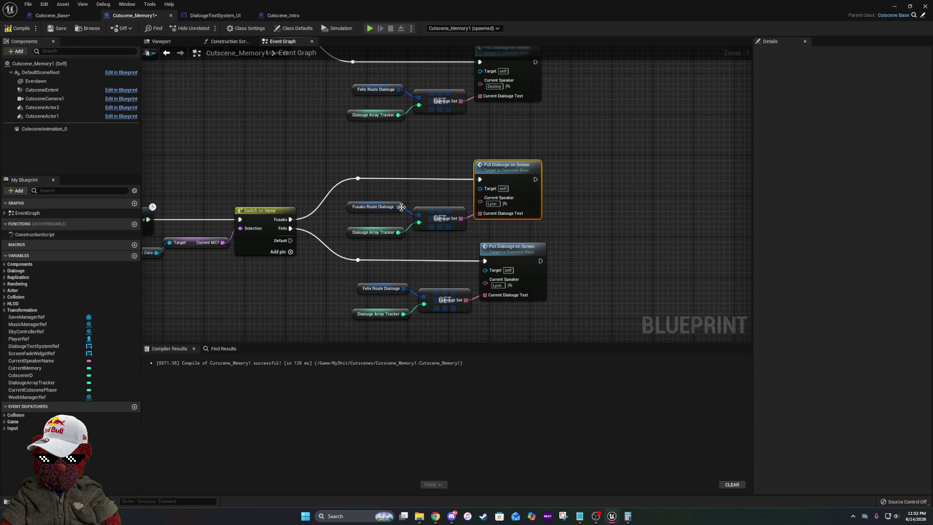
- Add a line slot to Fusako's Index [3] set and paste Lynn's glowing-pendant line
click(373, 207)
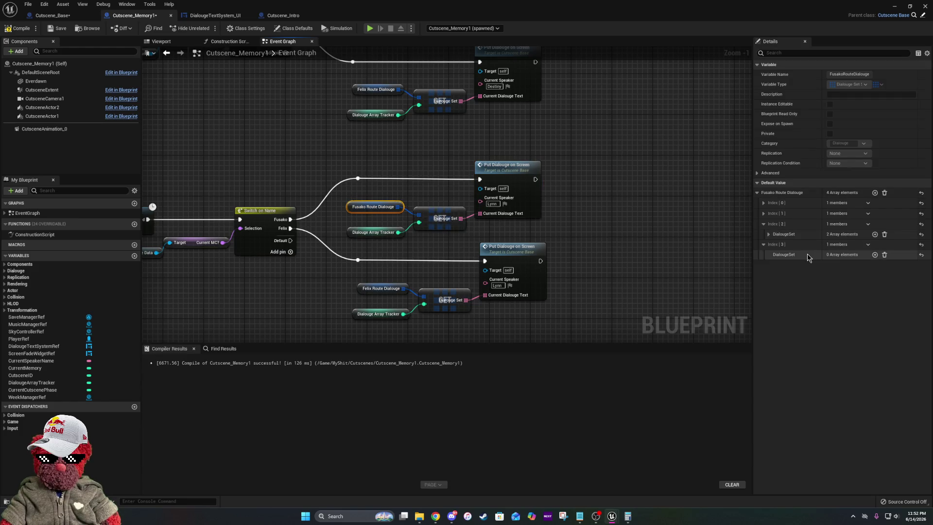
click(875, 255)
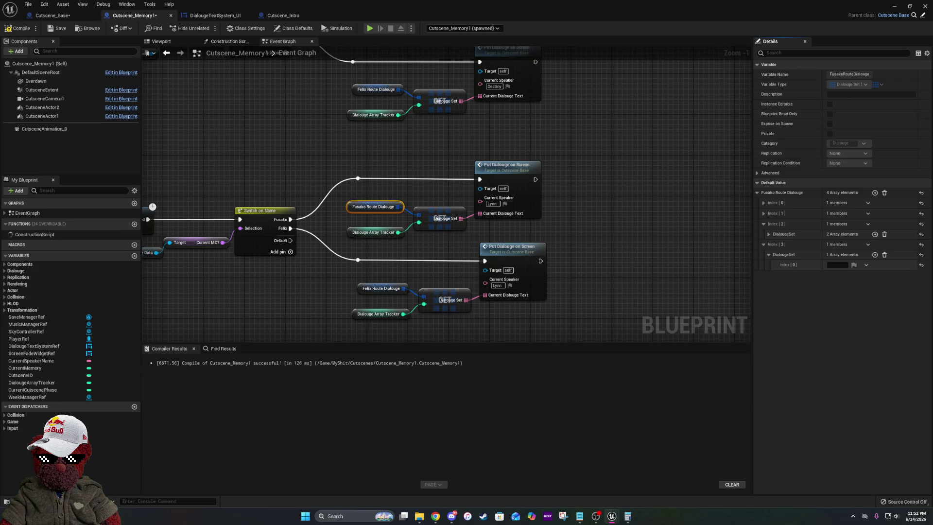
key(alt+Tab)
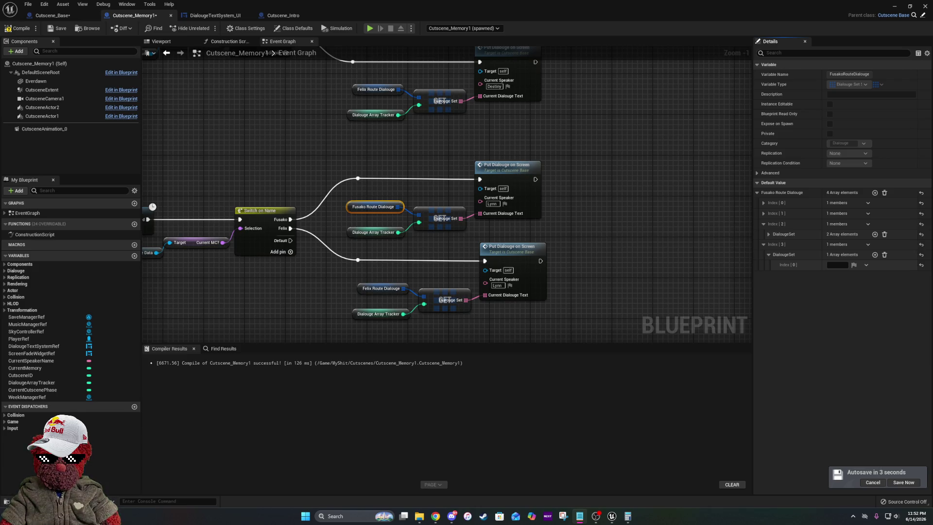
key(ctrl+v)
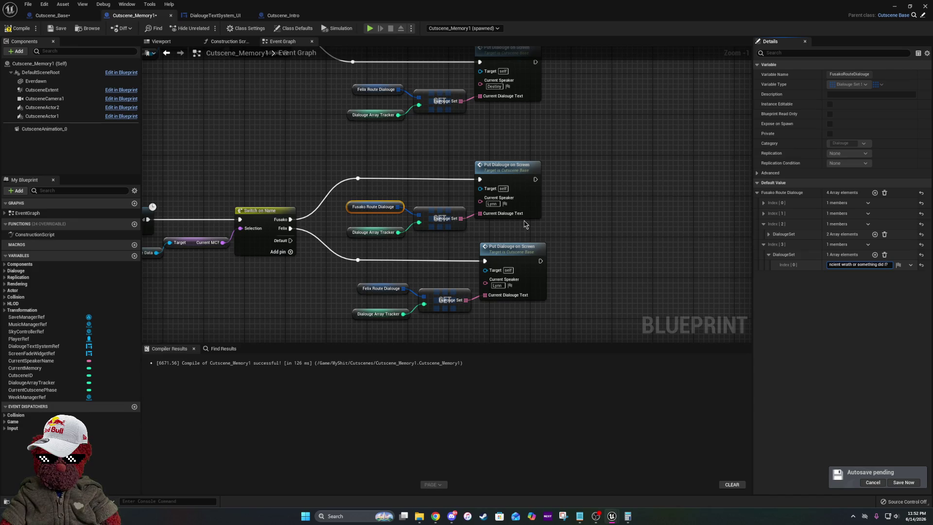
click(526, 225)
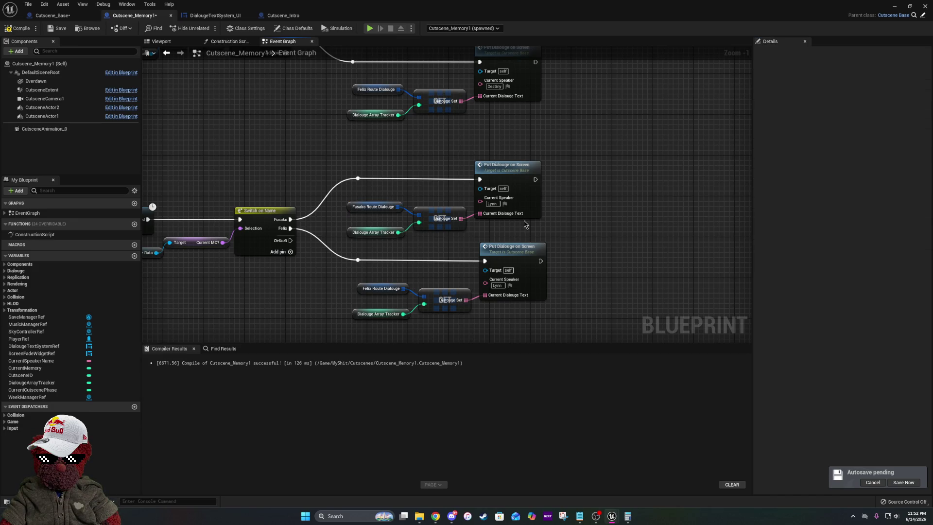
click(400, 288)
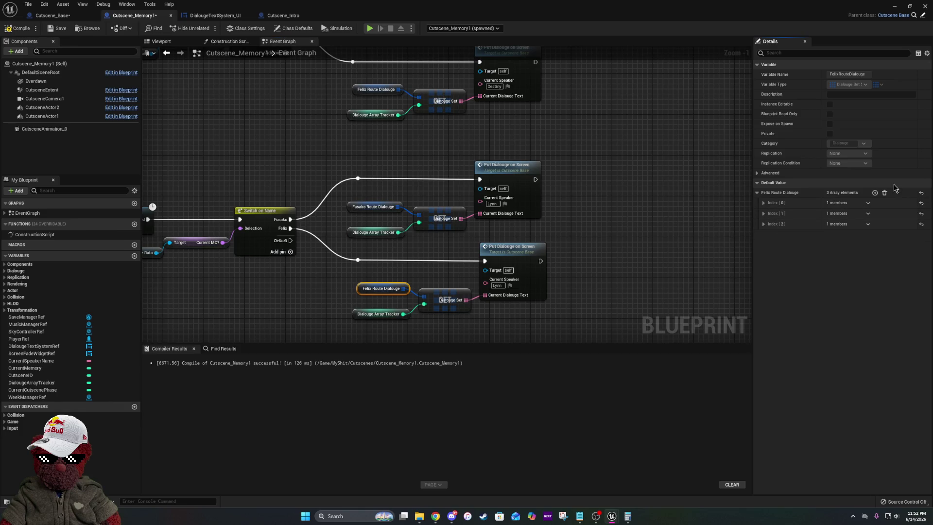
- Give Felix Route Dialouge a fourth set containing Lynn's pasted glowing-pendant line
click(875, 192)
click(764, 235)
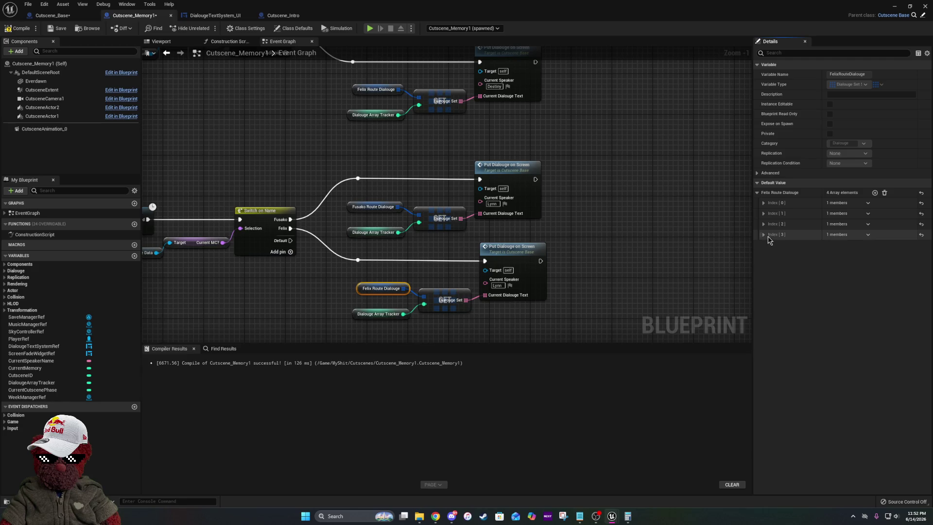
click(875, 245)
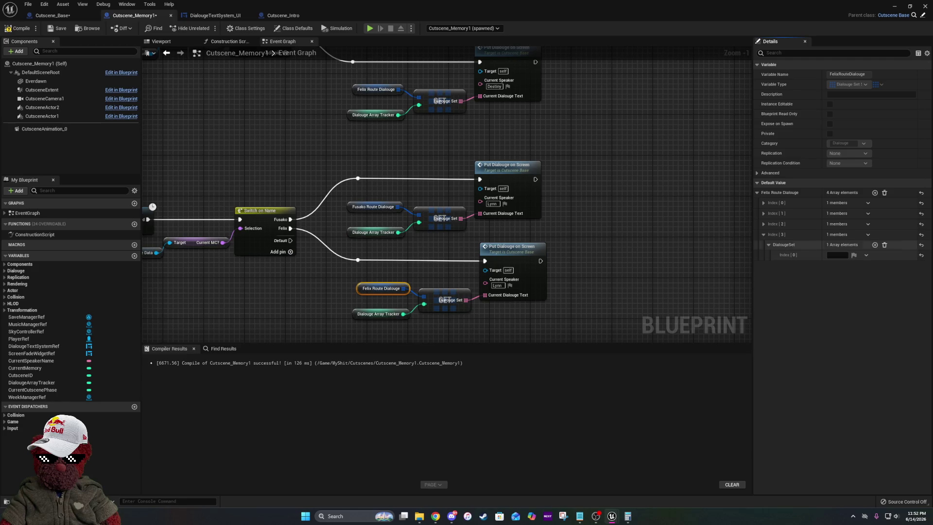
click(837, 255)
key(ctrl+v)
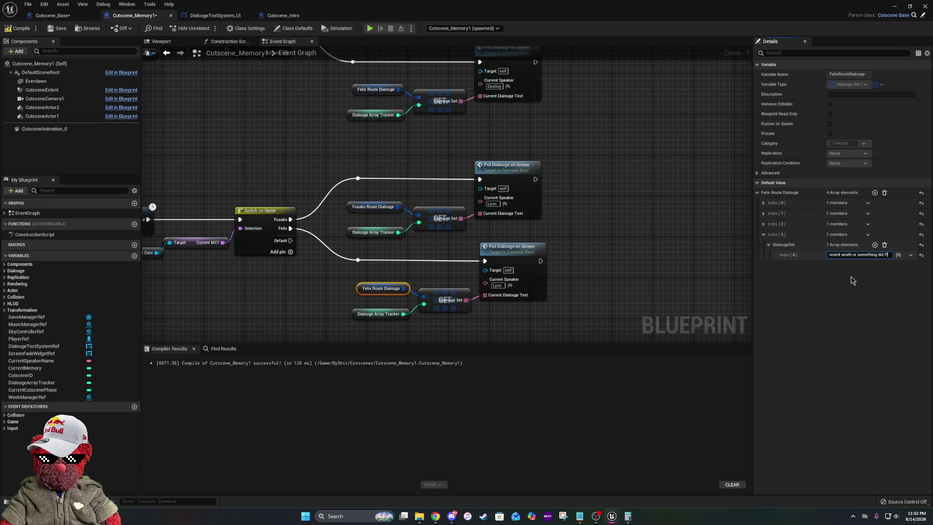
key(Return)
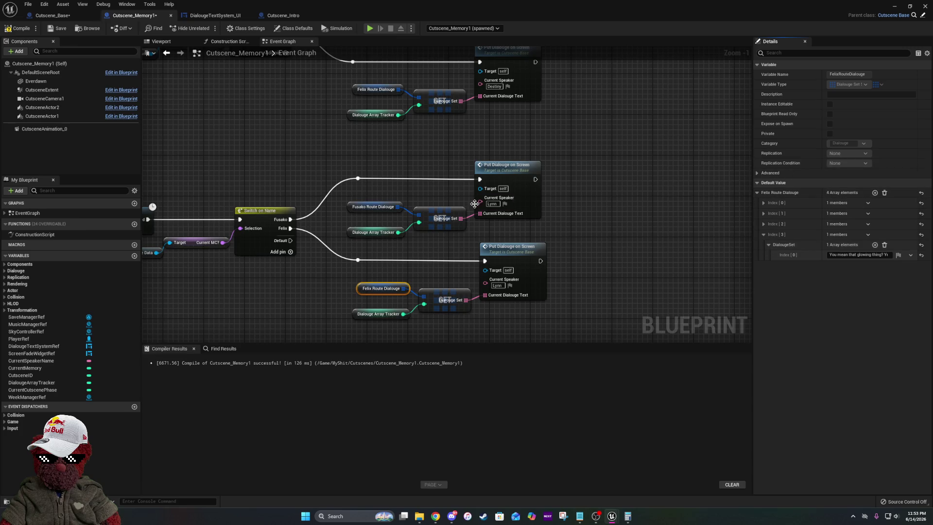
- Check the text in Fusako's Index [3] DialougeSet, then compile Cutscene_Memory1
click(392, 205)
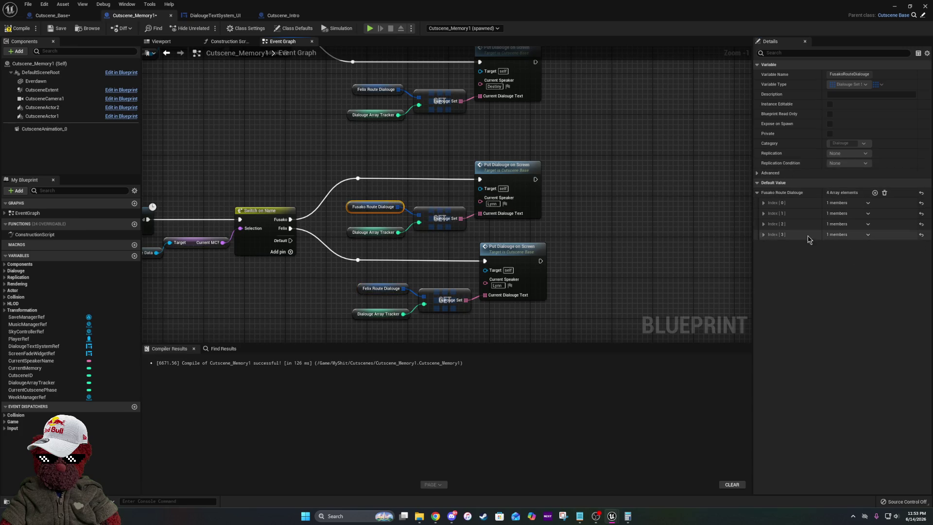
click(769, 234)
click(769, 244)
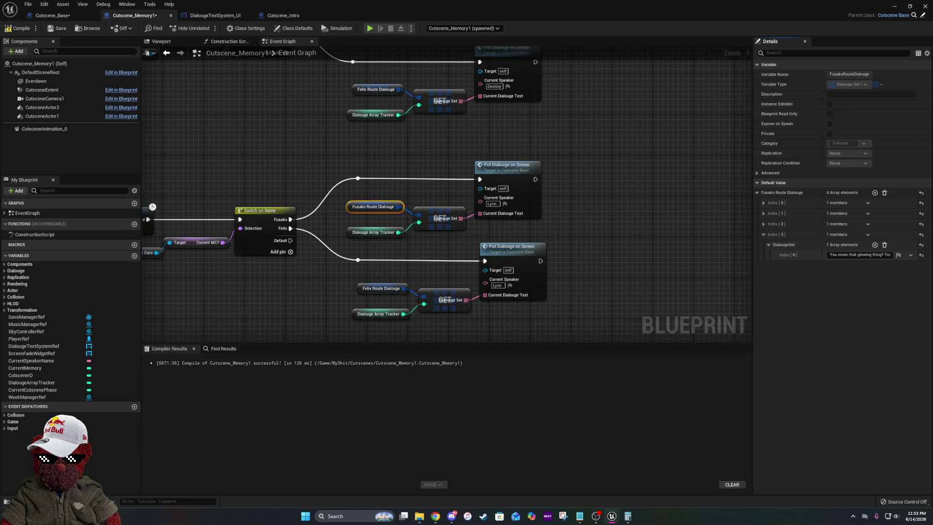
click(24, 27)
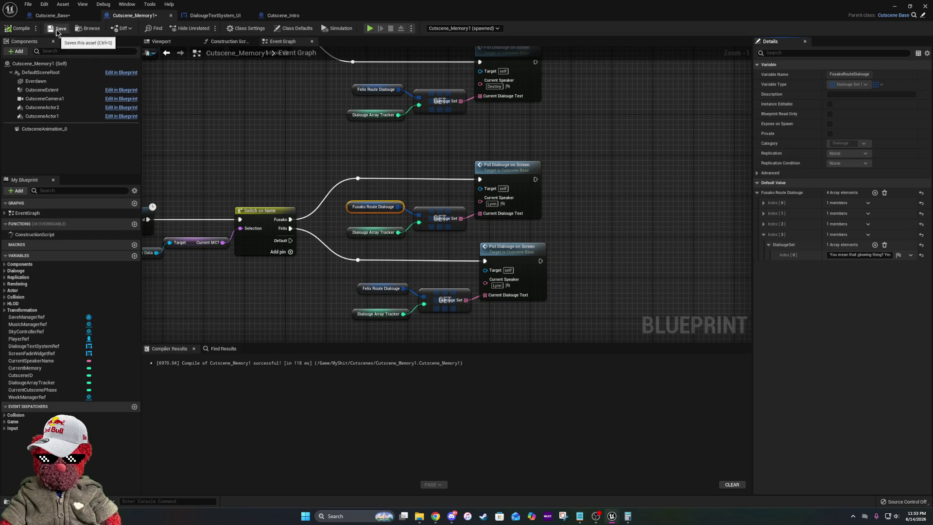
- Move the End Cutscene node up-left near the dialogue network, then return to the level editor
scroll(537, 145, down, 6)
mouse_move(536, 145)
mouse_down()
mouse_move(547, 89)
mouse_move(568, 78)
mouse_move(672, 115)
mouse_up()
mouse_move(513, 283)
mouse_down()
mouse_move(359, 162)
mouse_move(411, 189)
mouse_move(440, 188)
mouse_up()
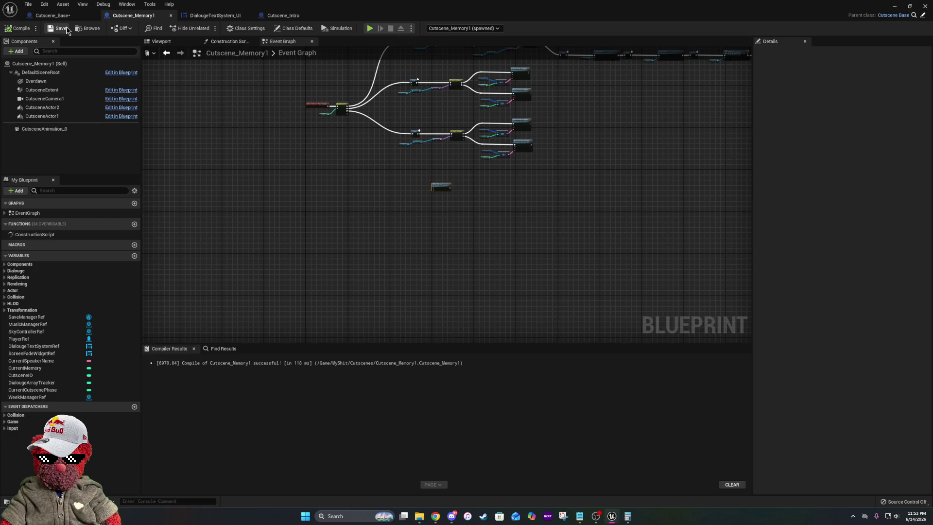
click(45, 16)
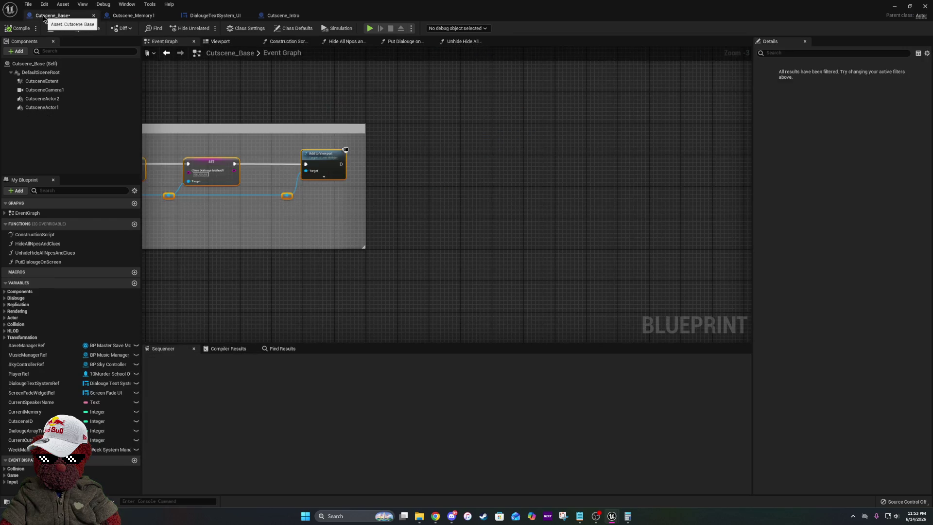
key(alt+Tab)
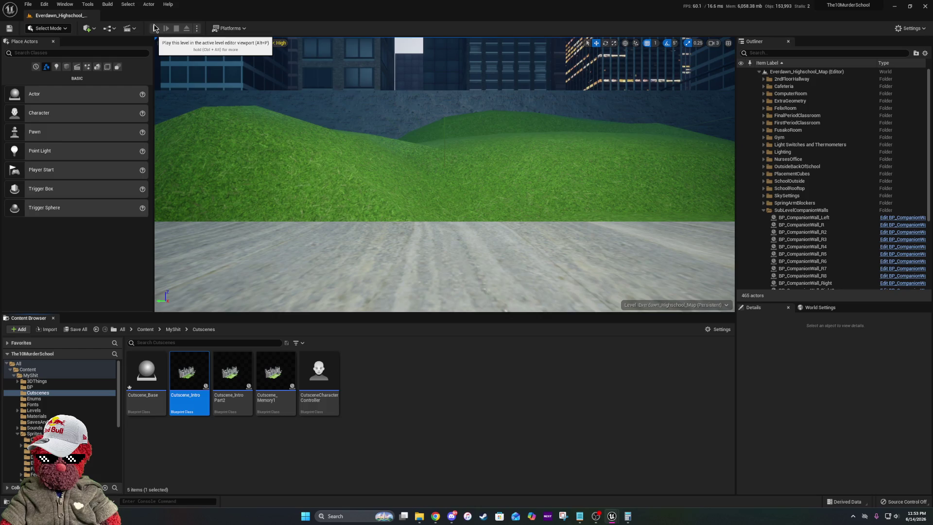
- Play a New Game, walk into the classroom and talk to Destiny until the name-guessing minigame
click(155, 28)
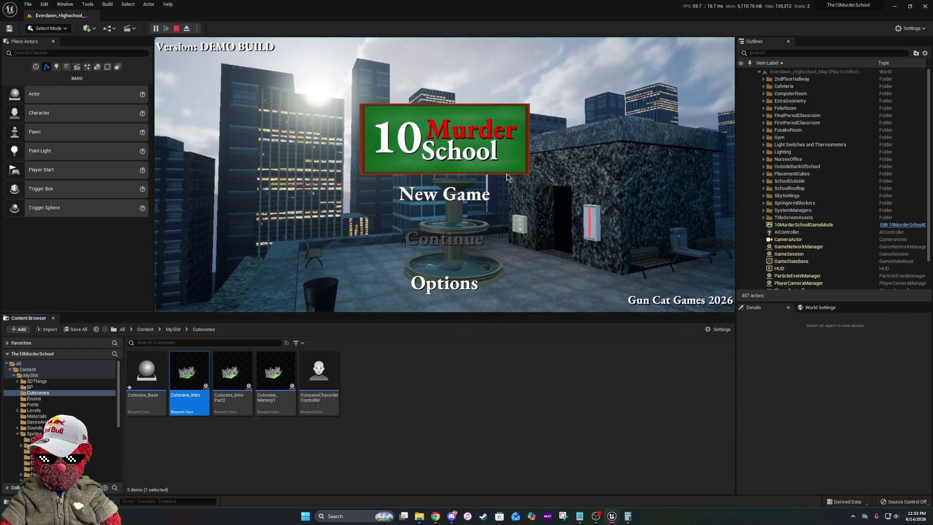
click(169, 103)
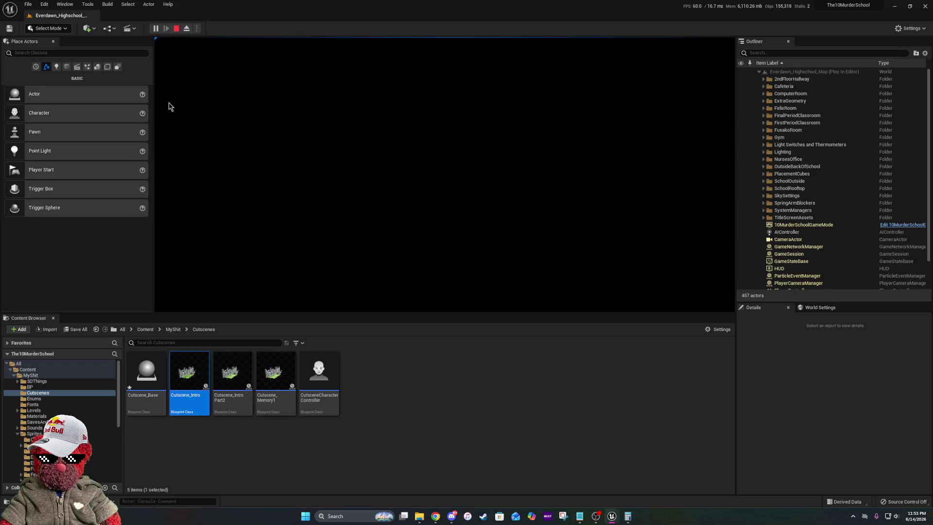
click(169, 107)
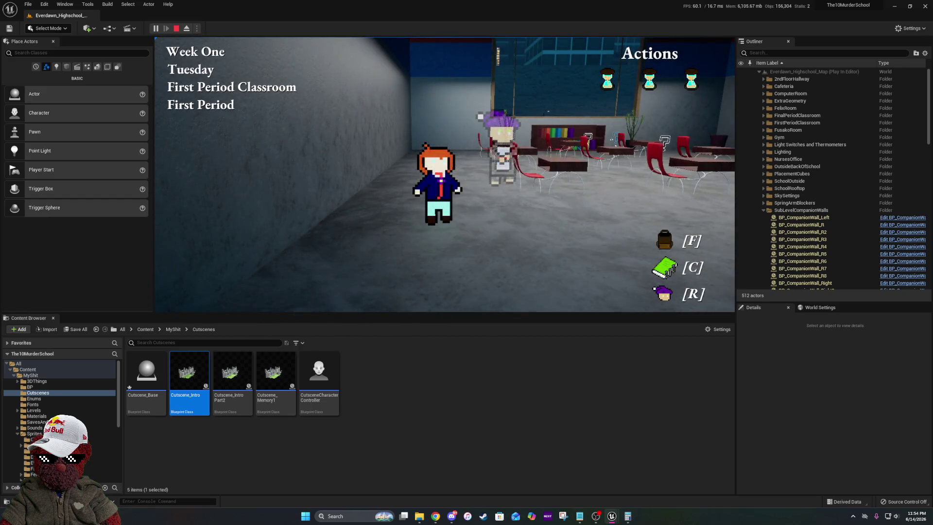
key(w)
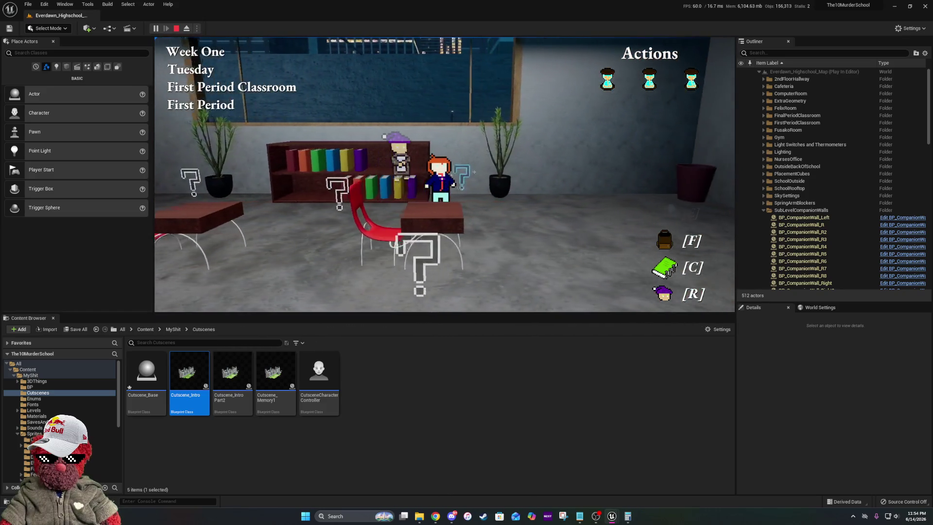
key(e)
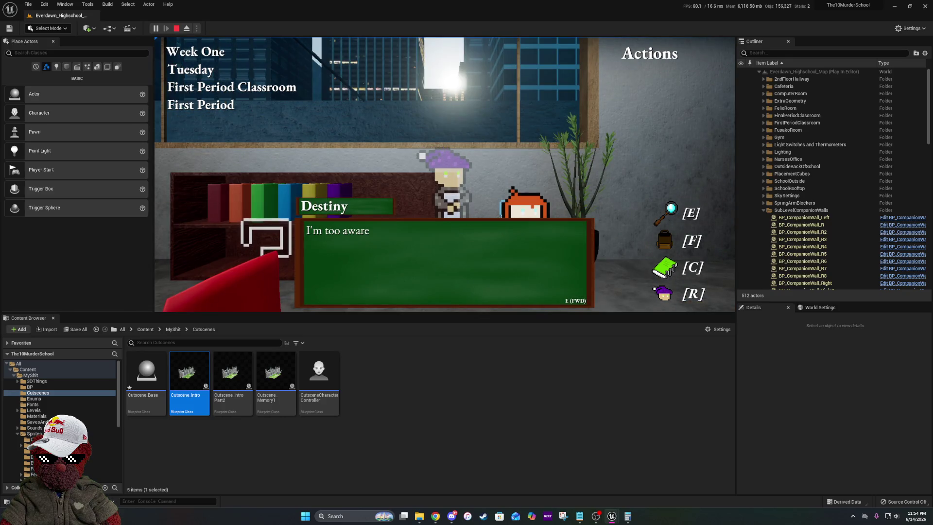
key(e)
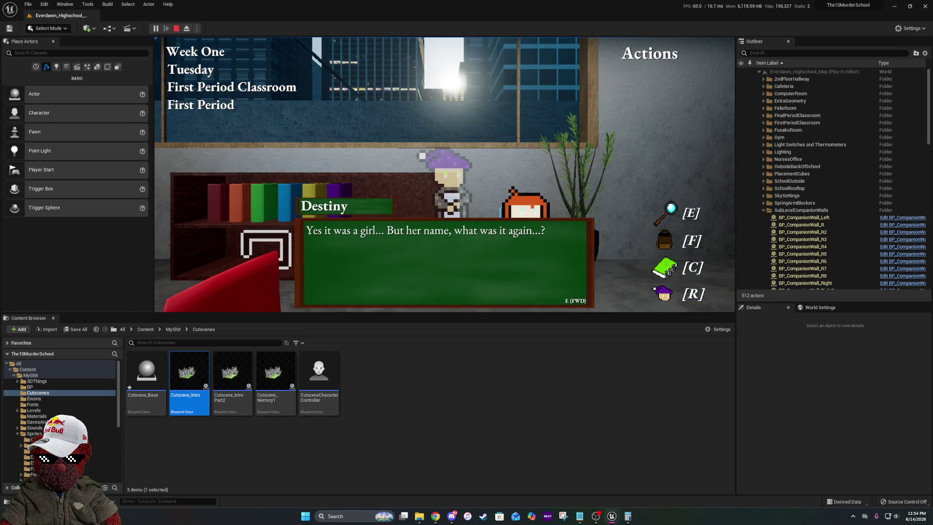
key(e)
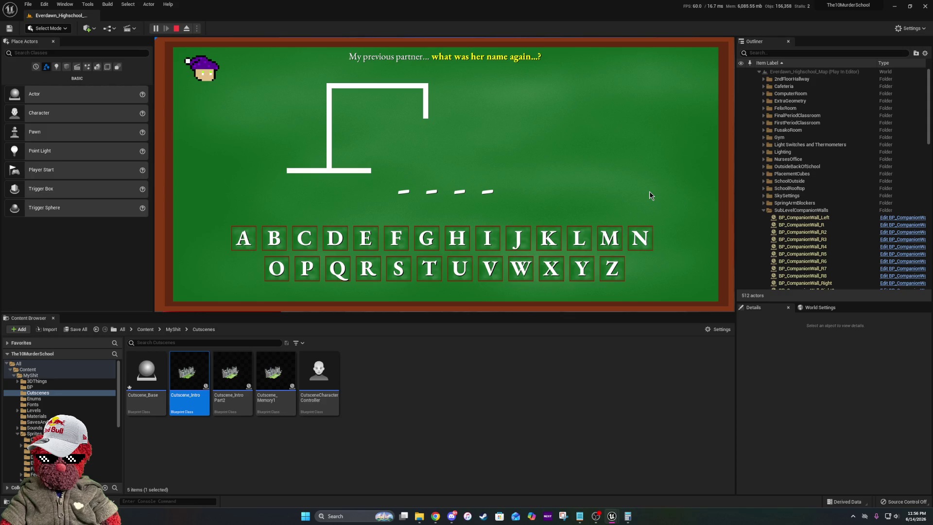
- Solve the hangman by guessing L, Y and N to spell LYNN
click(576, 241)
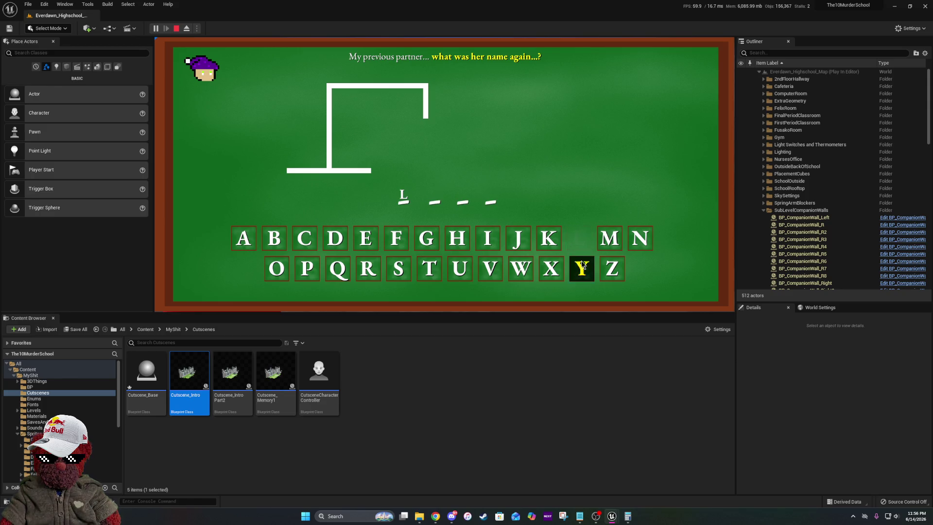
click(569, 268)
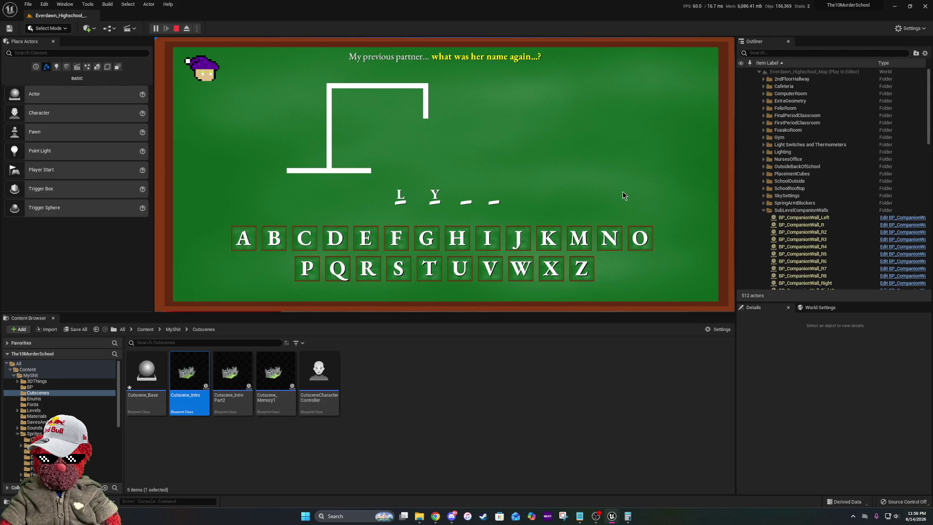
click(613, 237)
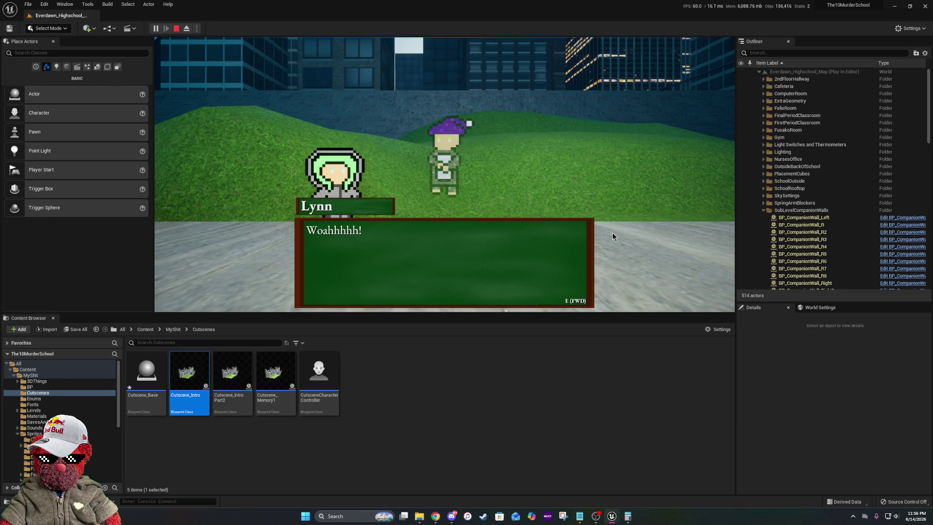
- Advance through the dialogue to Lynn's glowing-thing line, then stop Play In Editor
key(e)
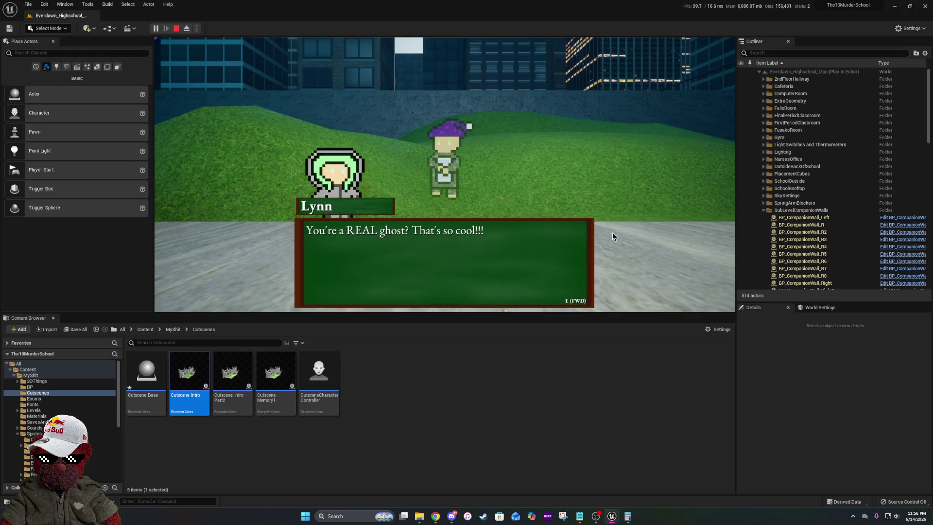
key(e)
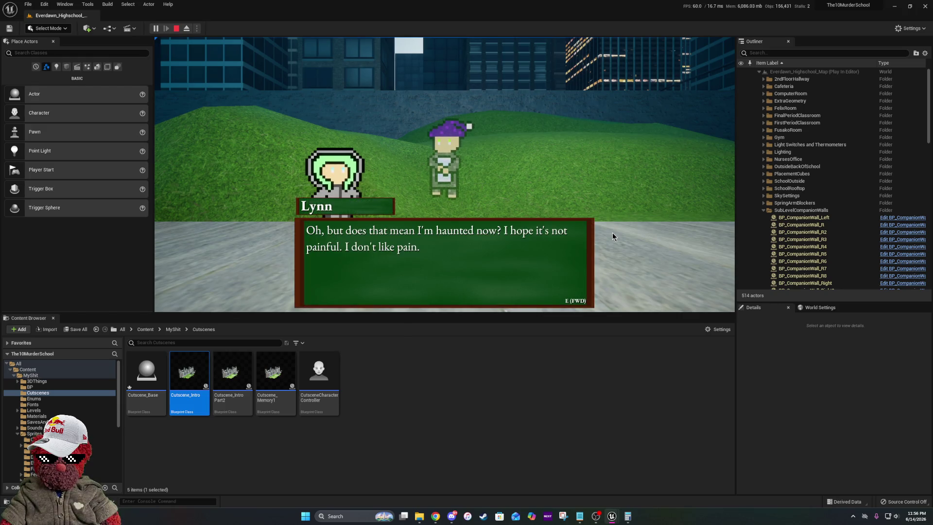
key(e)
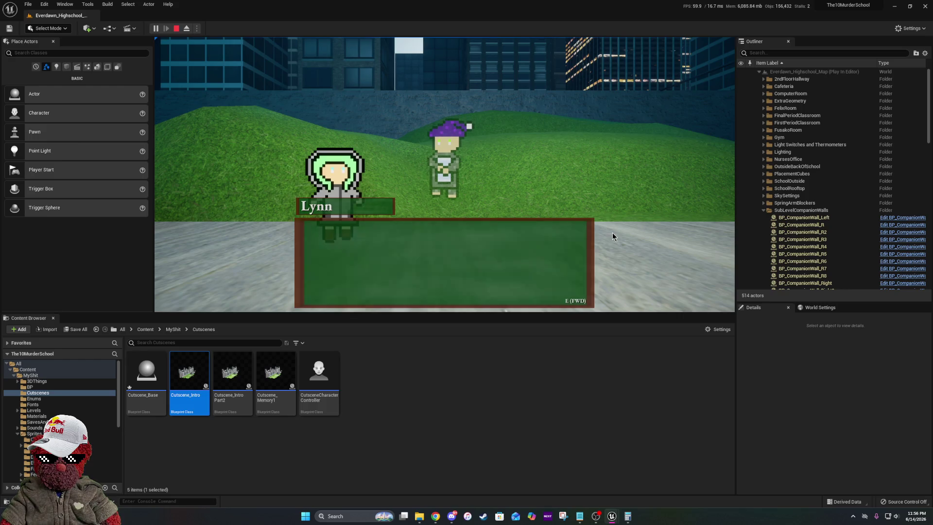
key(e)
key(e)
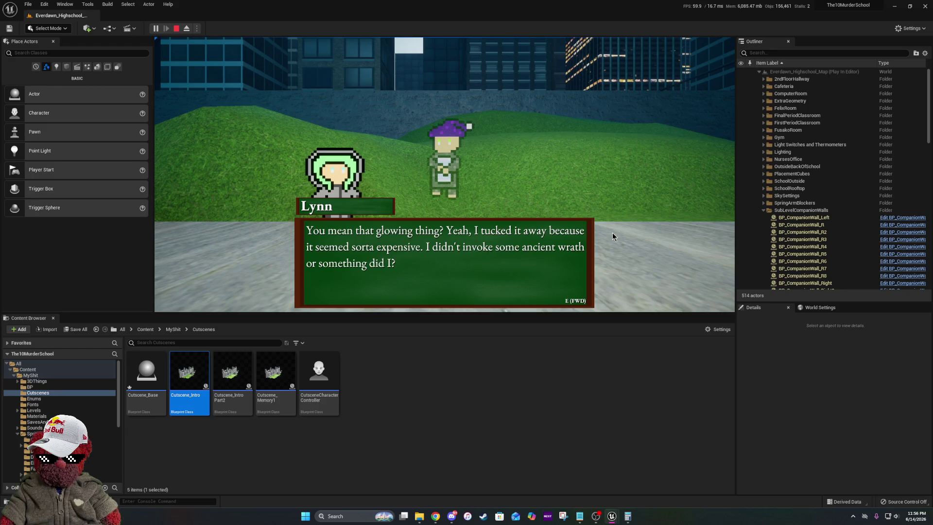
key(e)
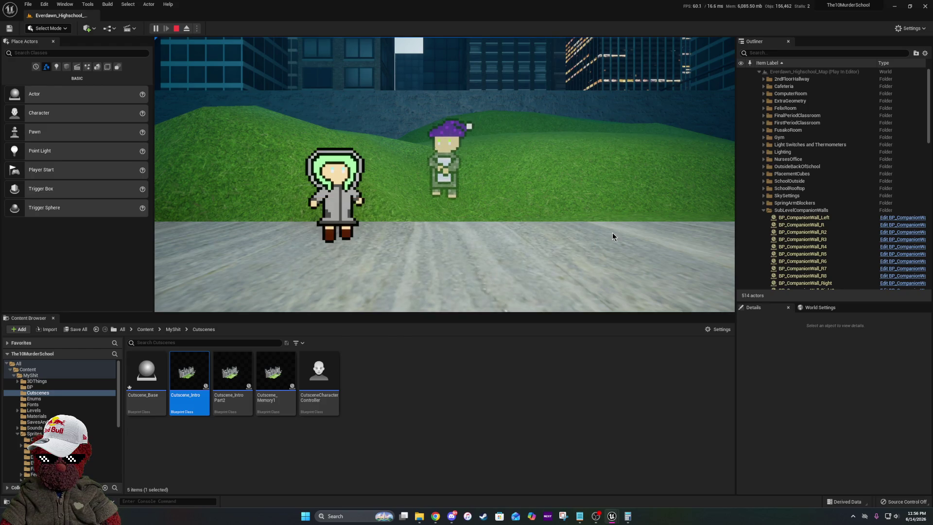
key(Escape)
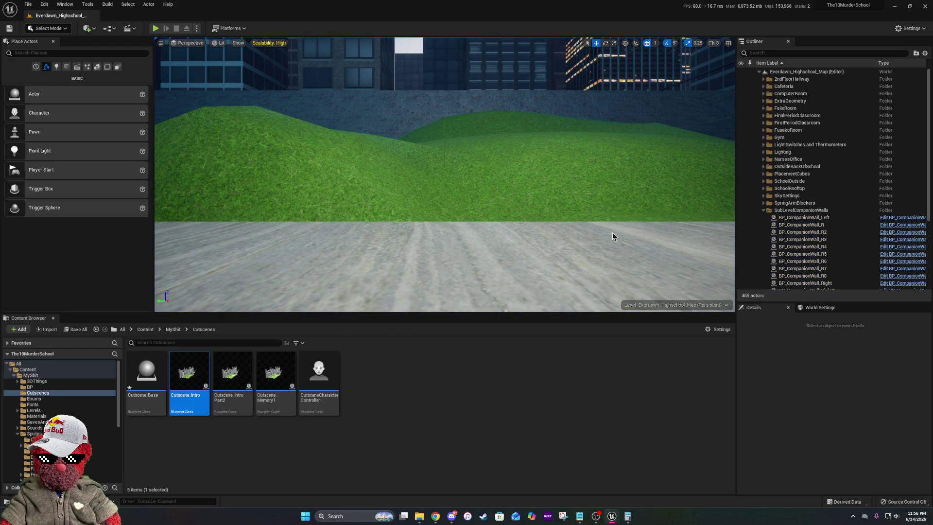
- Fly the viewport camera toward the school building, then return to the Cutscene_Memory1 event graph
drag(613, 234, 613, 292)
drag(445, 175, 413, 207)
drag(470, 160, 471, 145)
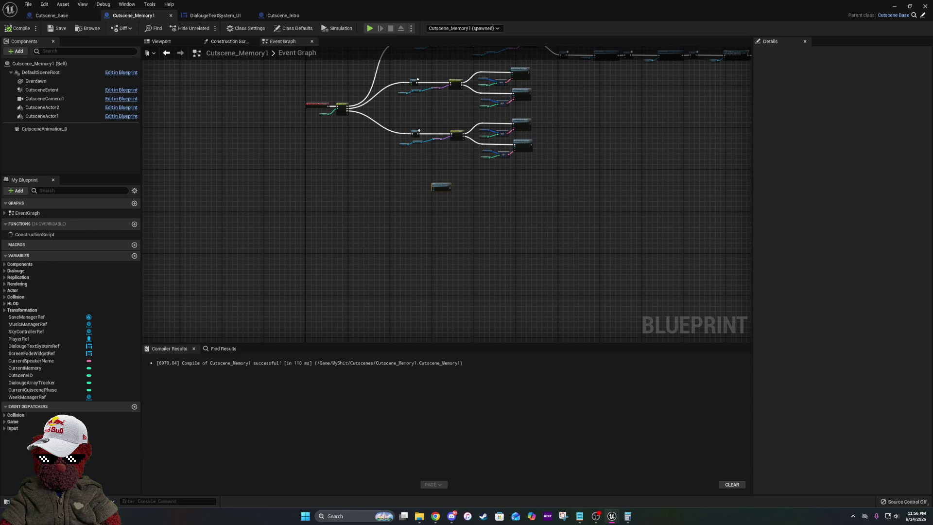
key(alt+Tab)
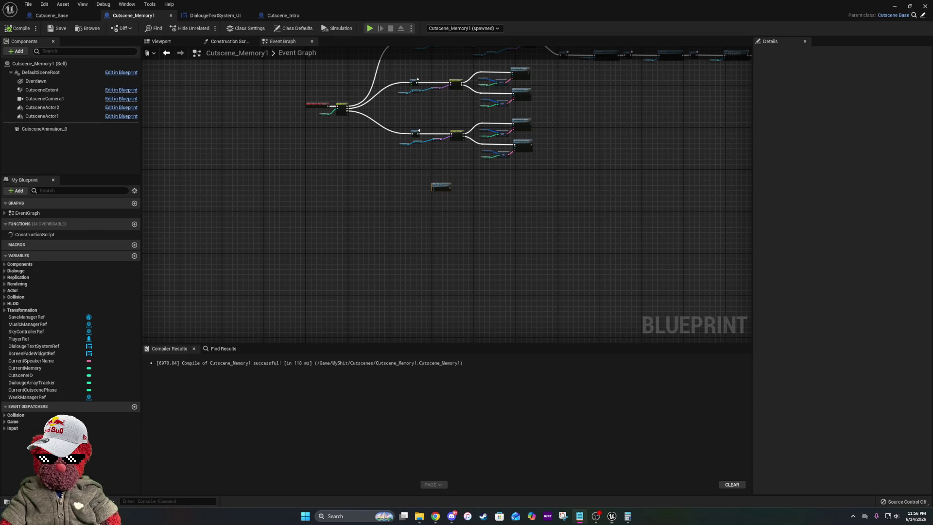